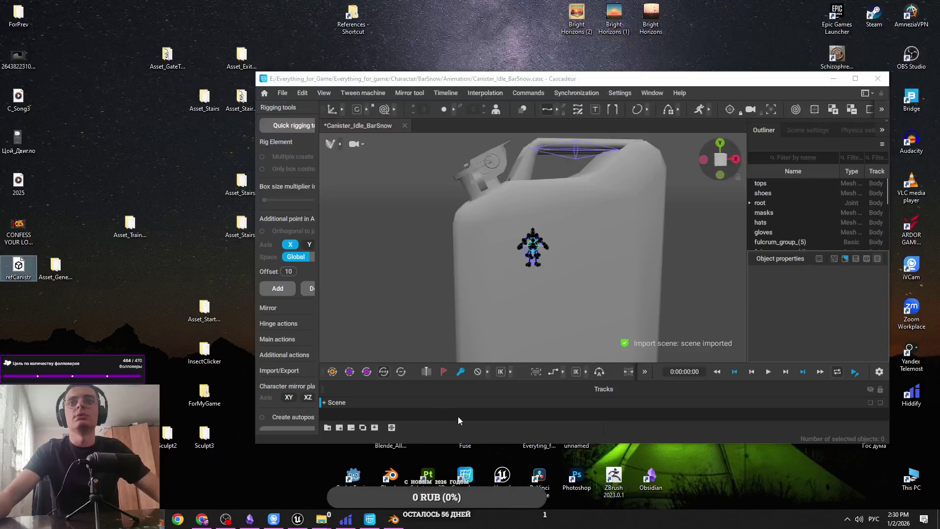
Step: Set the Blender scene unit scale to 0.01 and save the file
click(394, 518)
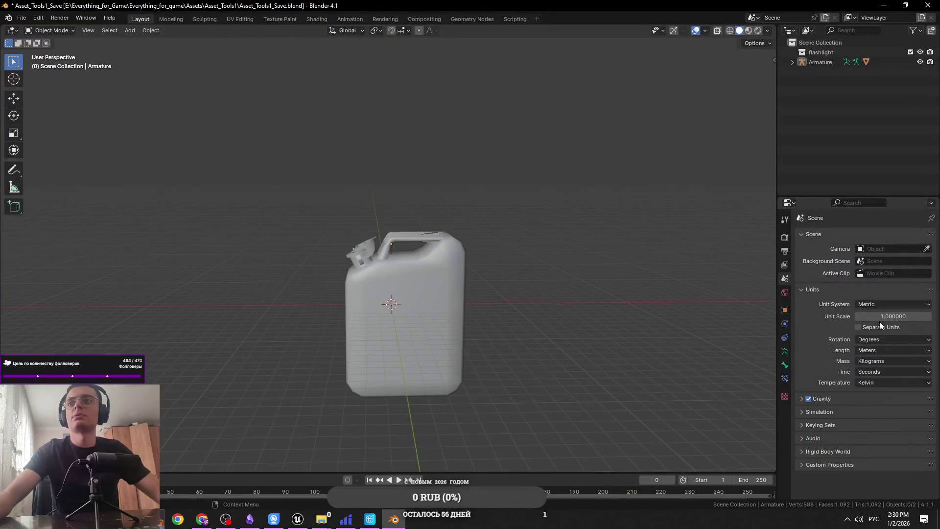
click(879, 318)
text(0.1)
key(Return)
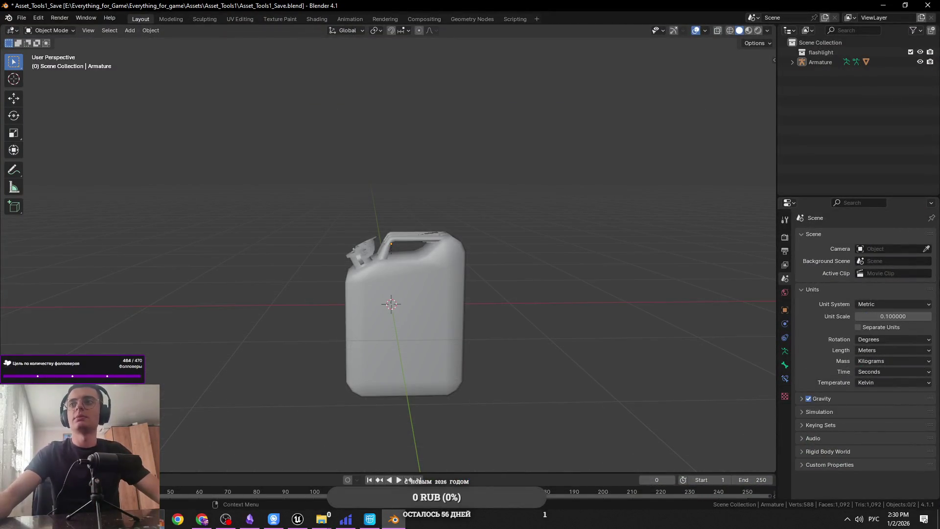
click(882, 316)
text(0.01)
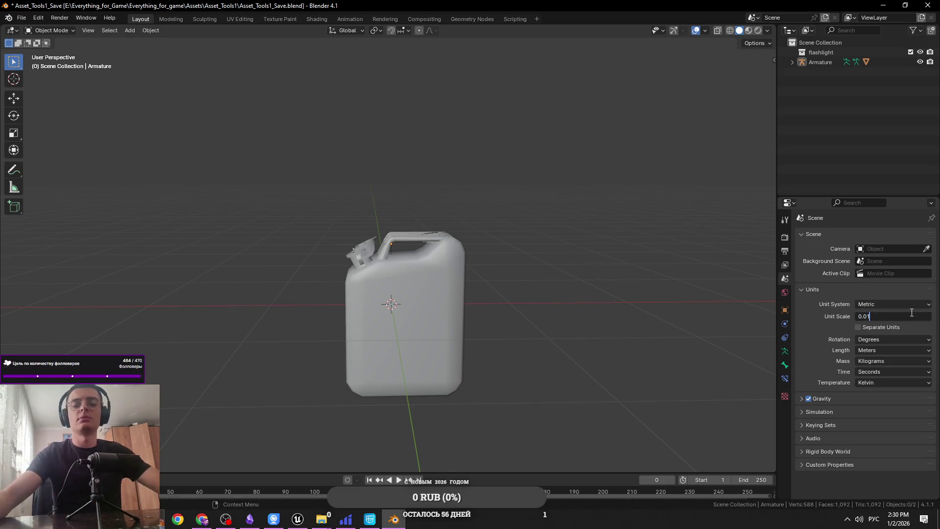
key(Return)
key(ctrl+s)
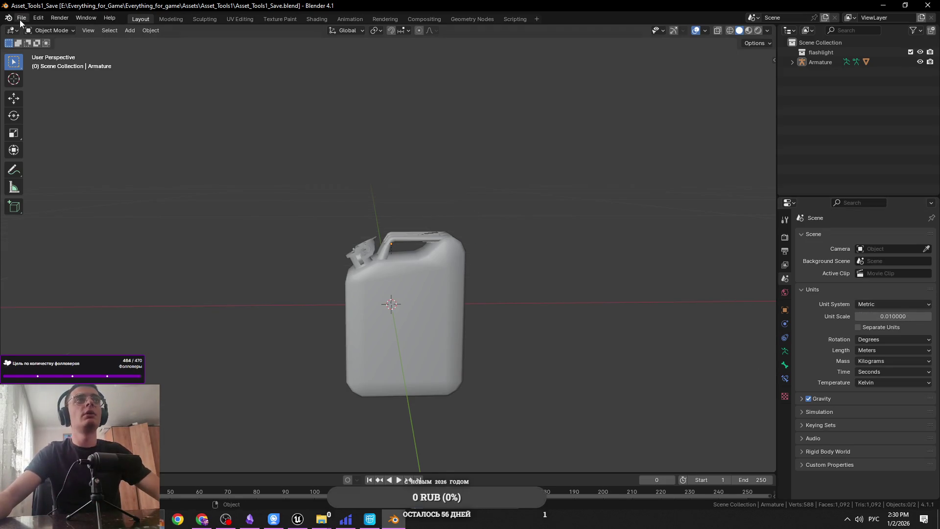
Step: Export the scene as FBX to refCanistr.fbx
click(20, 21)
mouse_move(48, 169)
click(176, 256)
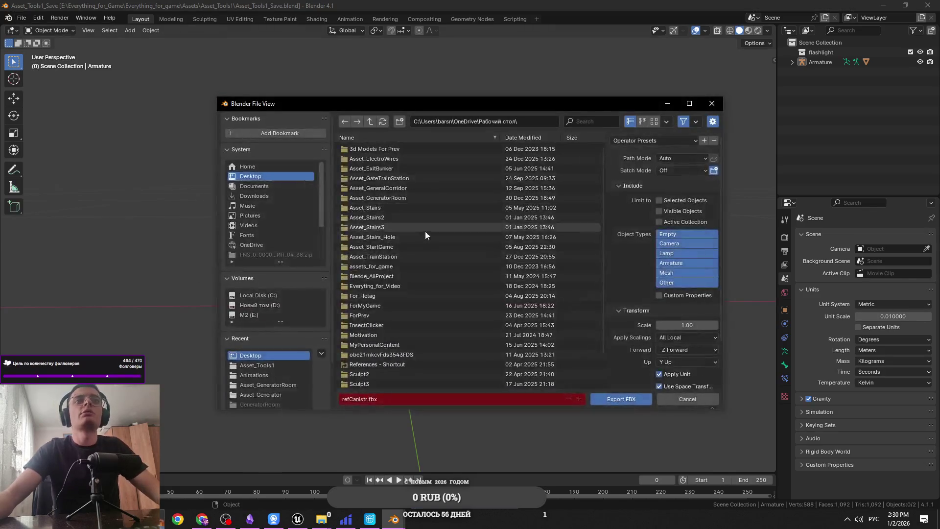
click(618, 399)
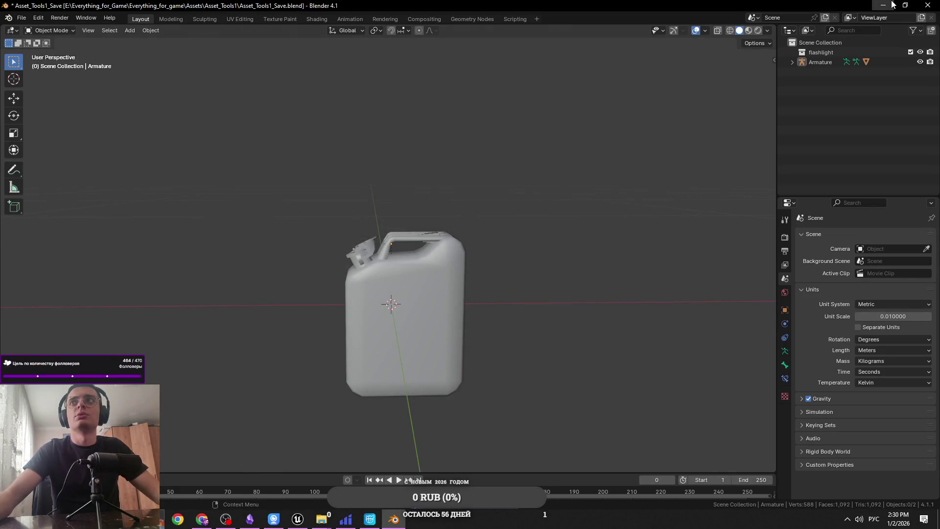
click(893, 5)
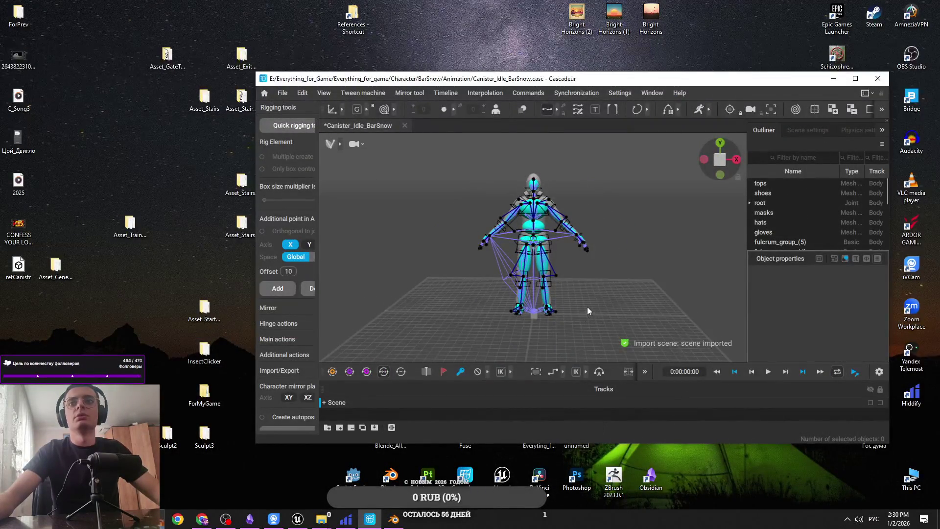
Step: Scale up the jerry can and apply all its transforms
click(394, 519)
key(s)
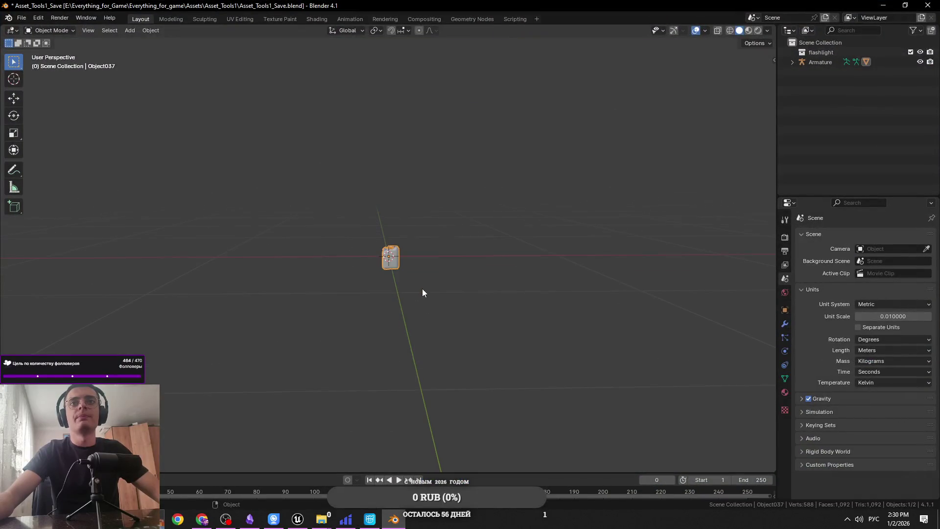
click(636, 361)
key(ctrl+a)
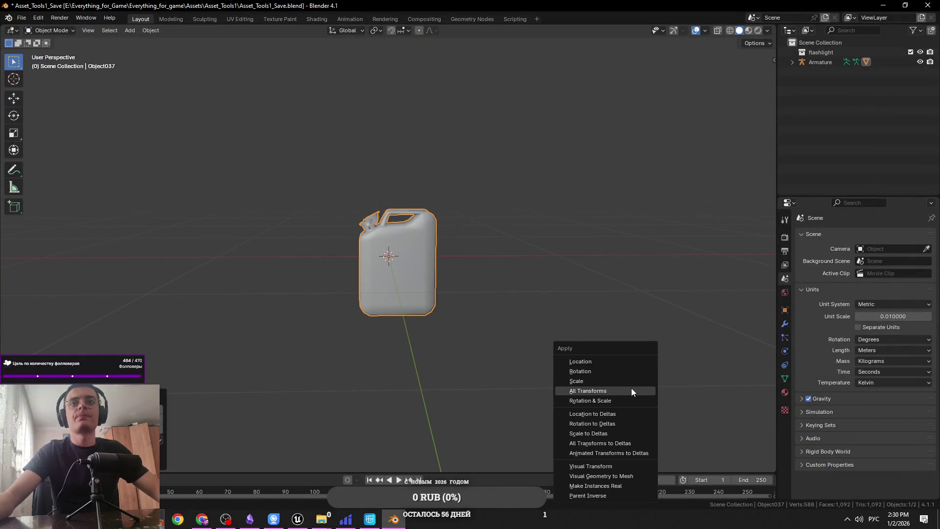
click(630, 391)
Step: Select the Armature and view the scene from the front orthographic view
click(813, 63)
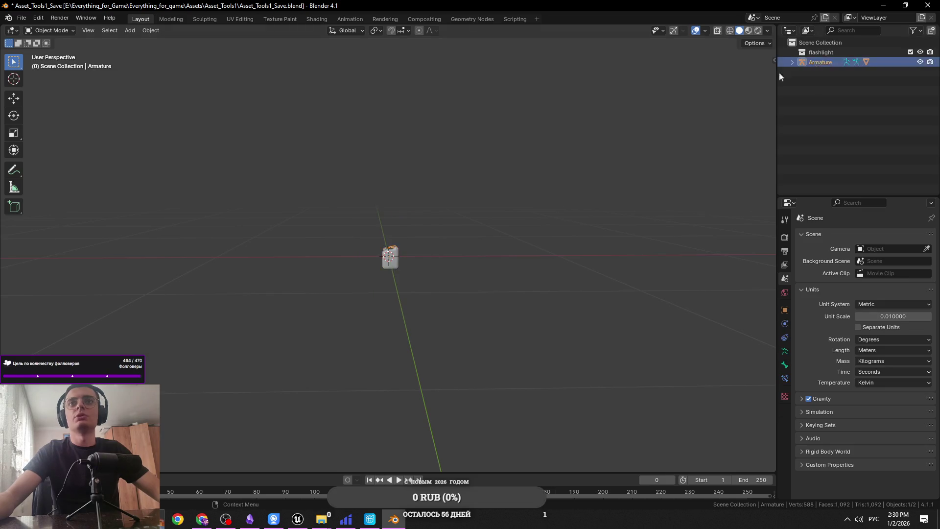
scroll(507, 291, up, 5)
key(KP_1)
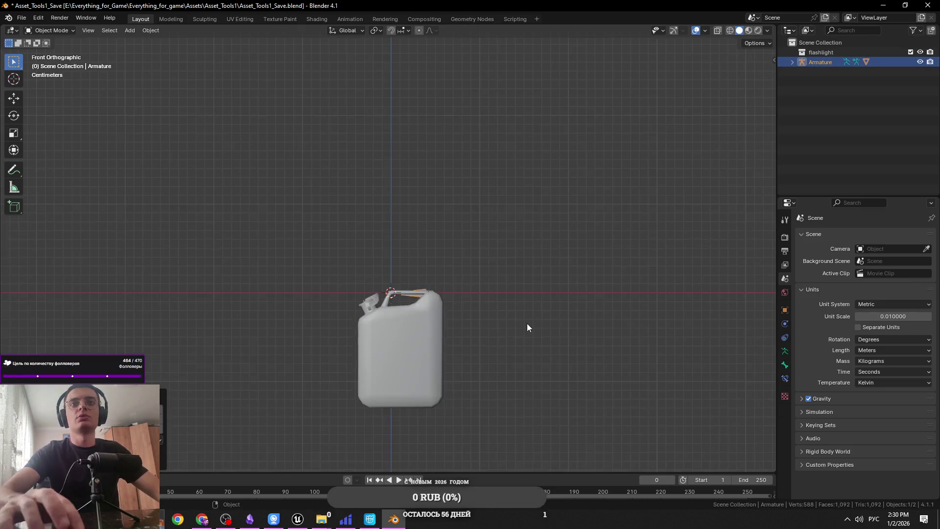
scroll(504, 292, down, 4)
scroll(504, 292, up, 2)
scroll(504, 292, down, 2)
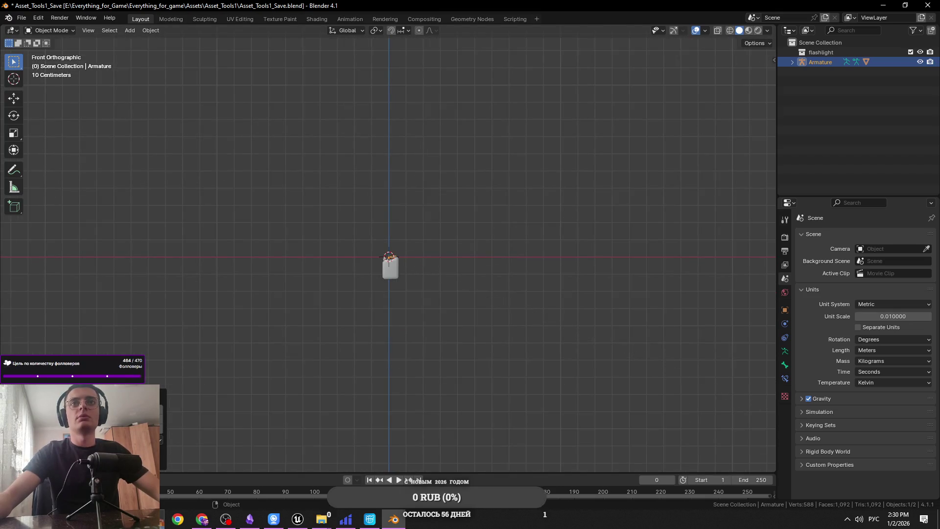
Step: Maximize Cascadeur to check the character scene, then return to Blender
key(alt+Tab)
click(854, 78)
scroll(506, 277, up, 3)
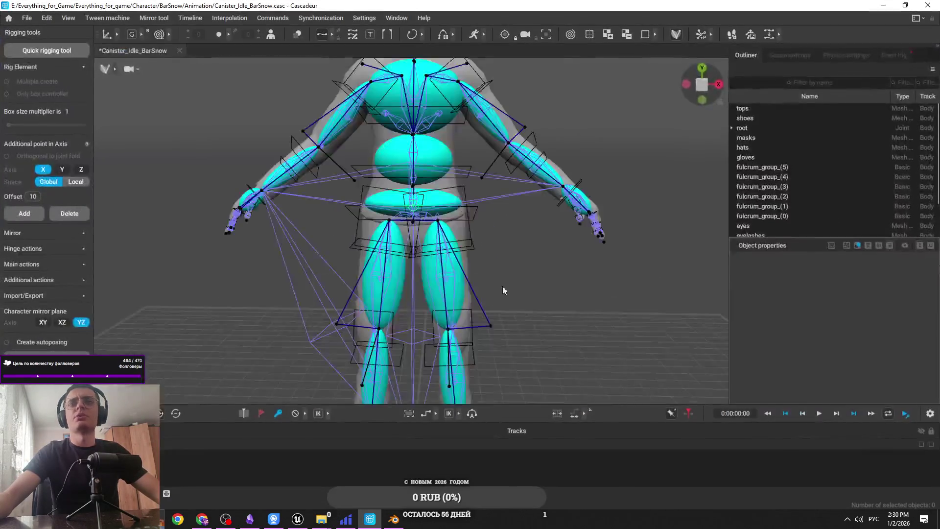
scroll(488, 328, up, 3)
key(alt+Tab)
Step: Select all objects and apply all transforms to them
scroll(453, 269, up, 5)
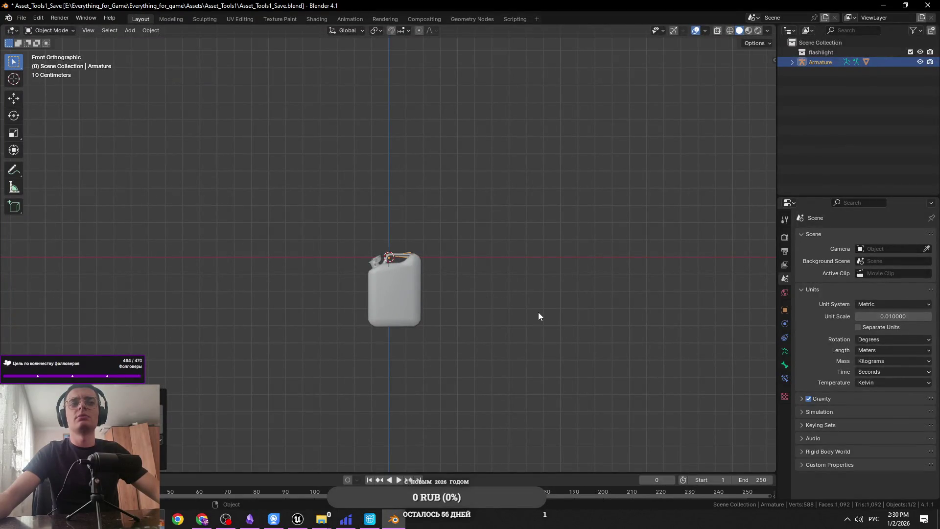
scroll(543, 316, up, 1)
right_click(549, 319)
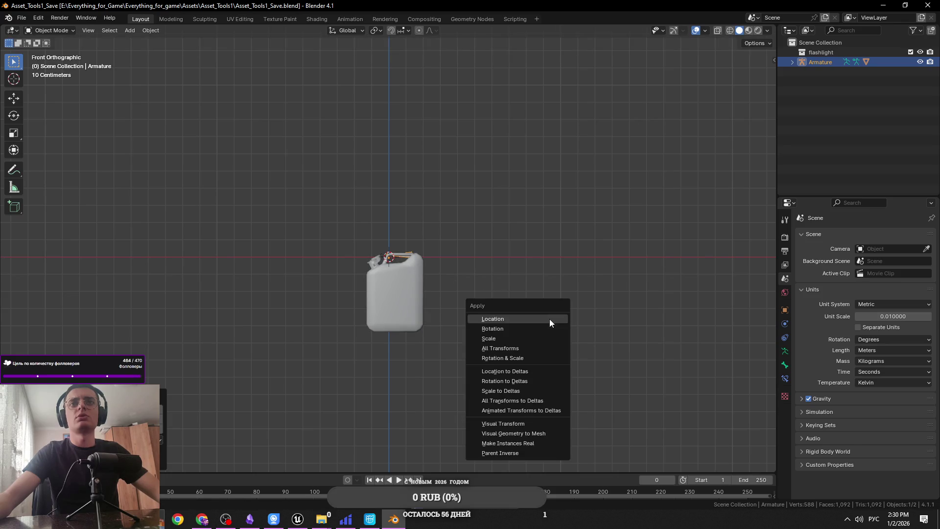
key(Tab)
key(Tab)
key(a)
key(ctrl+a)
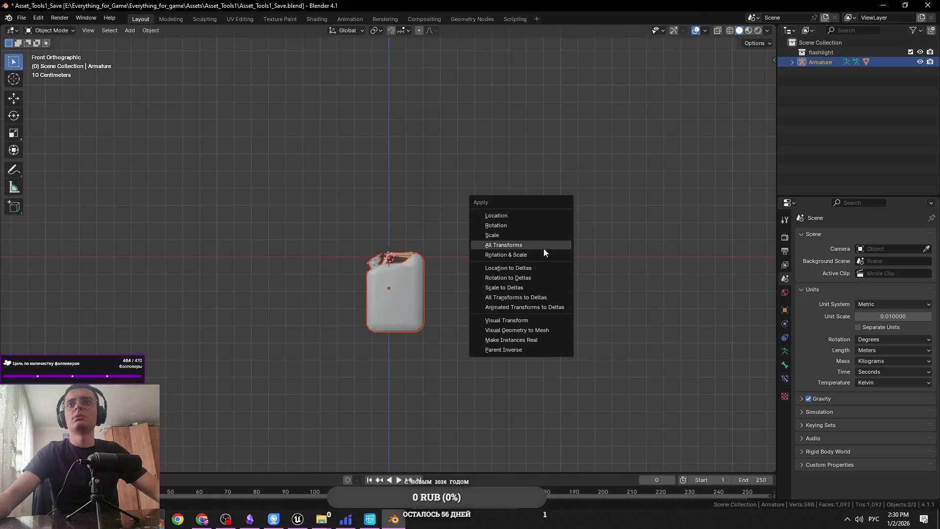
click(543, 247)
Step: Re-export the scene as FBX over refCanistr.fbx
click(22, 18)
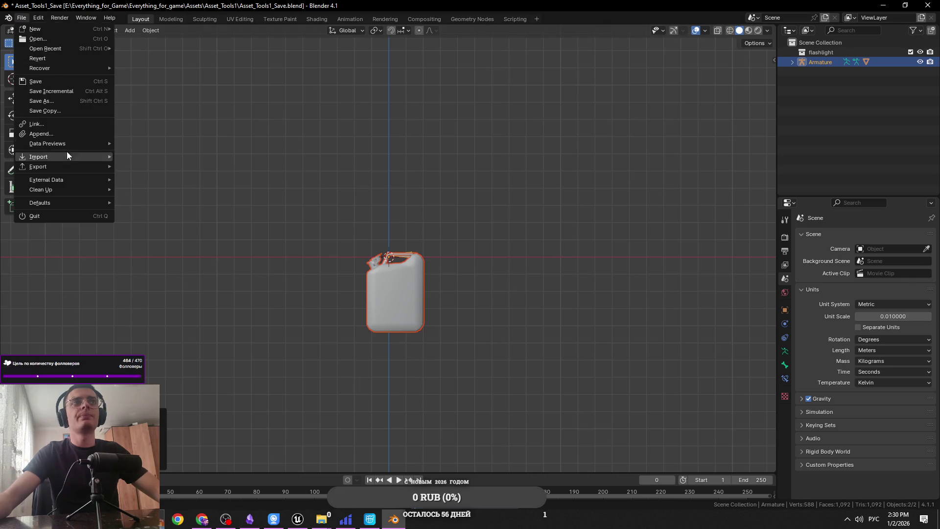
mouse_move(67, 154)
click(191, 260)
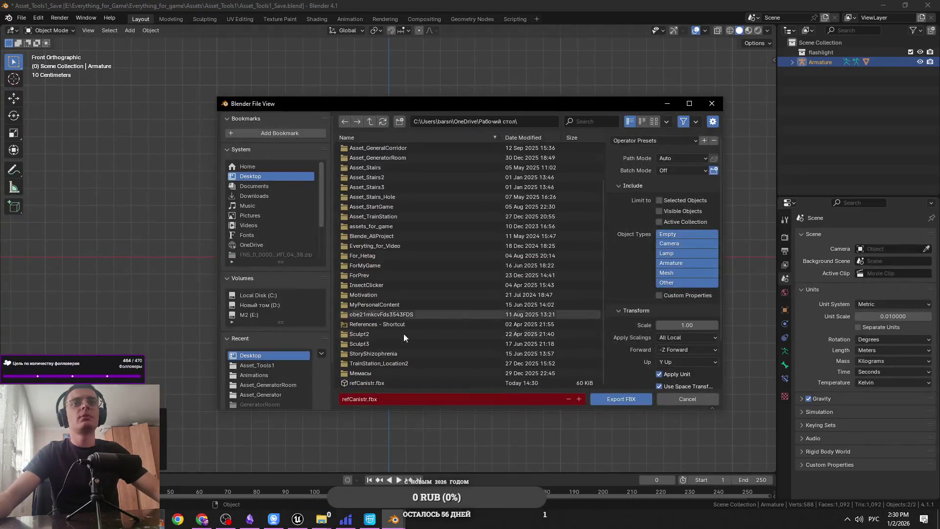
click(610, 401)
key(alt+Tab)
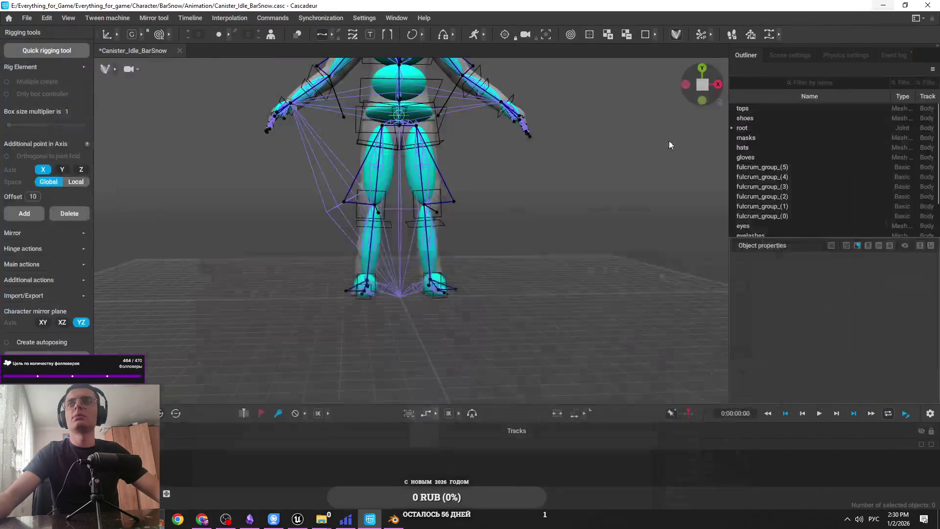
Step: Drag refCanistr from the desktop into the Cascadeur scene, placing the canister at the character's feet
double_click(440, 5)
drag(19, 265, 365, 226)
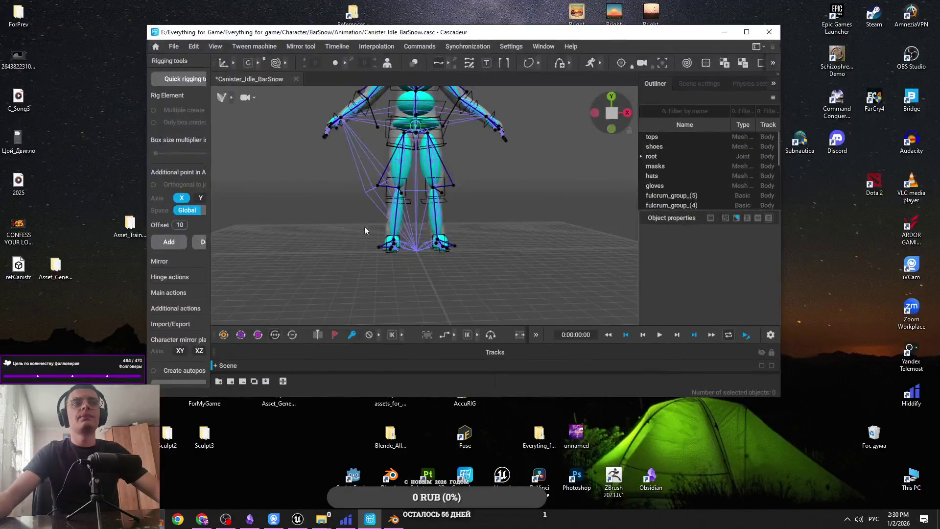
mouse_move(522, 254)
mouse_down()
mouse_move(486, 228)
mouse_move(527, 265)
mouse_move(571, 261)
mouse_move(567, 249)
mouse_up()
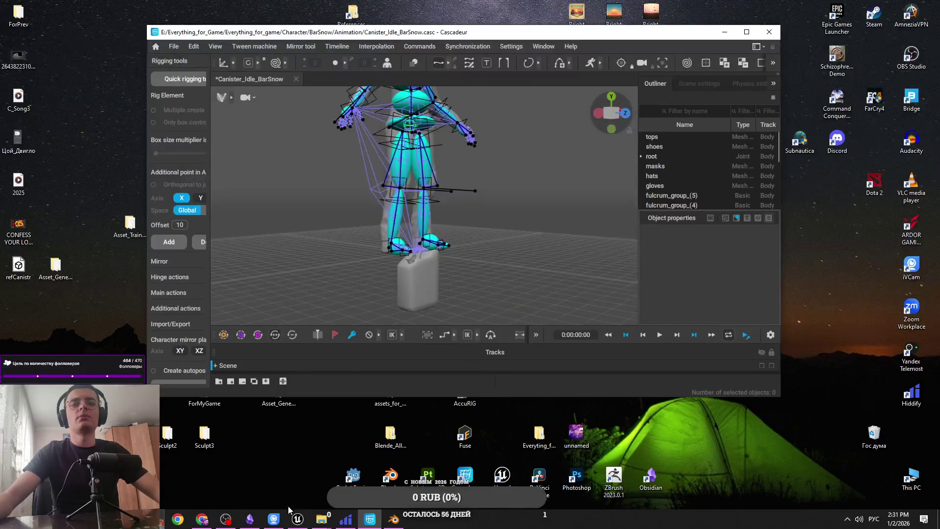
key(alt+Tab)
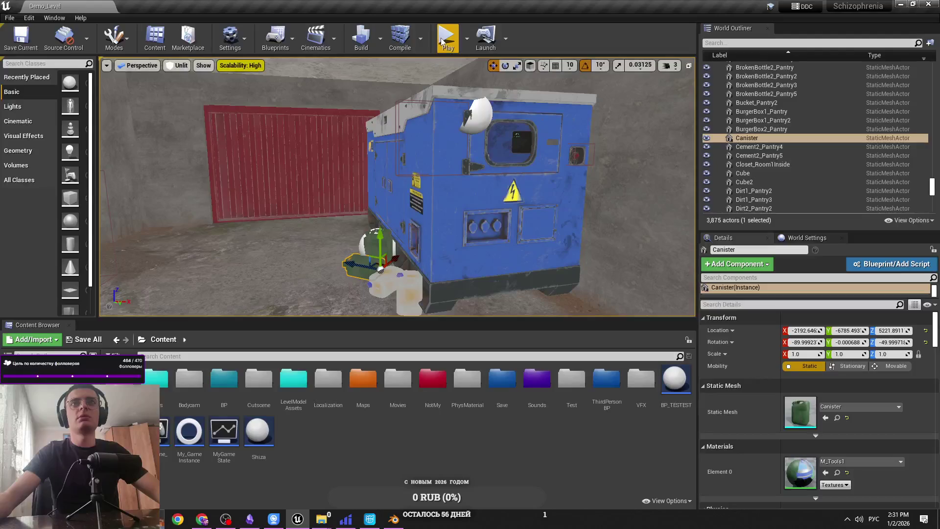
Step: Open ThirdPersonBP > CharacterBP in the Unreal Content Browser
double_click(607, 379)
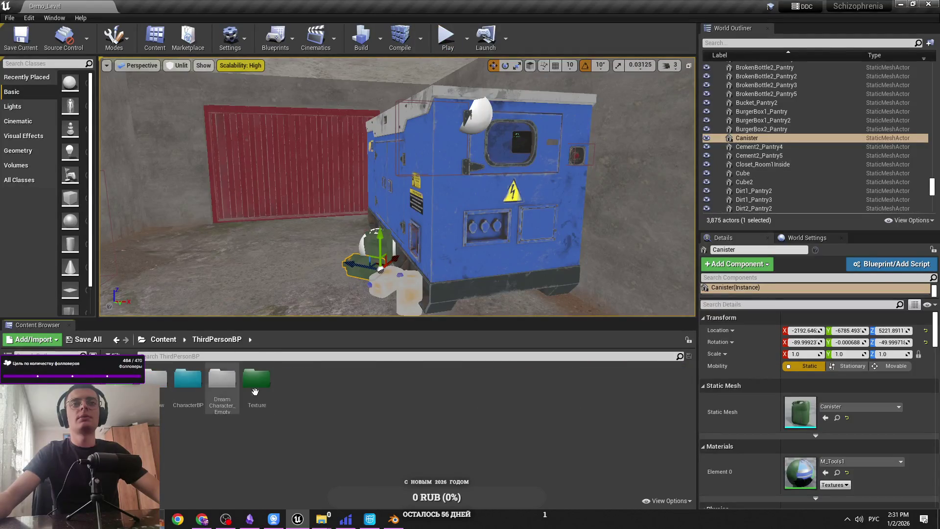
double_click(186, 394)
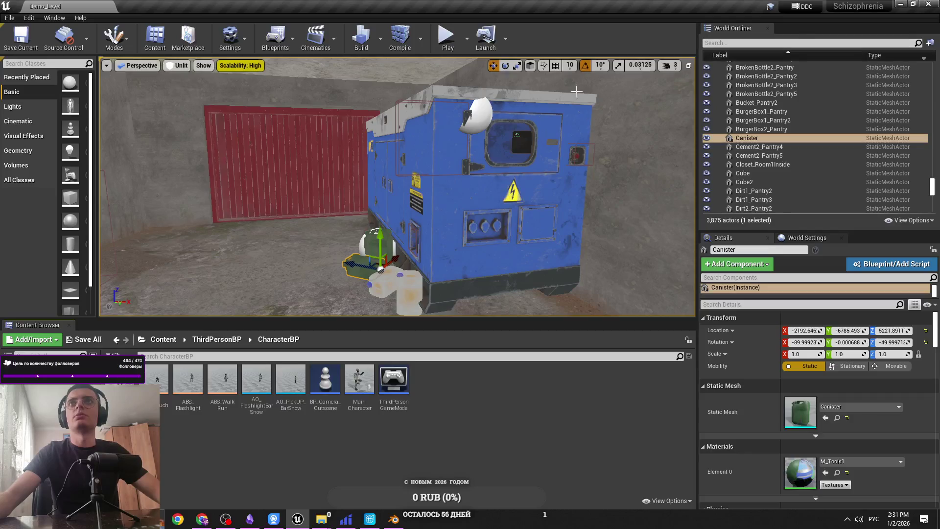
click(901, 5)
Step: Minimize Cascadeur and refresh the desktop
click(759, 30)
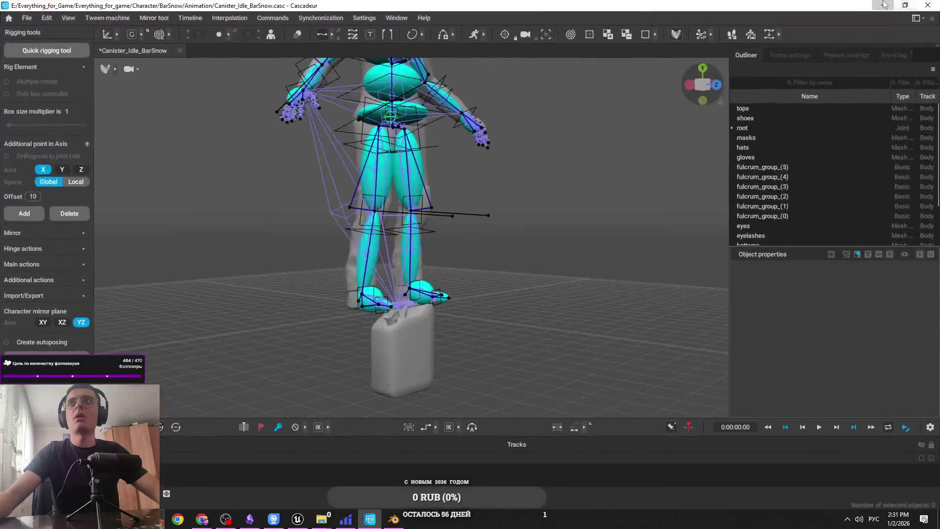
click(896, 4)
right_click(60, 136)
click(64, 166)
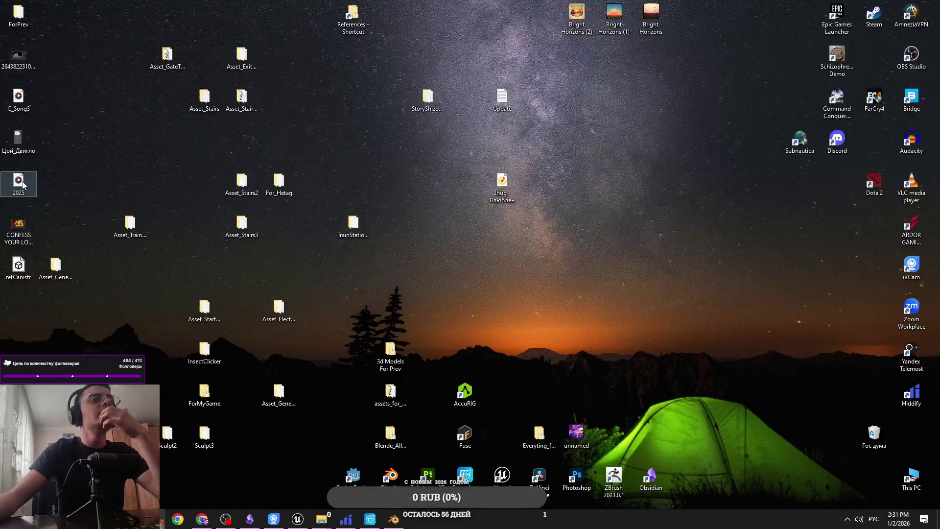
Step: Drag the Chrome window playing the YouTube video onto the desktop
mouse_move(270, 522)
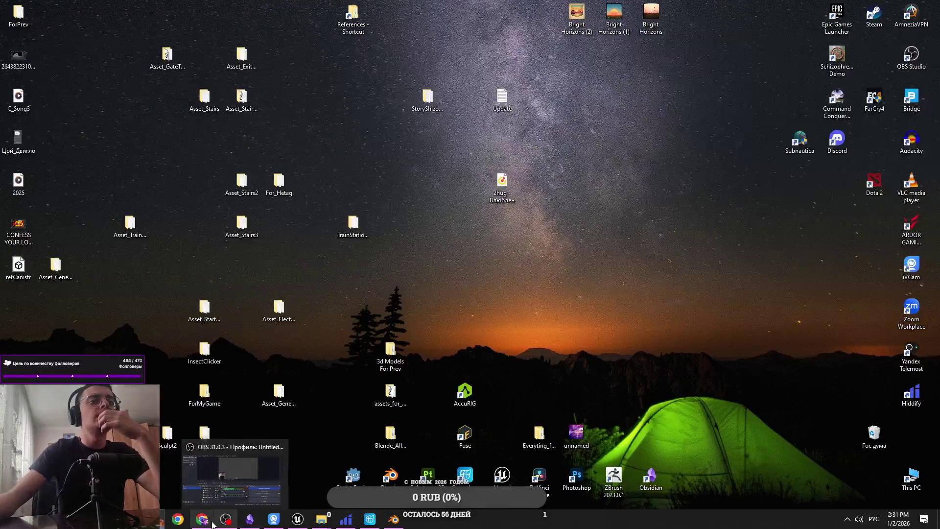
key(super+s)
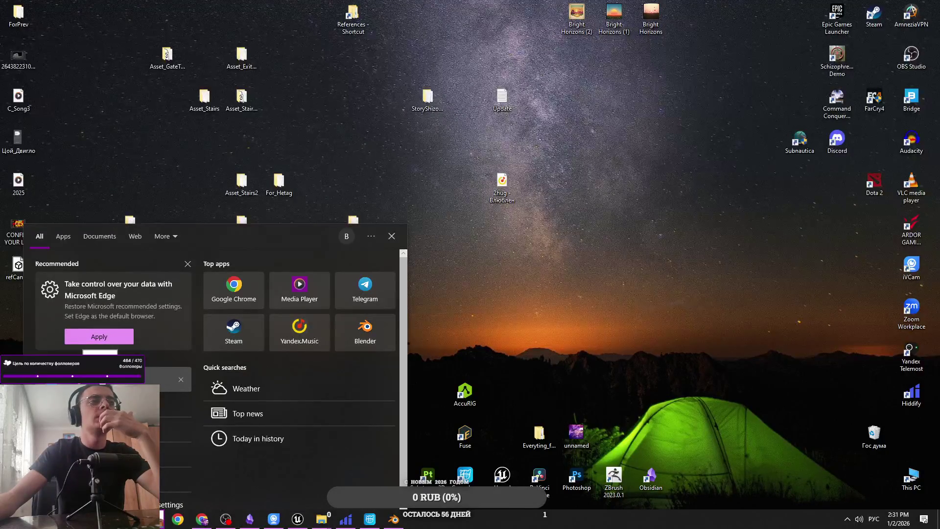
key(Escape)
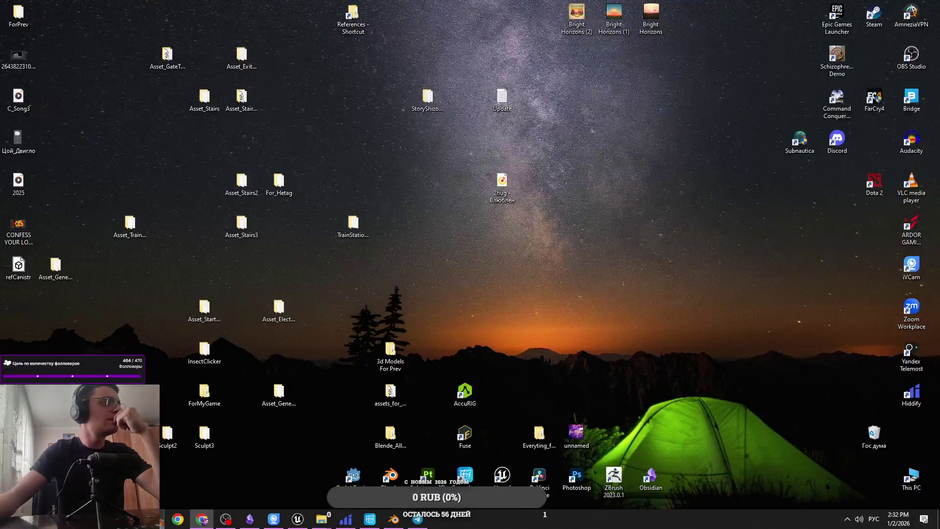
mouse_move(1, 223)
mouse_down()
mouse_move(3, 171)
mouse_move(189, 243)
mouse_move(259, 190)
mouse_up()
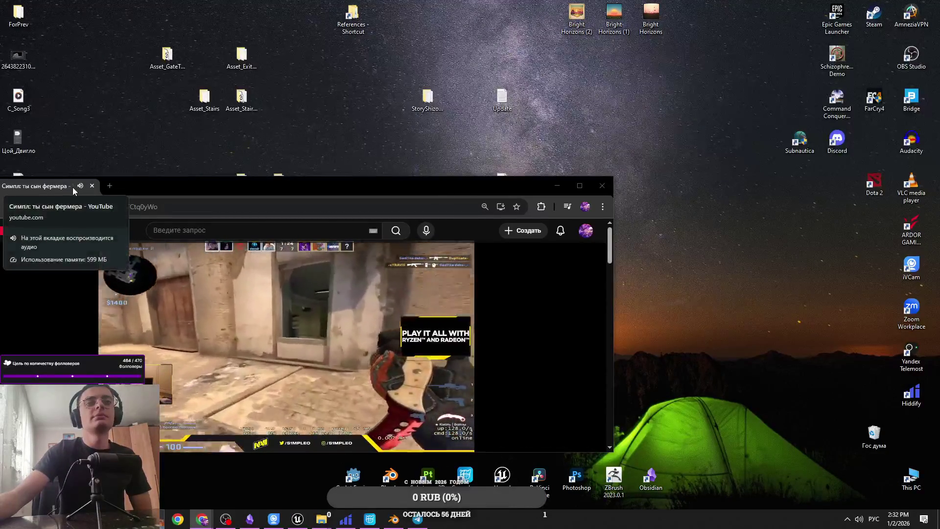
Step: Minimize the YouTube window with Win+D and bring Cascadeur back up
key(super+d)
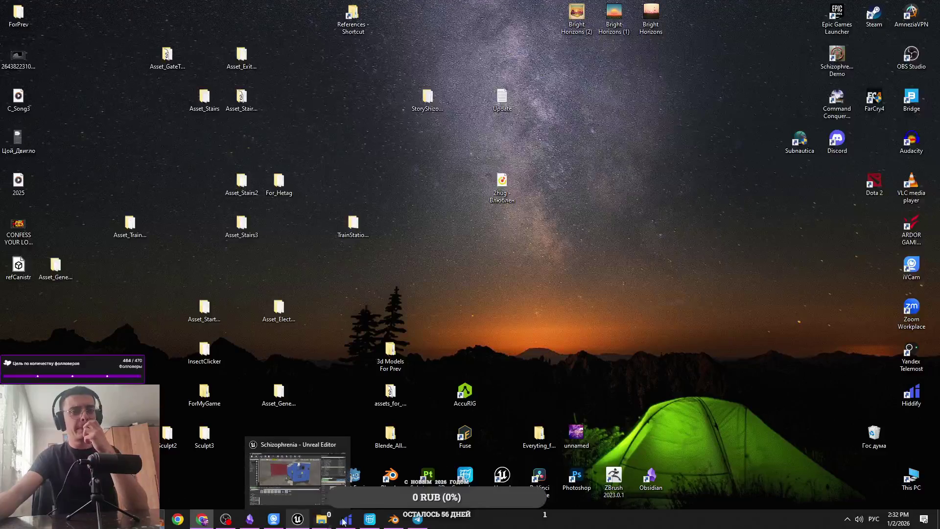
mouse_move(407, 522)
click(370, 520)
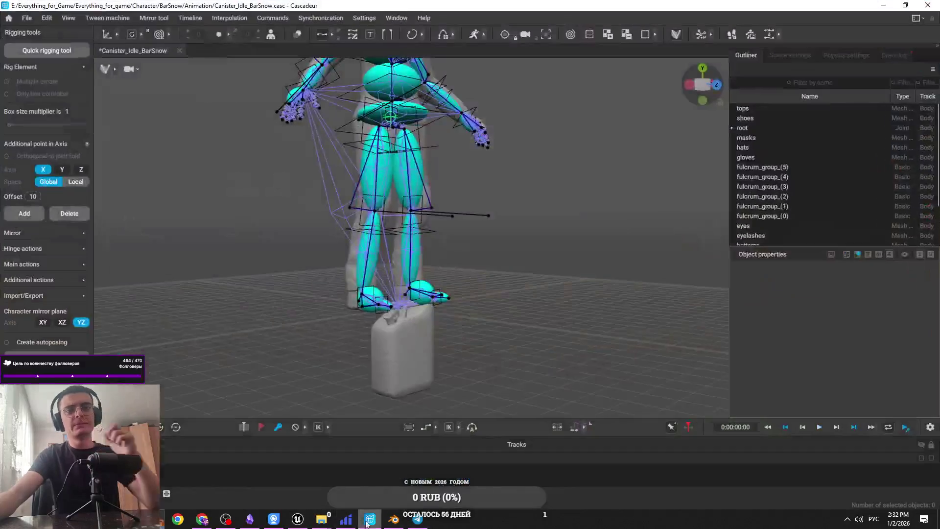
Step: Switch to Unreal Editor and open Content > ThirdPersonBP > CharacterBP
drag(297, 520, 349, 523)
click(397, 519)
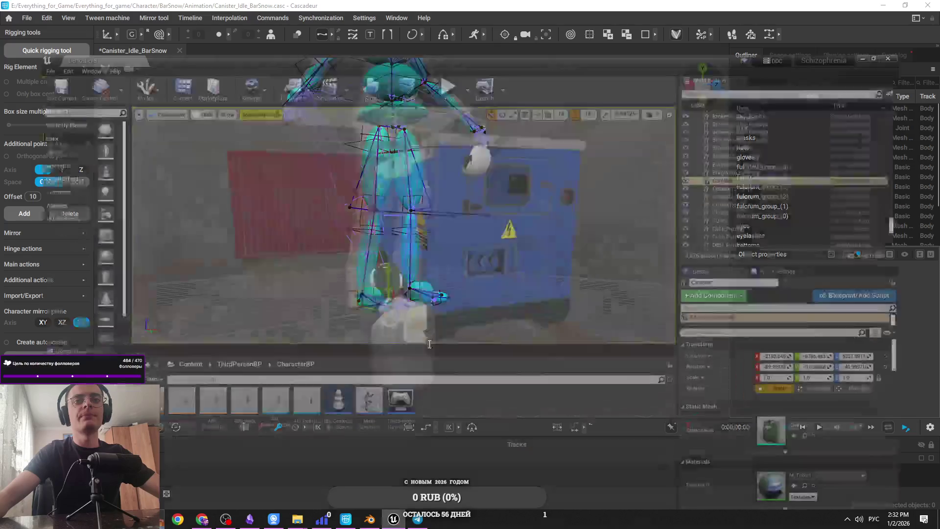
click(163, 339)
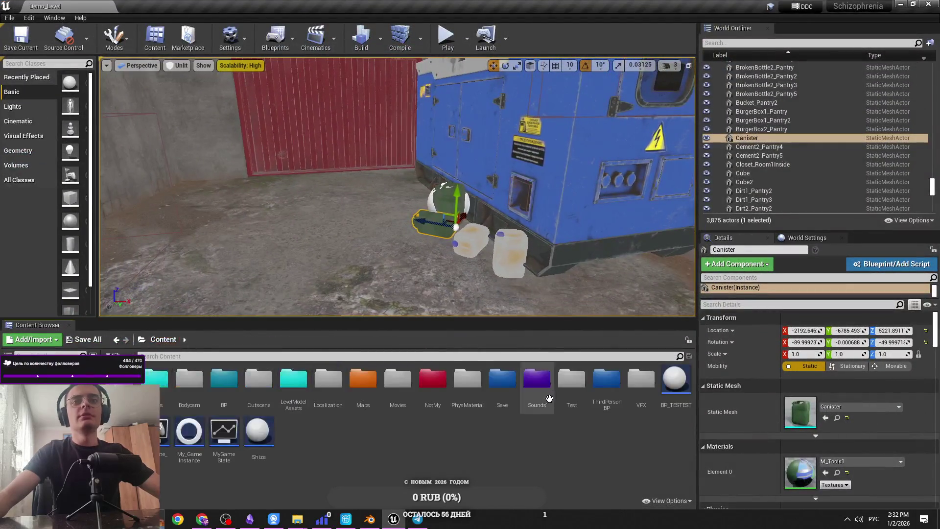
double_click(607, 382)
double_click(188, 382)
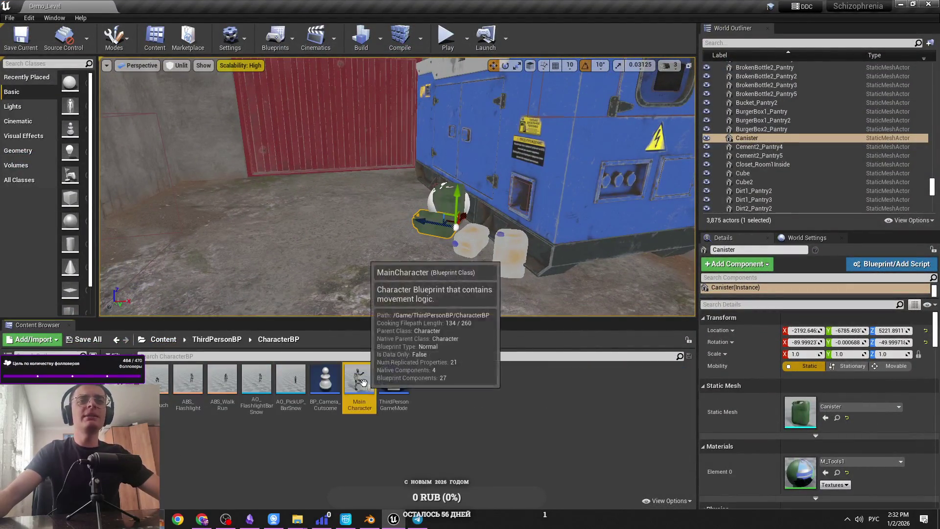
Step: Browse the Texture, AnimationsBarSnow and CharacterBP folders under ThirdPersonBP
click(217, 339)
double_click(256, 378)
click(217, 339)
double_click(155, 379)
click(217, 340)
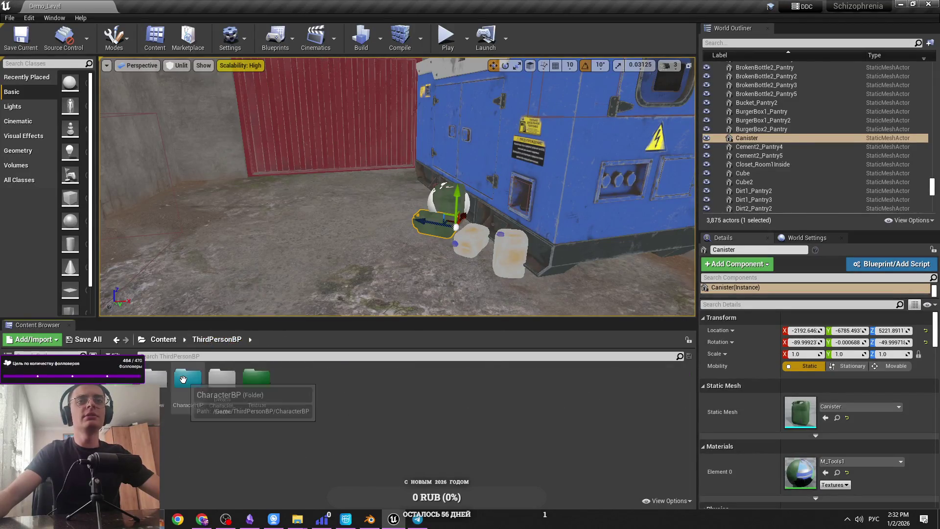
double_click(188, 380)
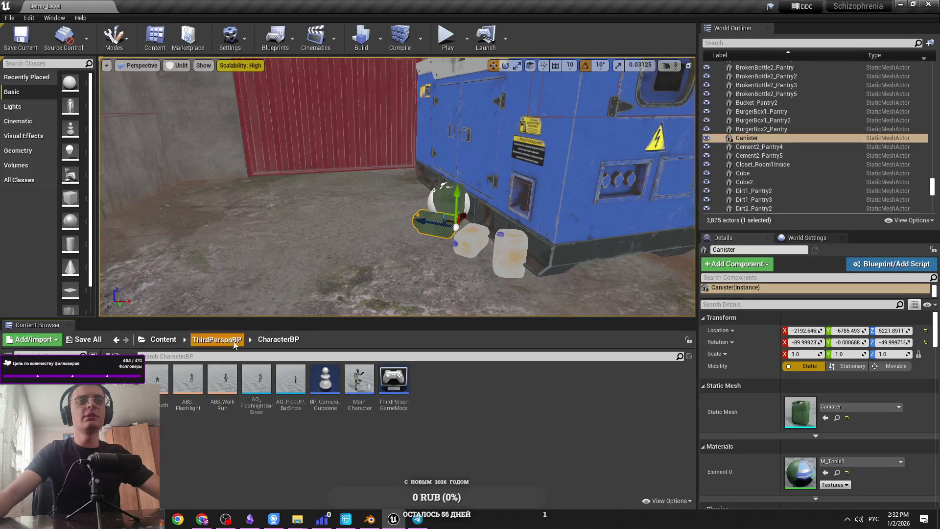
click(217, 339)
double_click(256, 378)
click(217, 339)
Step: Place BarSnowBlender from the BarSnow folder in the level beside the canisters
double_click(156, 379)
drag(120, 380, 395, 216)
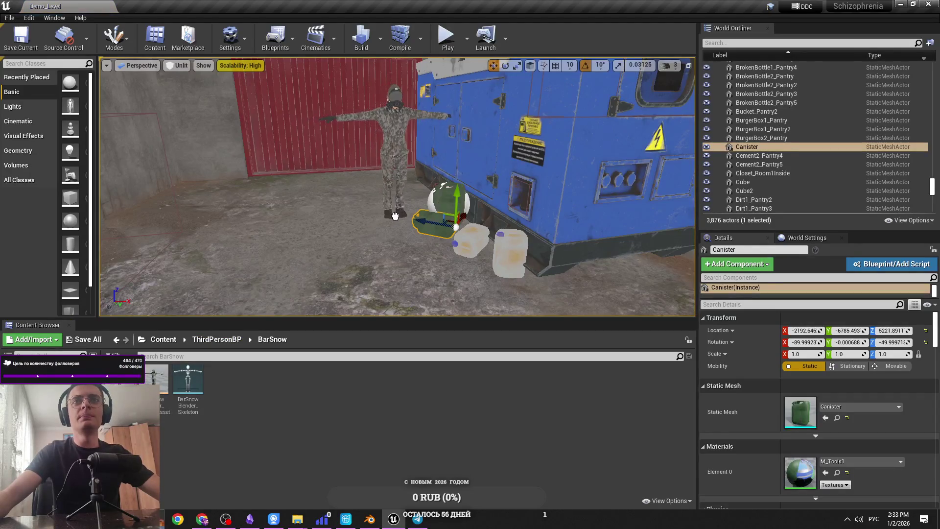
scroll(395, 216, up, 5)
scroll(395, 216, down, 2)
scroll(450, 192, down, 2)
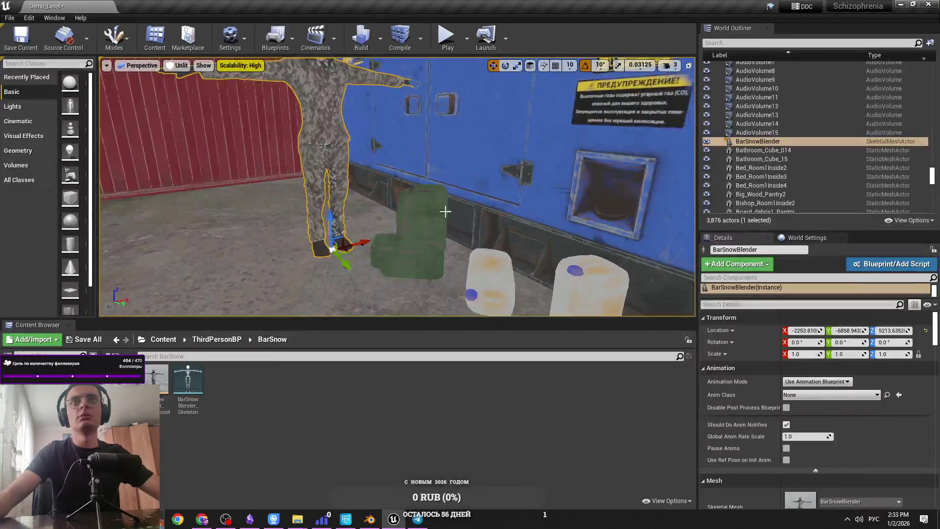
Step: Select BP_Canister2 and test-play the level, then stop
click(421, 211)
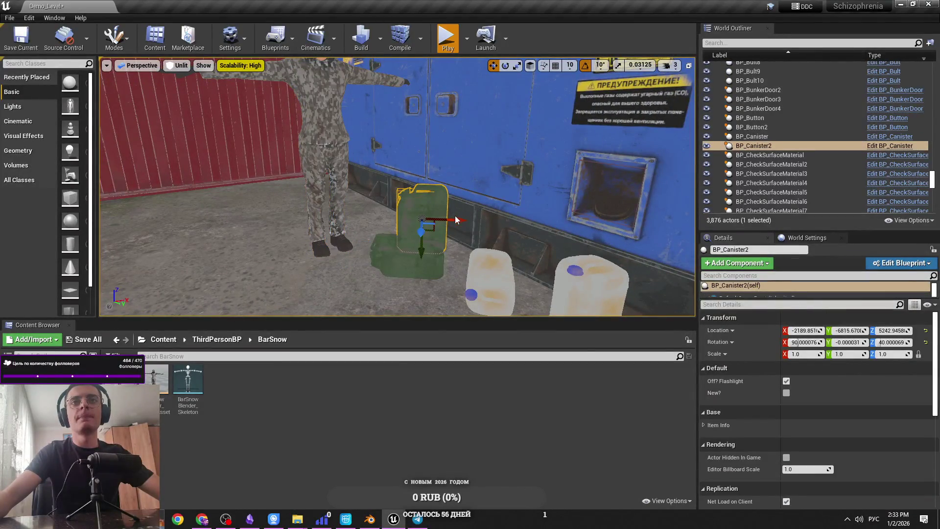
key(alt+p)
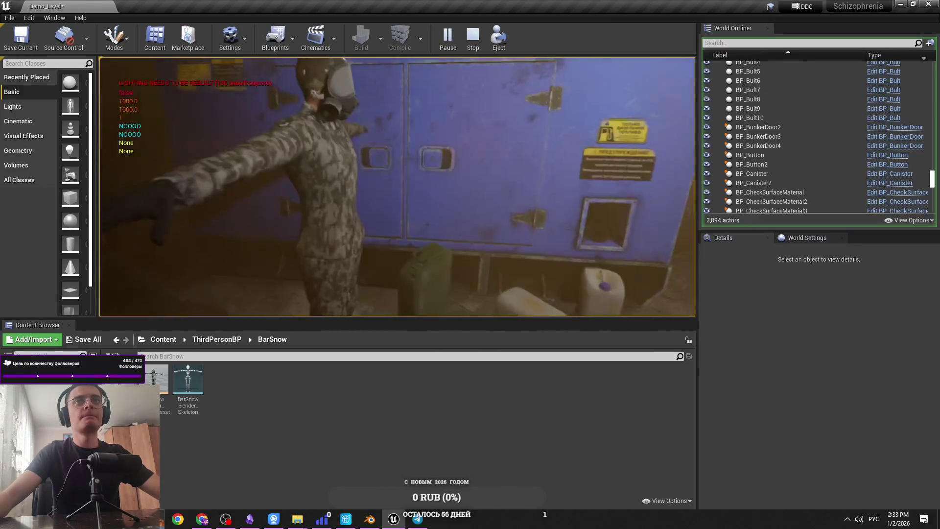
key(Escape)
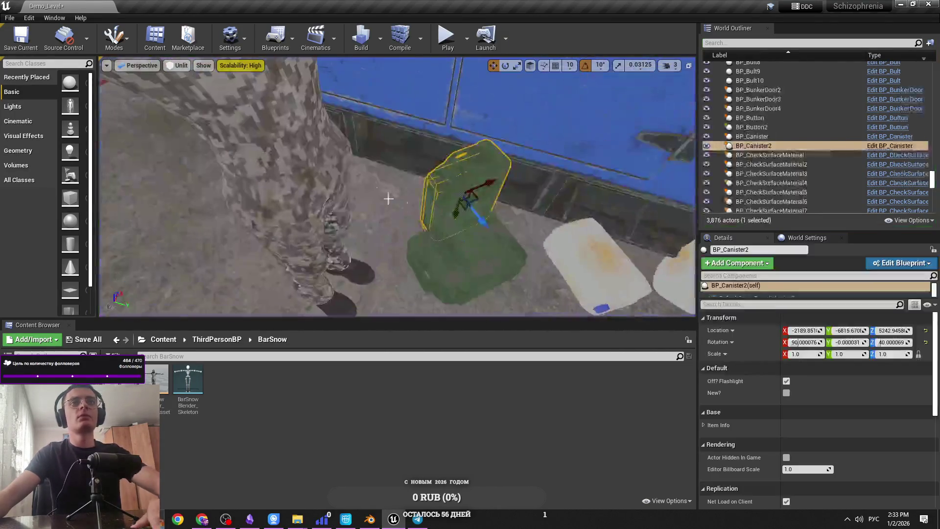
Step: Rotate the green canister upright and switch to the move tool
click(460, 205)
key(e)
mouse_move(482, 166)
mouse_down()
mouse_move(485, 222)
mouse_move(213, 196)
mouse_up()
key(w)
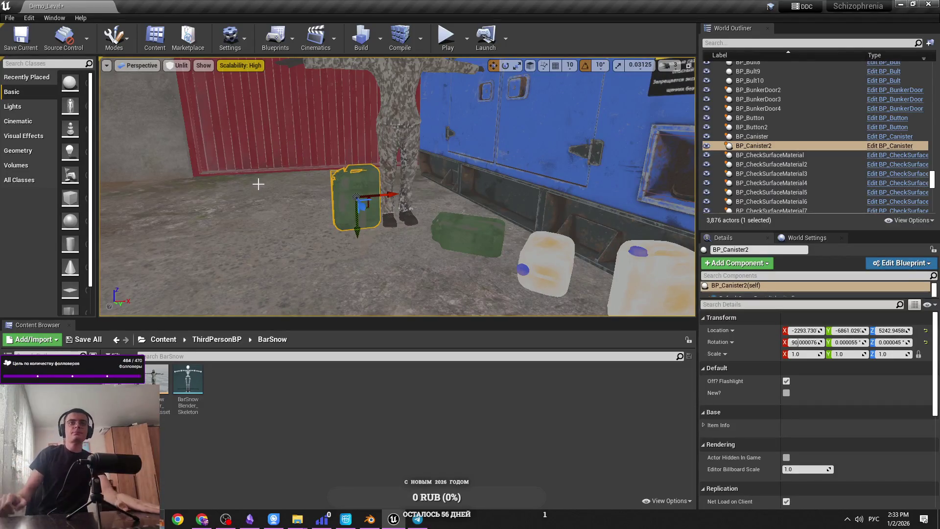
Step: Undo the accidental canister move and open the AnimationsBarSnow folder
mouse_move(258, 184)
mouse_down()
mouse_move(258, 216)
mouse_move(259, 161)
mouse_up()
mouse_move(386, 273)
mouse_down()
mouse_move(385, 293)
mouse_move(372, 284)
mouse_move(385, 273)
mouse_move(401, 287)
mouse_move(421, 157)
mouse_move(392, 256)
mouse_move(402, 274)
mouse_up()
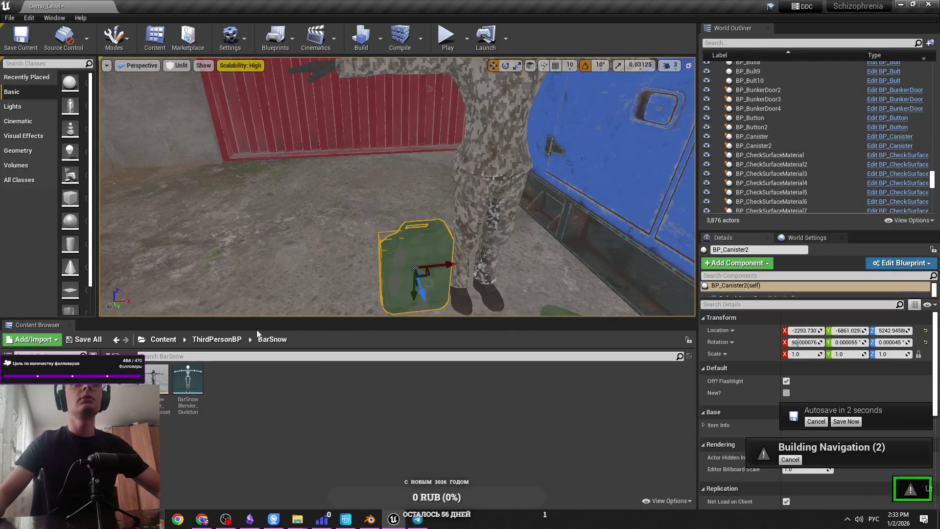
key(ctrl+z)
click(217, 339)
double_click(162, 378)
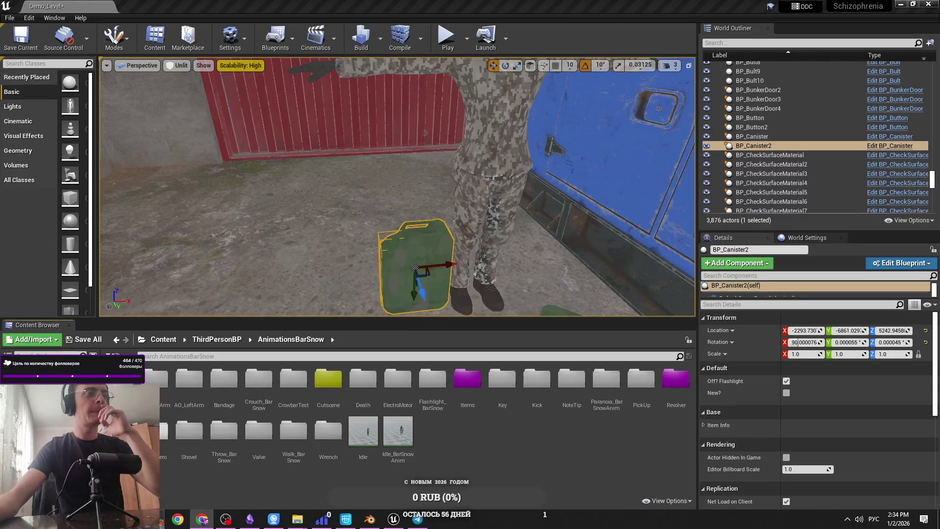
Step: Save the level with Ctrl+S
mouse_move(383, 254)
mouse_down()
mouse_move(383, 235)
mouse_move(383, 254)
mouse_up()
key(ctrl+s)
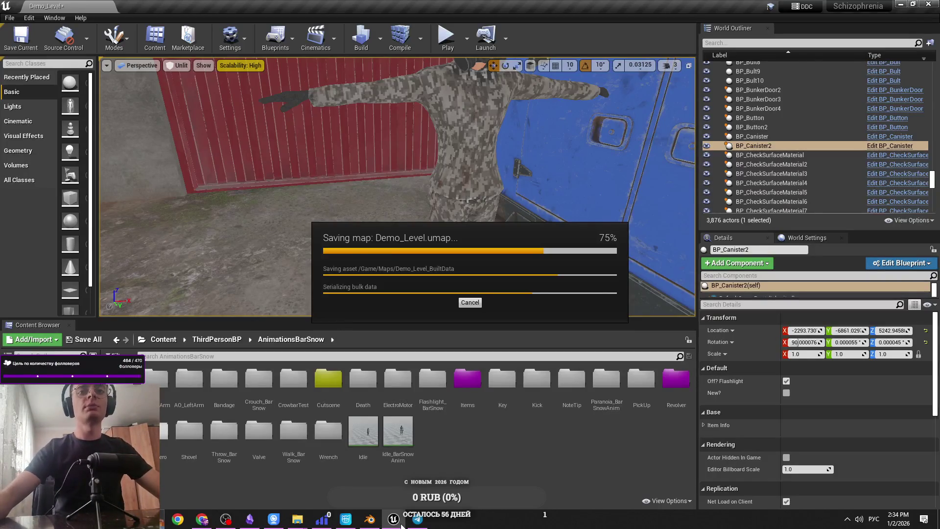
mouse_move(401, 526)
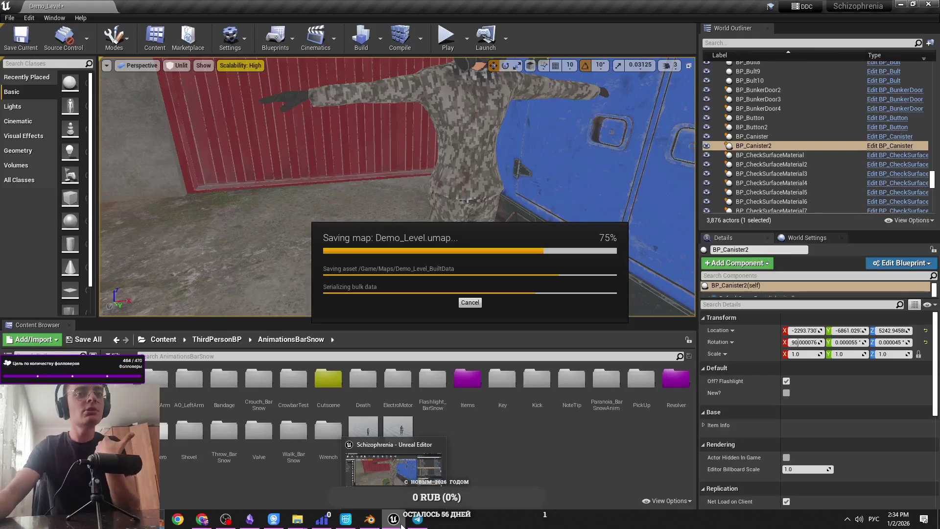
scroll(396, 265, up, 3)
Step: Rotate the canister -90° in Z, nudge it along X, and add the Idle character
key(e)
mouse_move(390, 288)
mouse_down()
mouse_move(421, 274)
mouse_move(436, 248)
mouse_up()
key(w)
drag(343, 221, 343, 181)
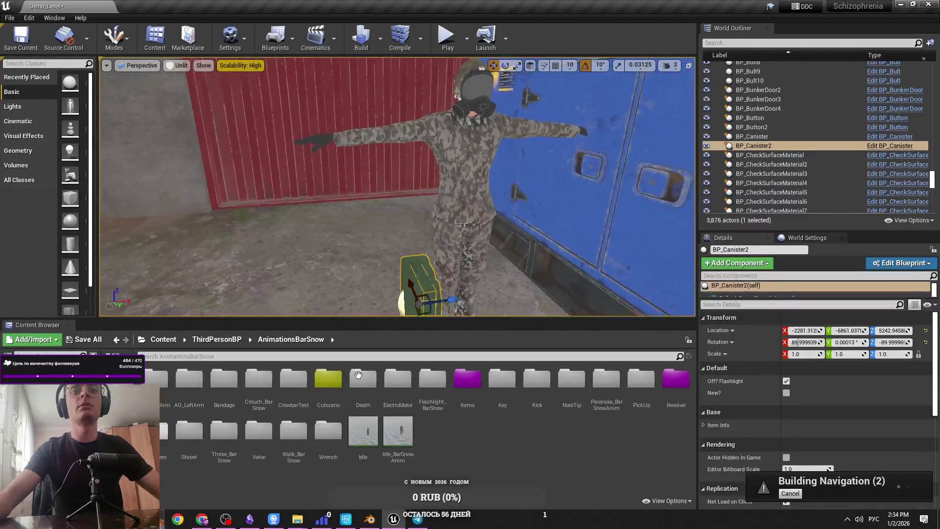
drag(369, 433, 338, 274)
click(430, 294)
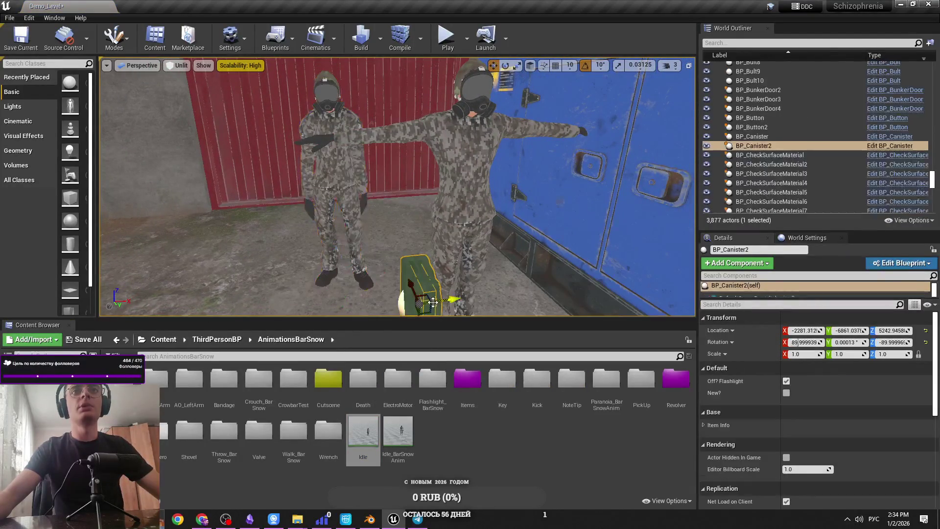
Step: Move the canister up beside the Idle character's hand
scroll(436, 302, up, 2)
mouse_move(435, 302)
mouse_down()
mouse_move(406, 238)
mouse_move(349, 234)
mouse_up()
mouse_move(451, 286)
mouse_down()
mouse_move(461, 266)
mouse_move(455, 283)
mouse_move(407, 223)
mouse_up()
drag(348, 191, 348, 191)
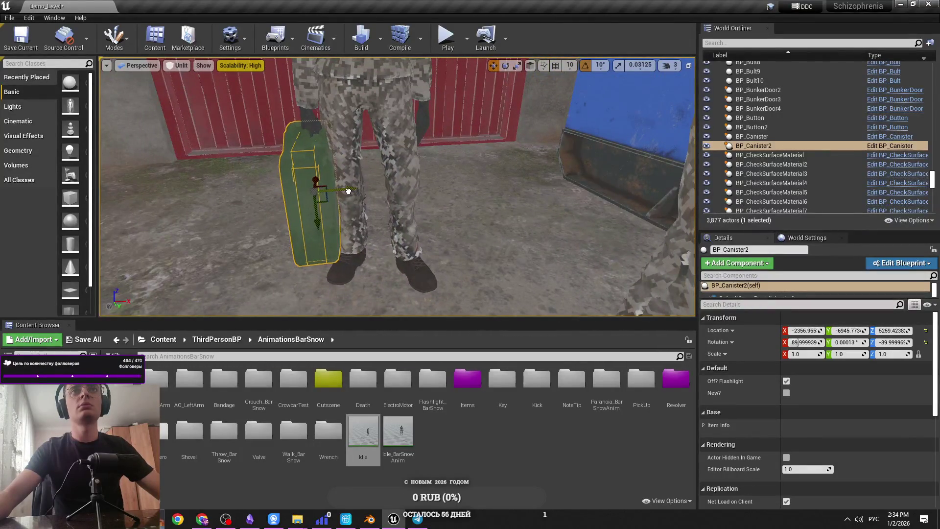
mouse_move(279, 191)
mouse_down()
mouse_move(283, 216)
mouse_move(287, 196)
mouse_move(454, 52)
mouse_up()
Step: Select the Idle character, test-play the level, then minimize Unreal Editor
click(357, 105)
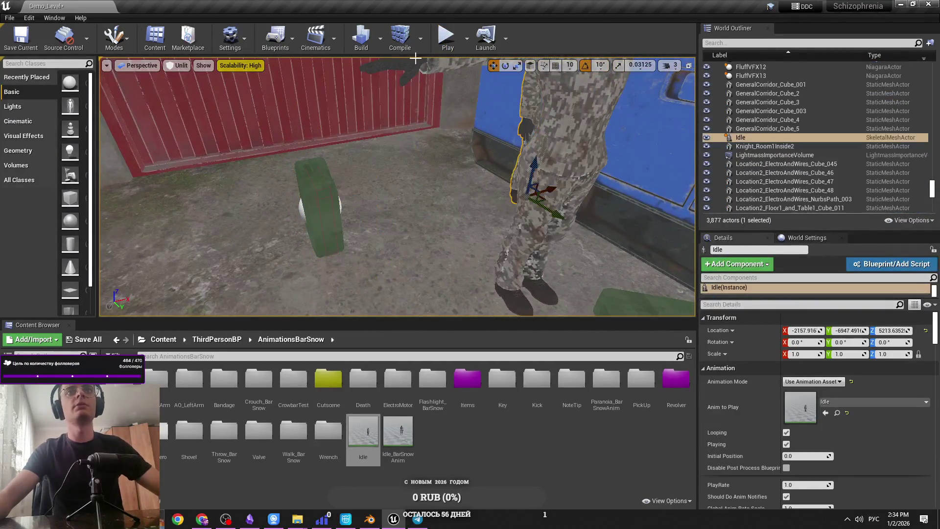
key(alt+p)
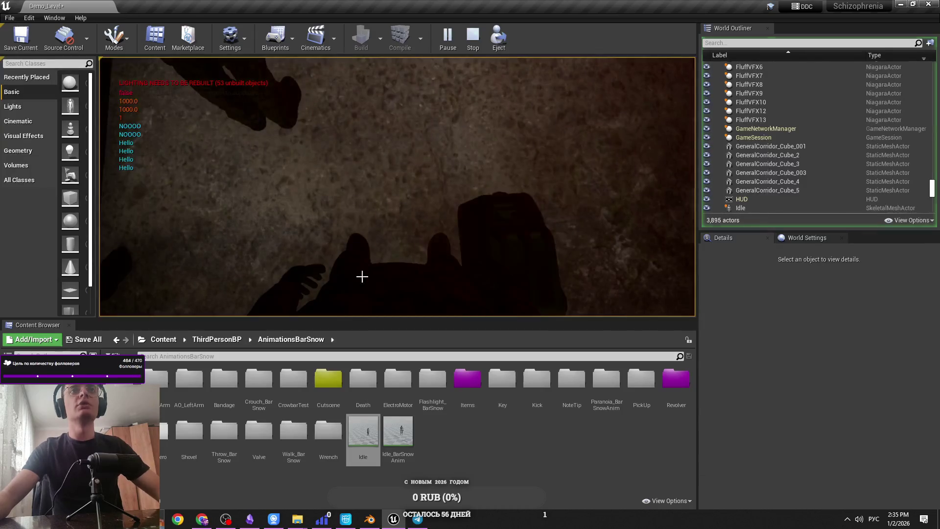
key(Escape)
click(899, 5)
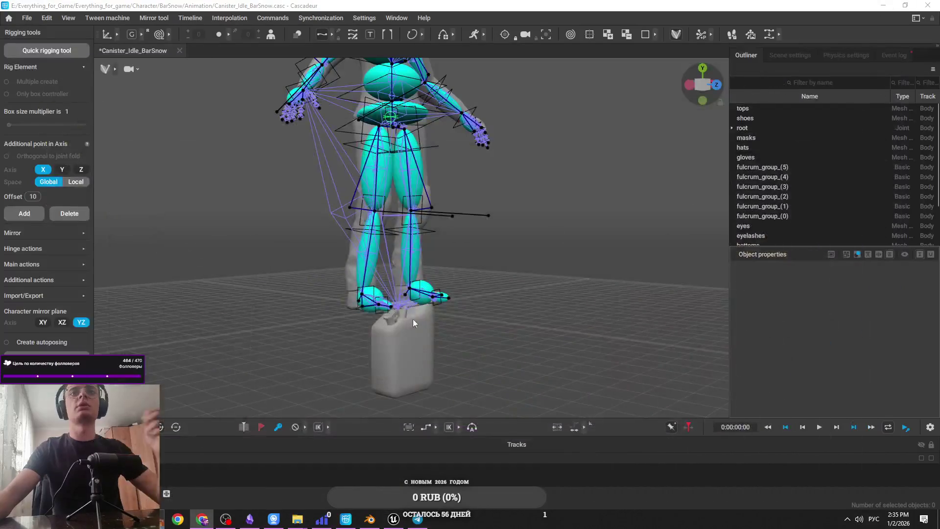
Step: In Cascadeur, hide the rig controllers and zoom out to show the whole character and grid
key(alt+Tab)
click(375, 157)
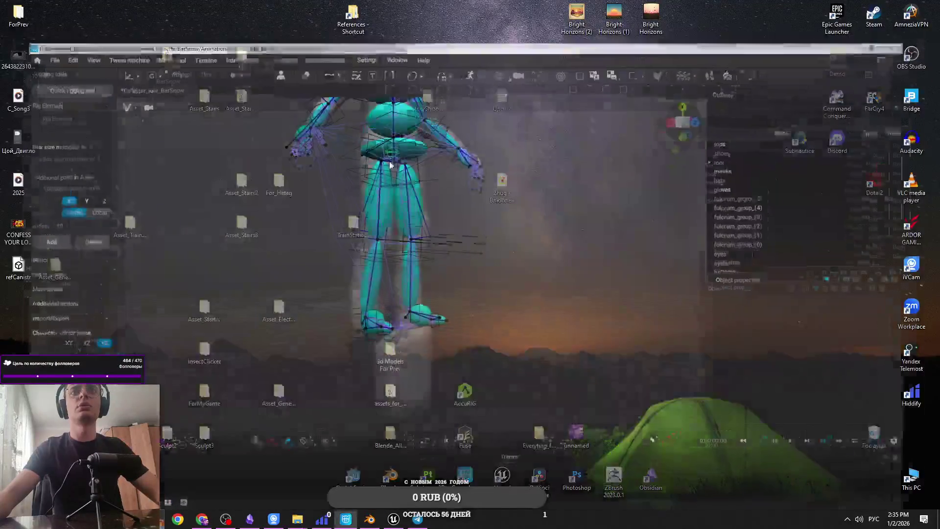
key(r)
mouse_move(436, 330)
mouse_down()
mouse_move(507, 330)
mouse_move(421, 280)
mouse_up()
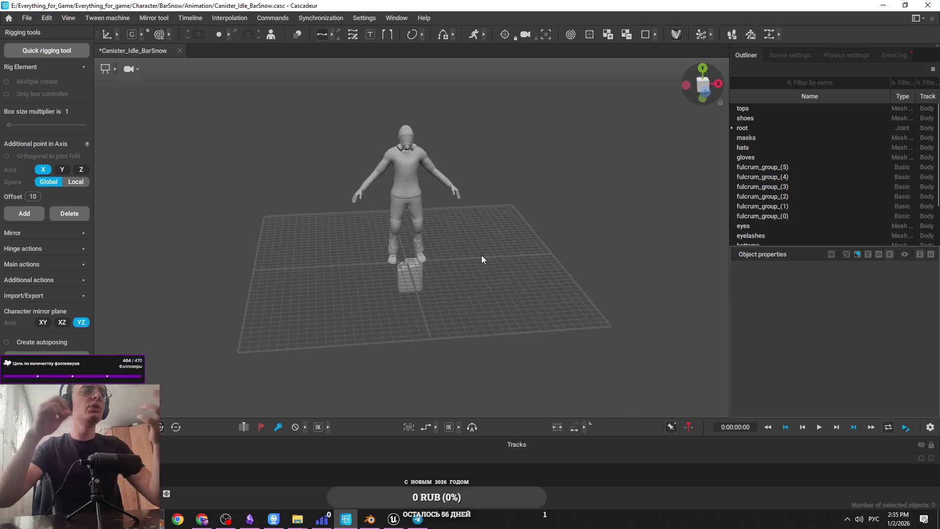
key(alt+Tab)
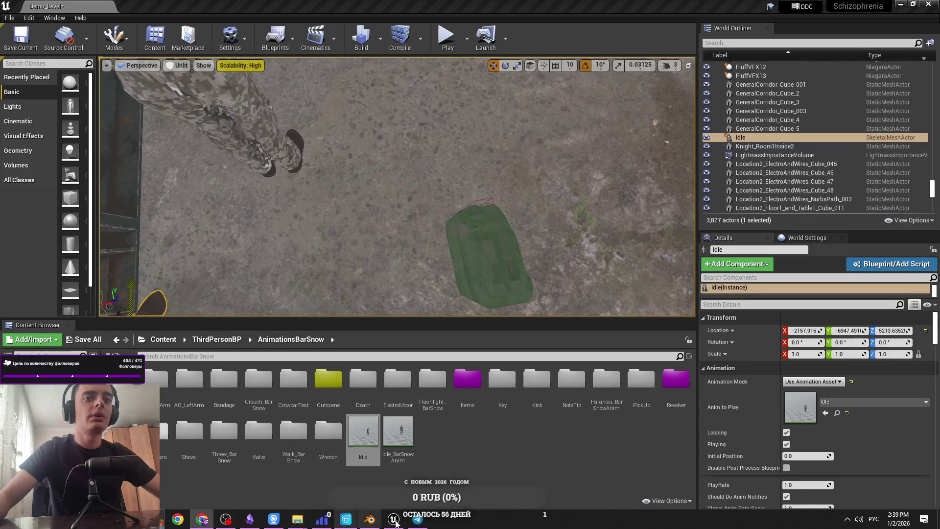
Step: Cycle through the Obsidian, Cascadeur and Blender windows to reach the Unreal game level
mouse_move(228, 522)
click(250, 477)
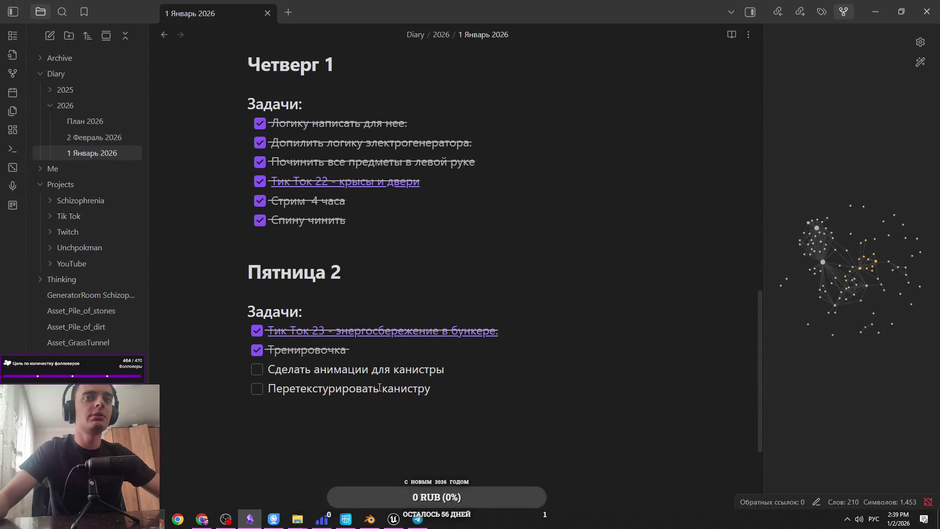
mouse_move(346, 522)
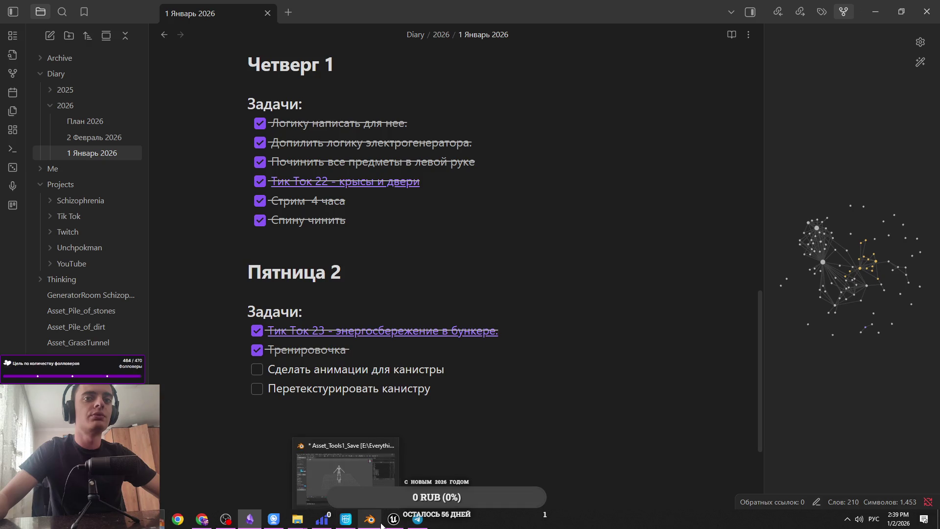
click(346, 519)
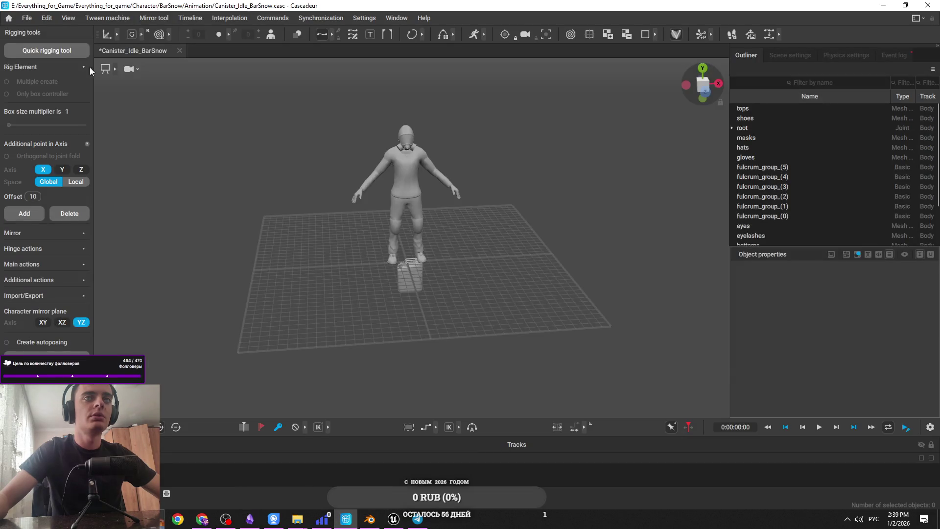
click(372, 520)
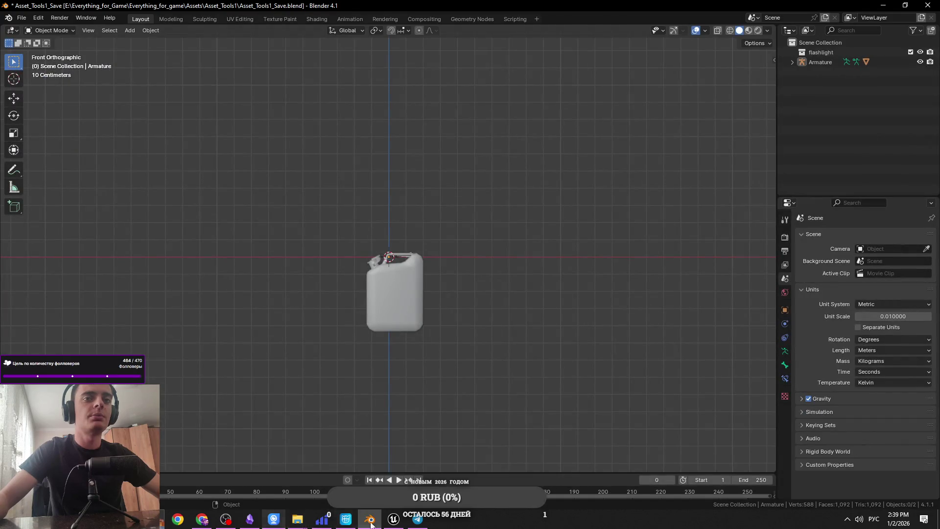
click(393, 519)
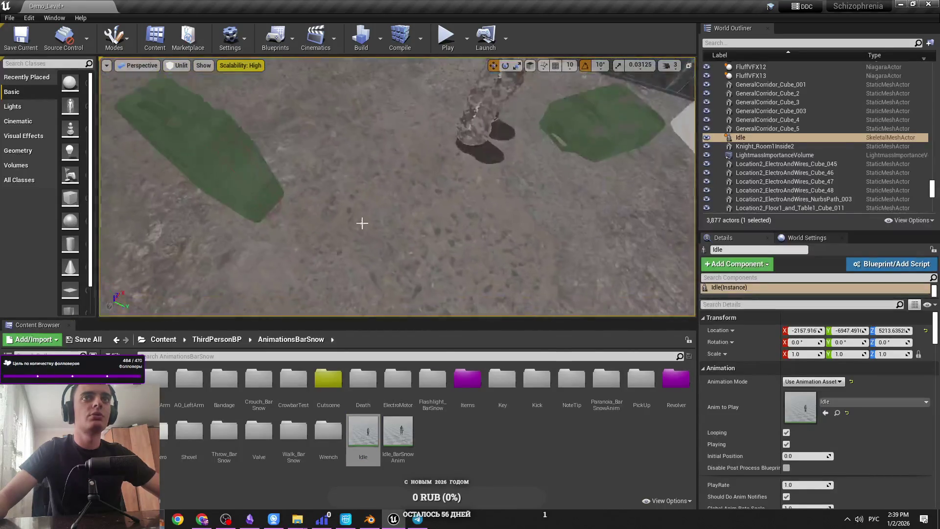
Step: Select the BP_Canister2 actor and check its Edit Blueprint options without opening anything
click(230, 160)
click(900, 263)
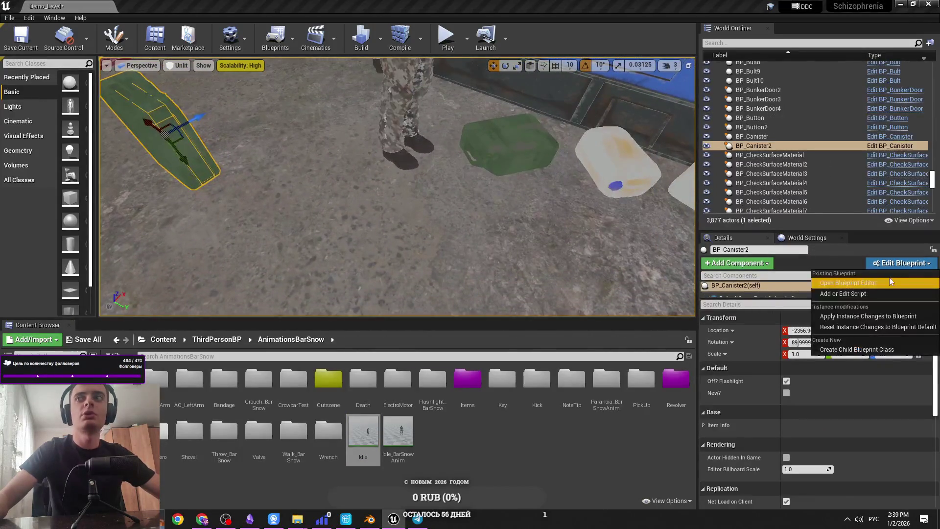
click(891, 282)
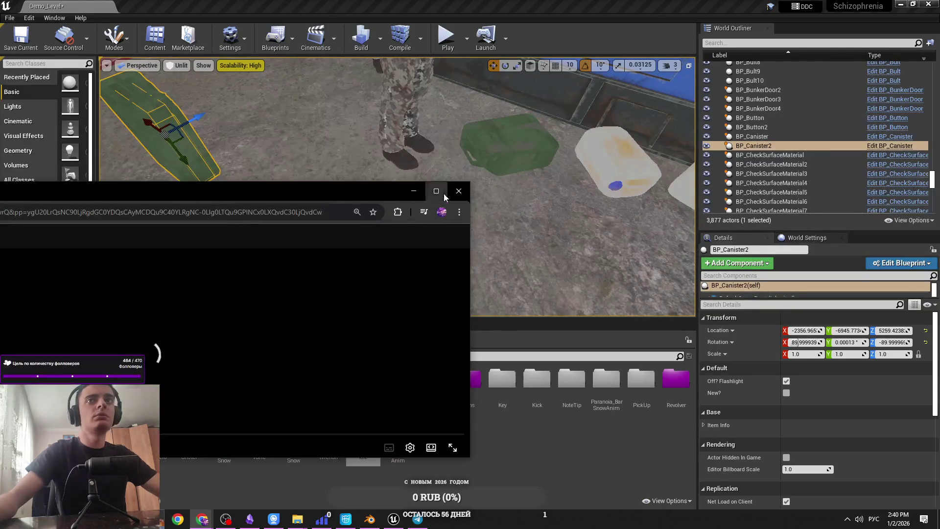
Step: Watch the KS-20 steel canister reference video, scrubbing back and pausing, then return to Unreal
click(444, 193)
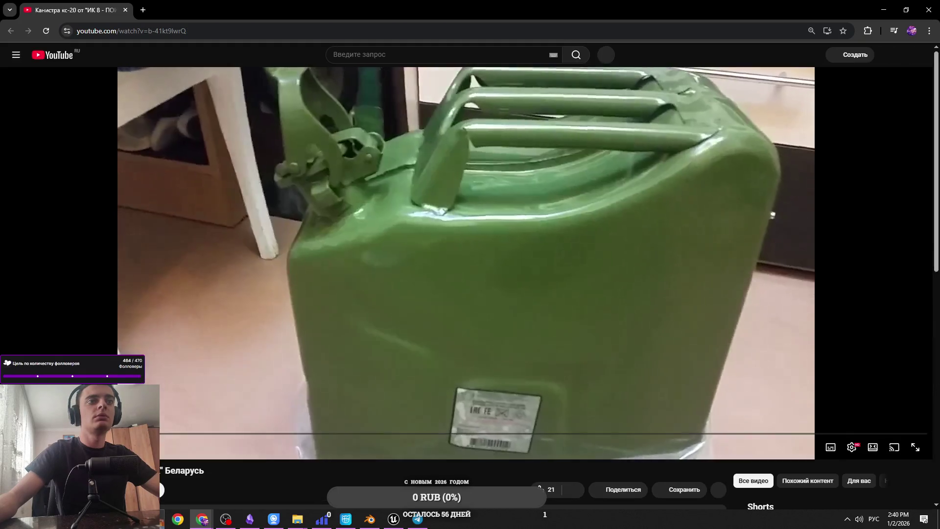
mouse_move(81, 434)
mouse_down()
mouse_move(363, 451)
mouse_move(432, 436)
mouse_move(701, 435)
mouse_up()
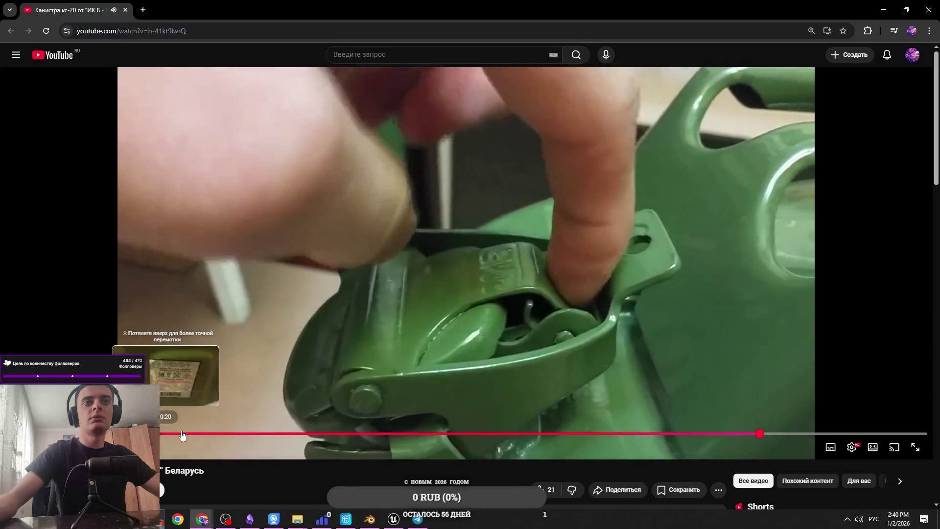
click(200, 433)
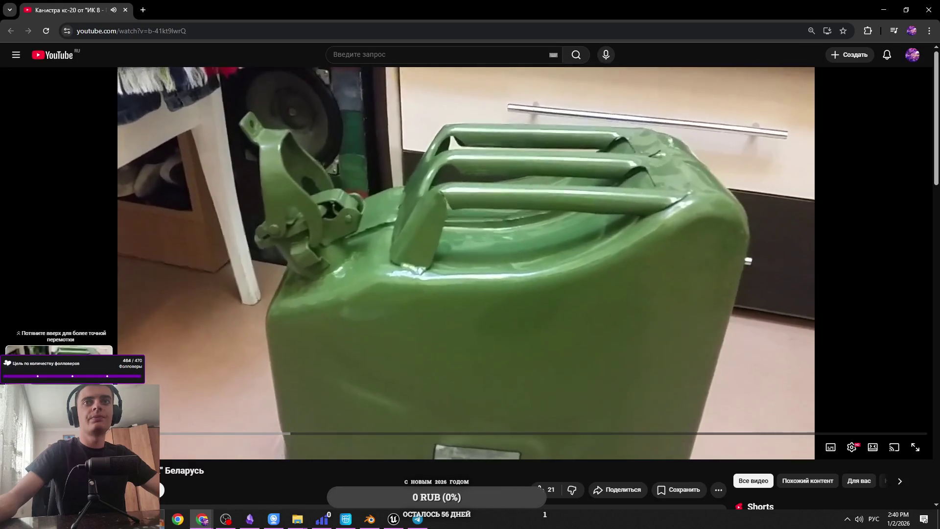
click(248, 181)
key(alt+Tab)
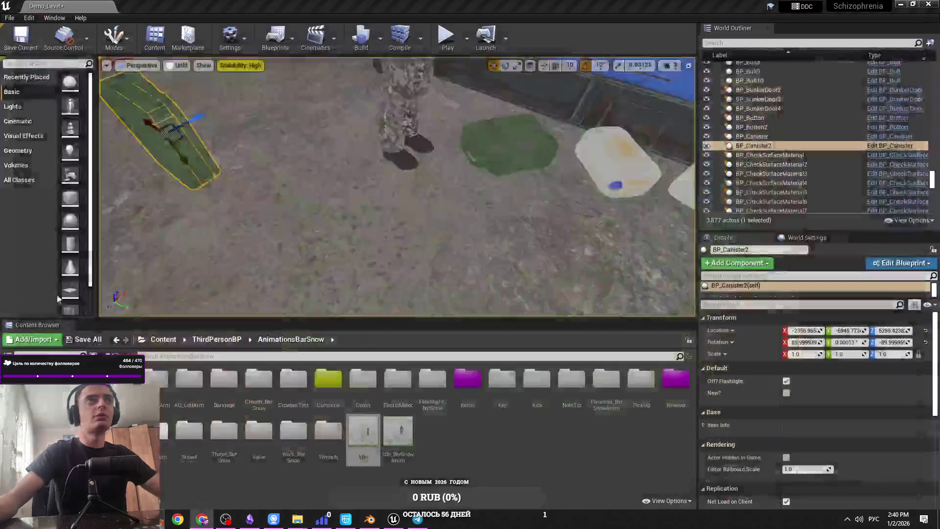
Step: Switch to the Cascadeur canister scene and toggle Rig Mode, cancelling its confirmation dialog
drag(444, 250, 443, 251)
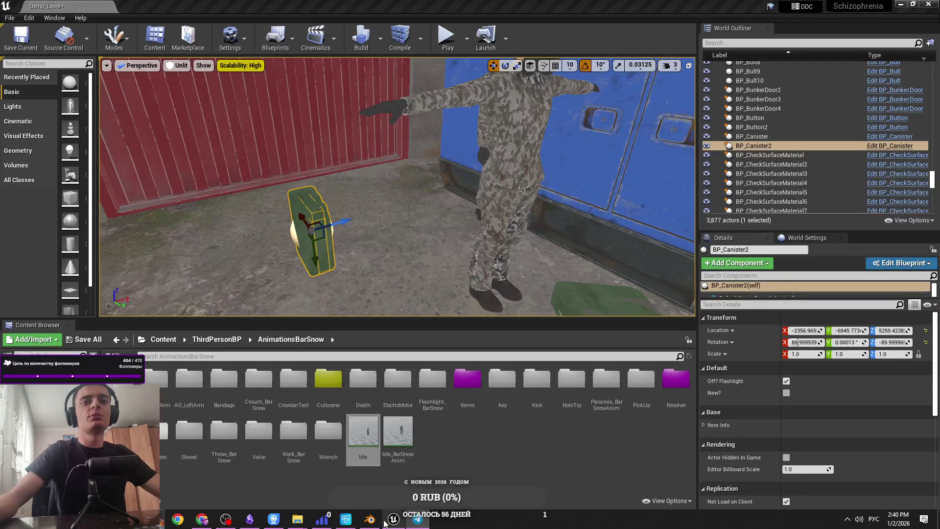
click(346, 519)
scroll(421, 286, up, 2)
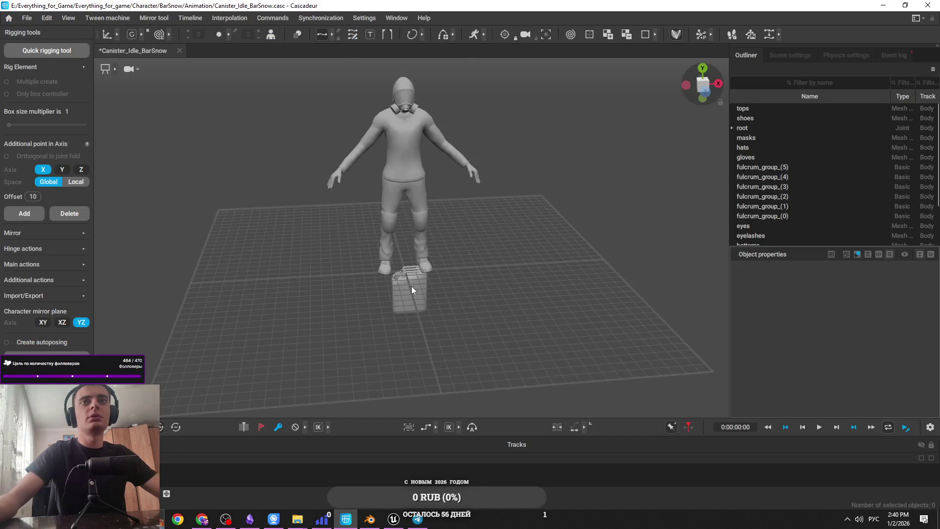
scroll(411, 284, up, 3)
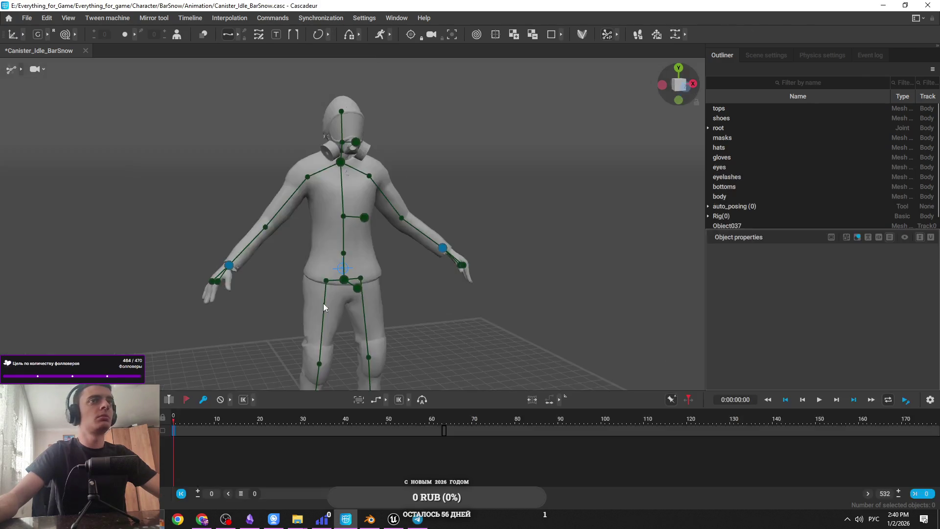
scroll(307, 298, down, 3)
scroll(367, 352, up, 2)
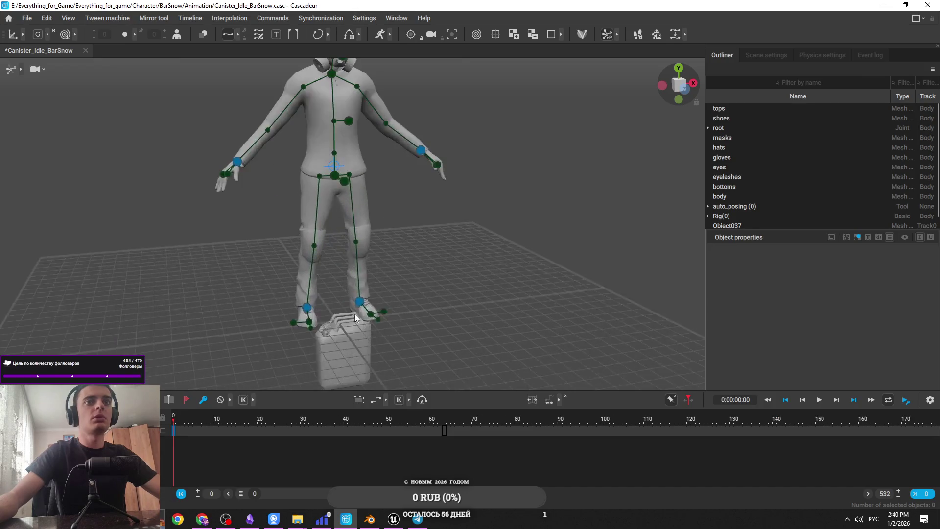
click(581, 35)
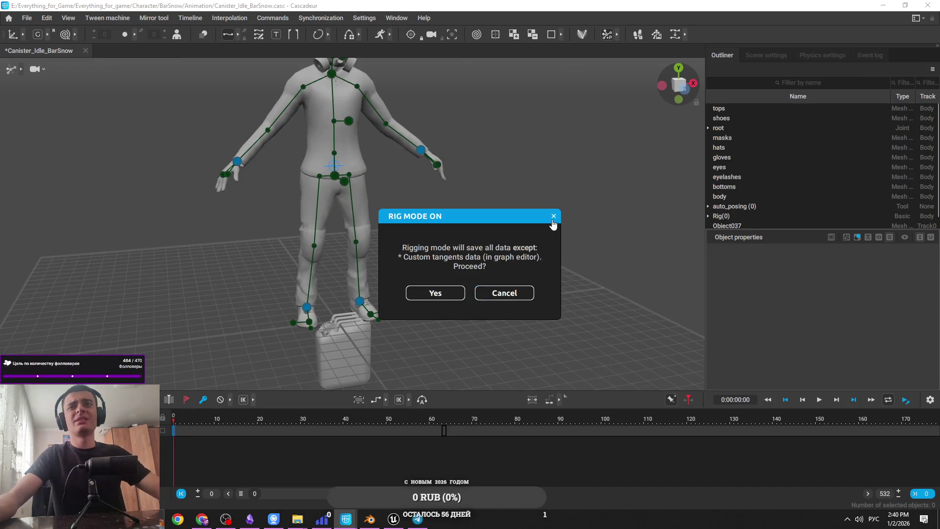
click(553, 217)
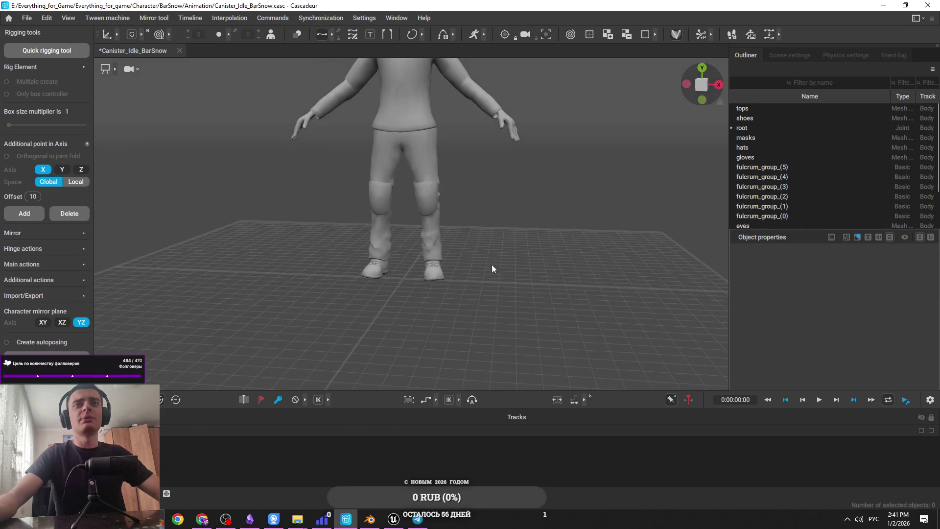
Step: Minimise Cascadeur, Blender and Obsidian to clear the desktop, then bring Cascadeur back
click(931, 5)
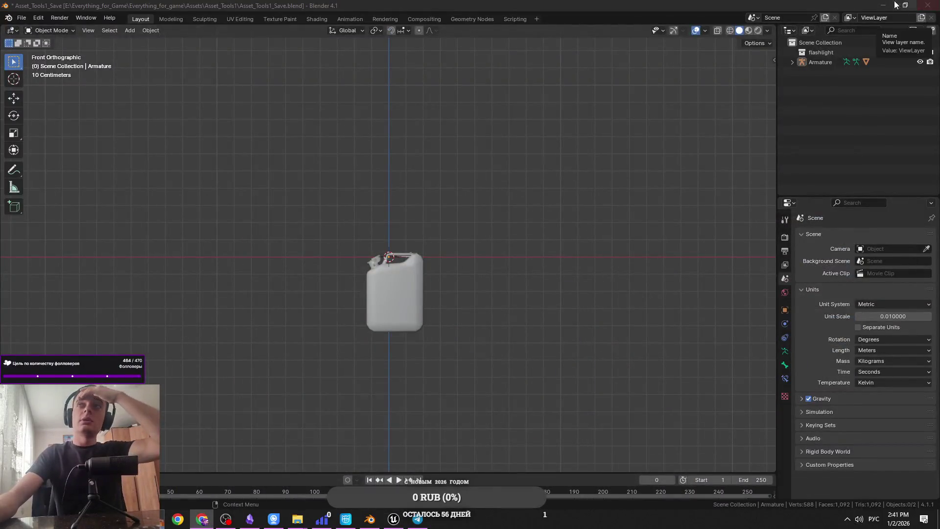
click(883, 5)
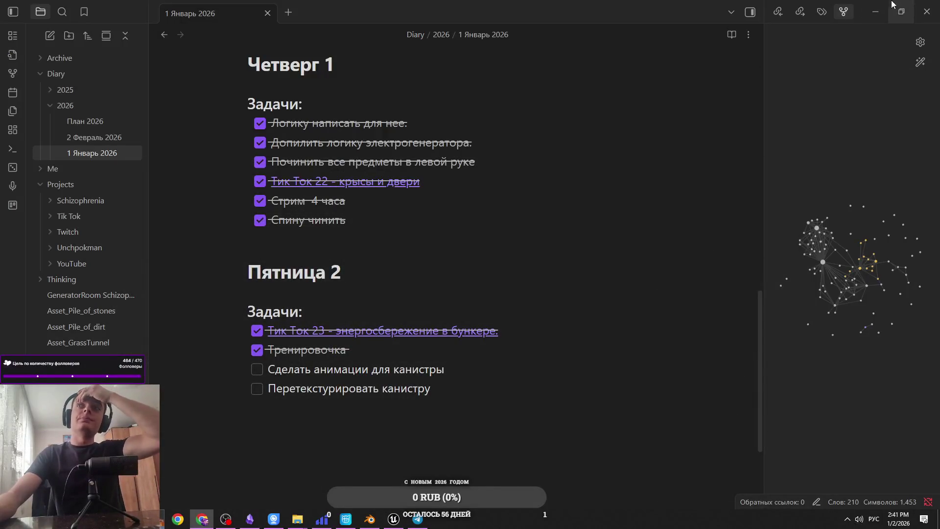
click(884, 5)
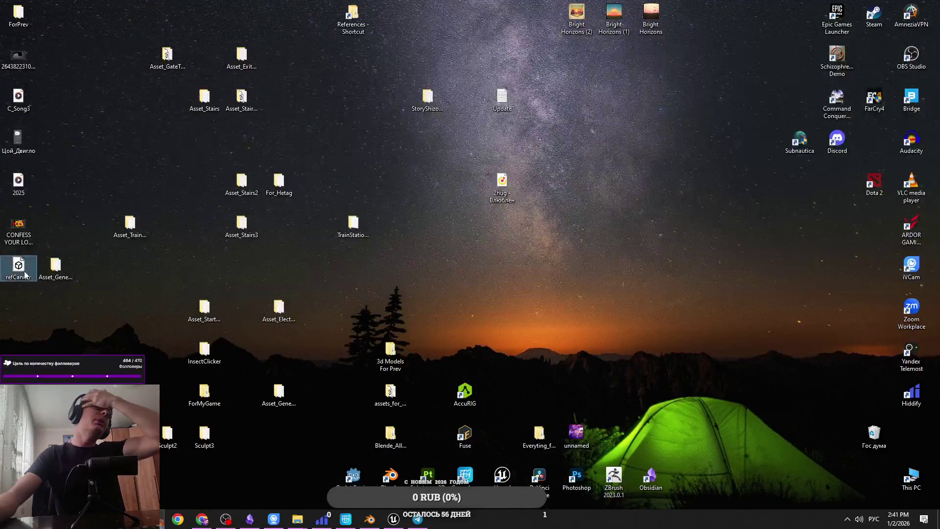
click(346, 519)
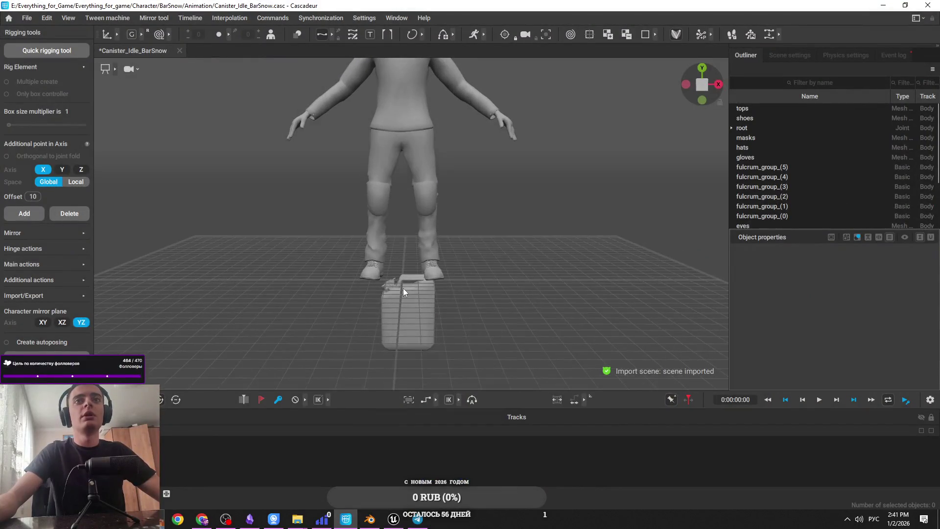
Step: Zoom the Cascadeur viewport in and out around the imported canister
scroll(401, 275, up, 3)
scroll(405, 251, down, 6)
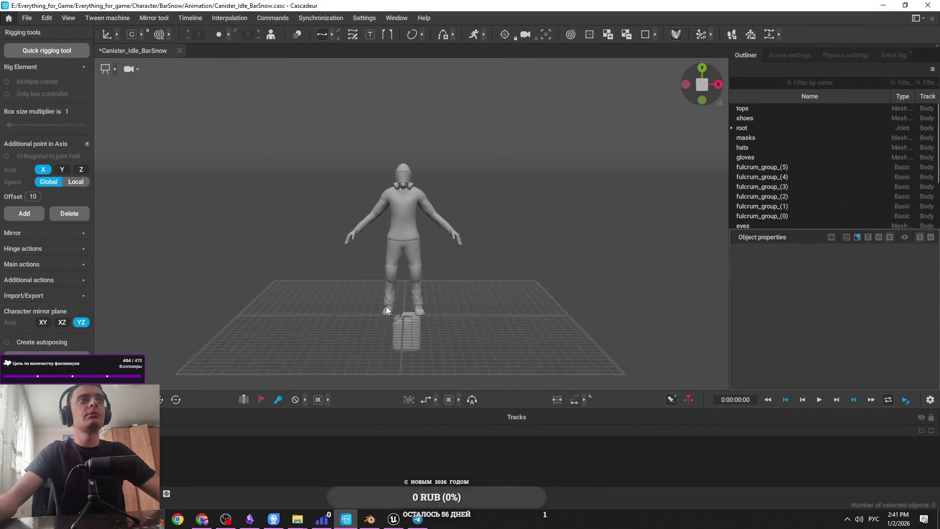
scroll(386, 306, up, 5)
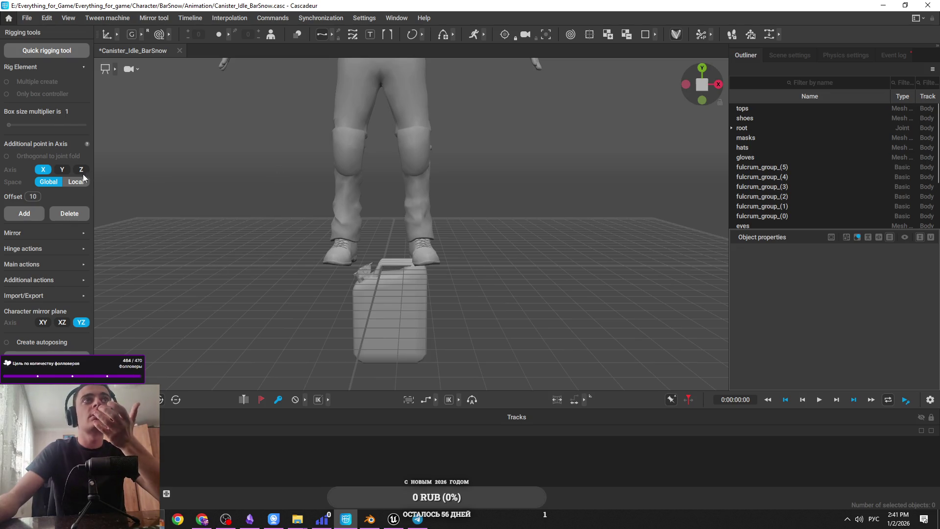
scroll(239, 155, down, 4)
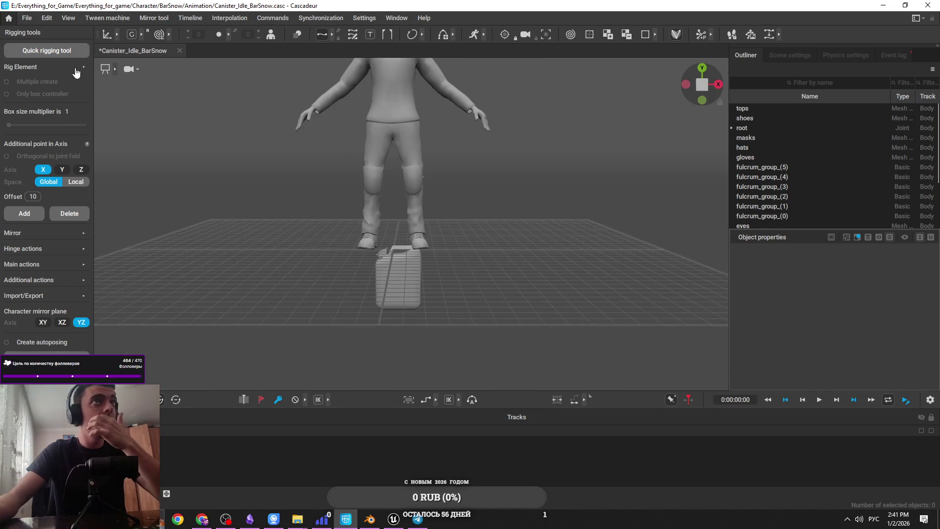
scroll(301, 297, down, 5)
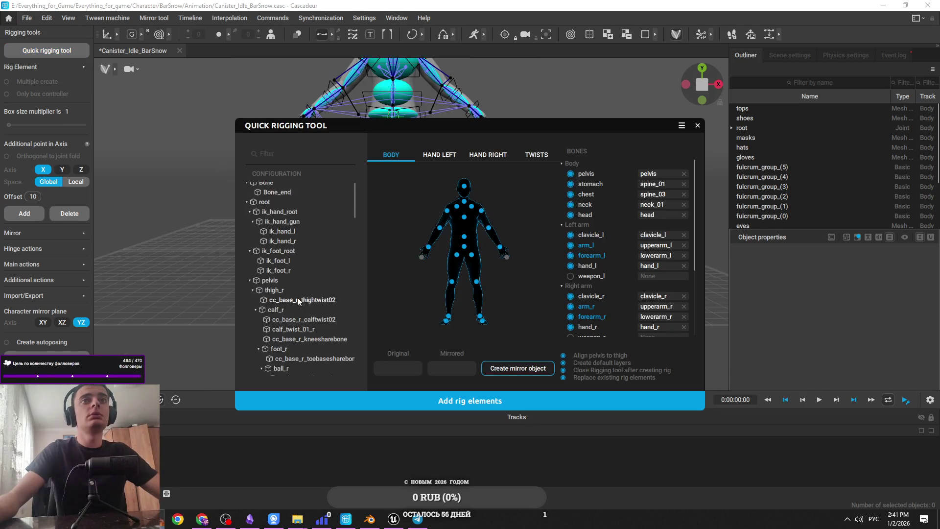
Step: In Quick Rigging Tool, select the Bone entry and add rig elements from the configuration
scroll(302, 296, down, 10)
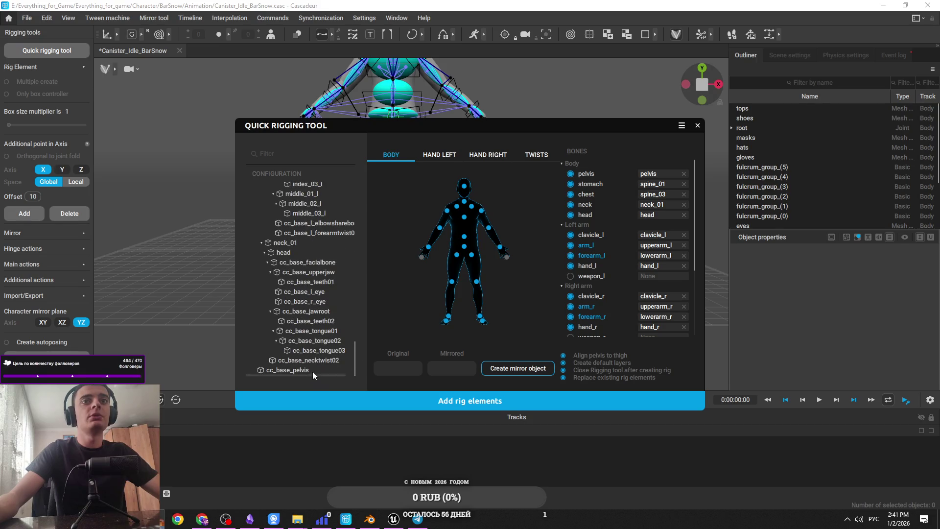
click(313, 372)
mouse_move(427, 131)
mouse_down()
mouse_move(694, 124)
mouse_move(678, 121)
mouse_up()
scroll(391, 281, up, 5)
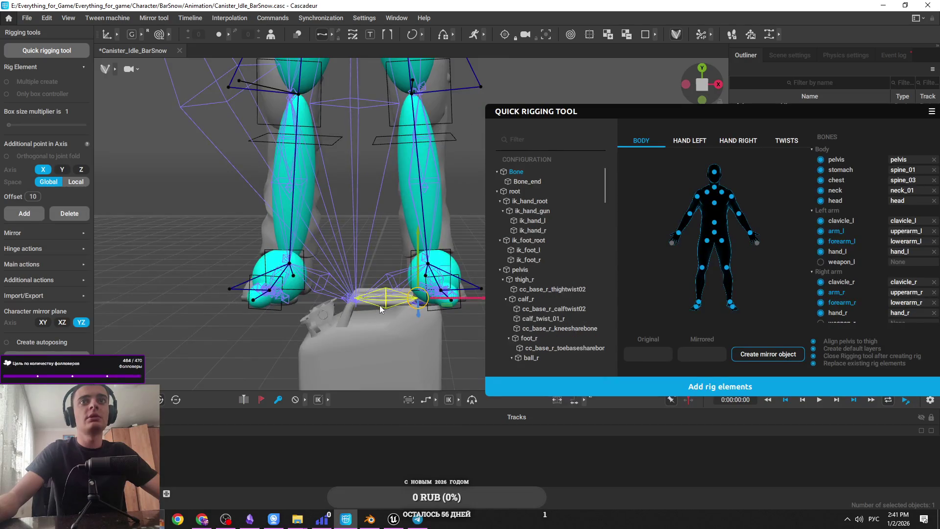
click(520, 171)
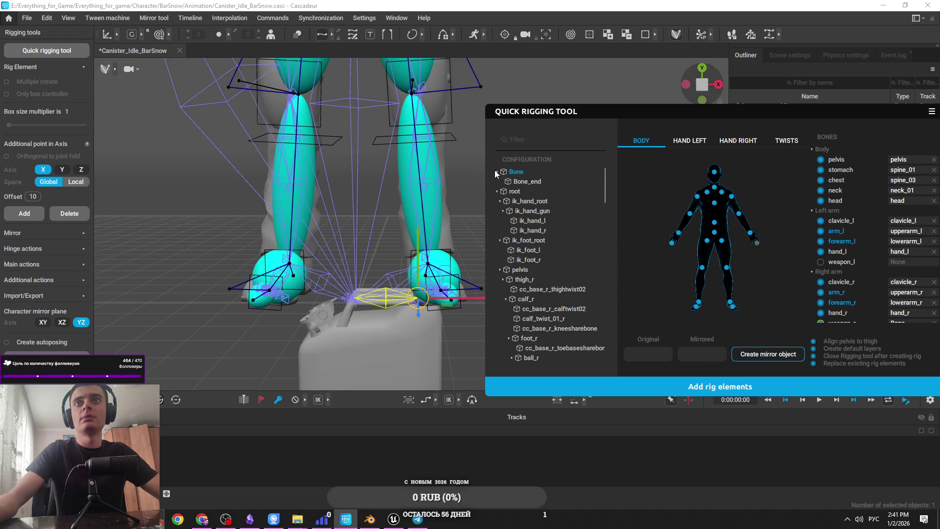
click(685, 384)
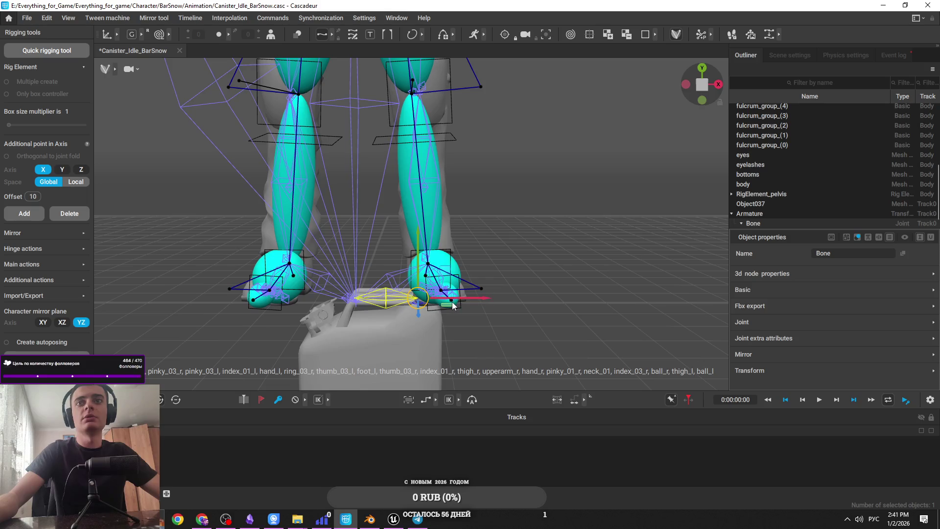
Step: Select the canister's Bone joint and create a rig element for it
scroll(495, 294, down, 2)
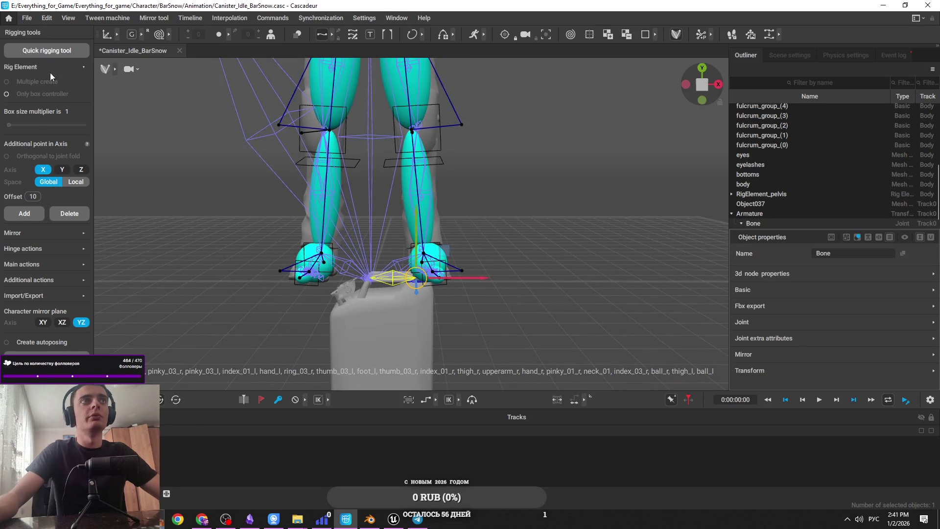
click(100, 348)
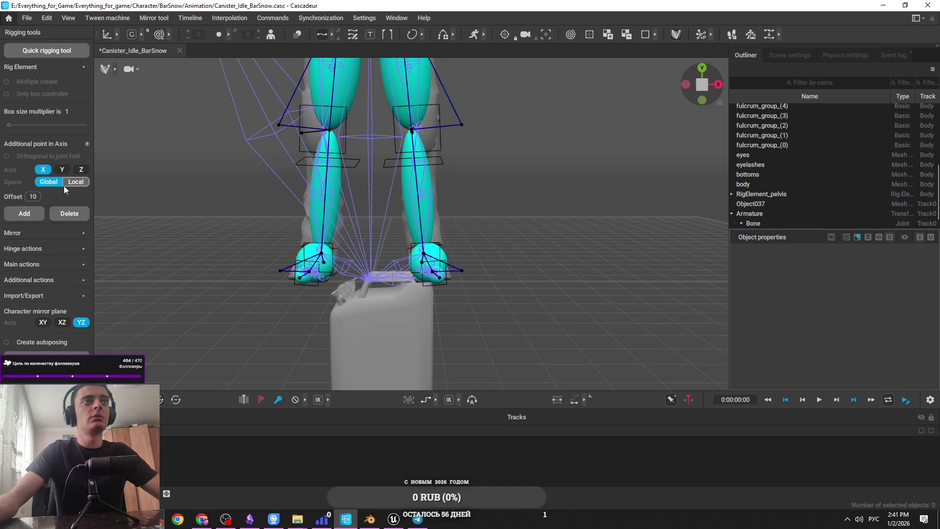
click(40, 213)
click(397, 284)
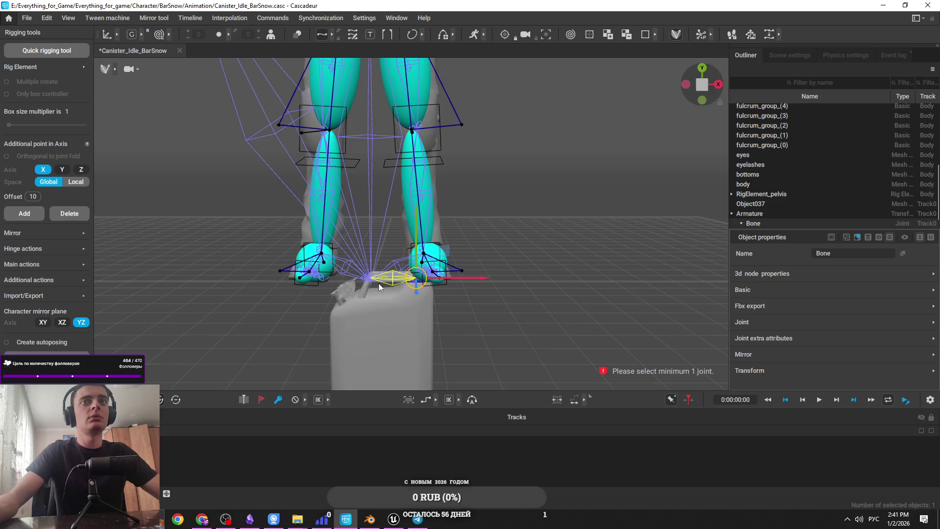
click(41, 216)
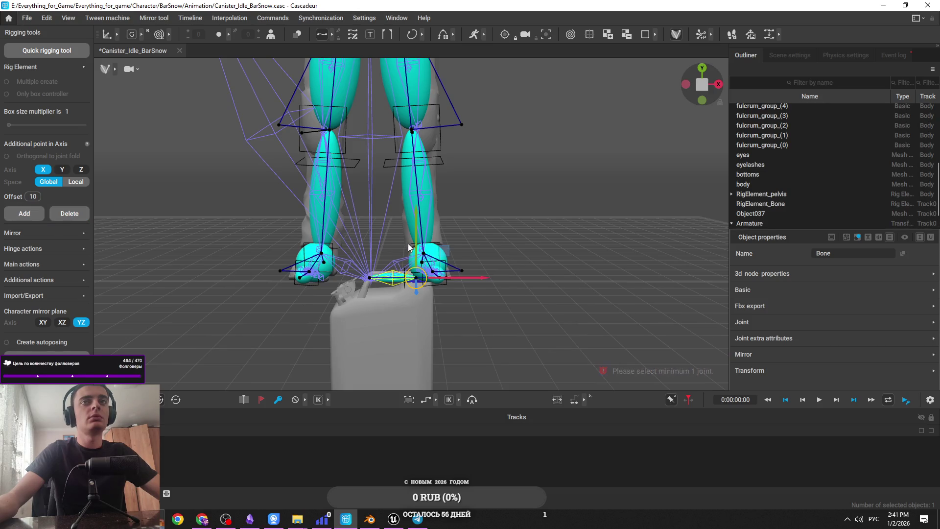
Step: Raise the canister's bone to knee height, move it beside the leg, and try rotating it
scroll(417, 237, down, 3)
drag(417, 237, 413, 106)
scroll(413, 105, down, 3)
drag(431, 211, 325, 219)
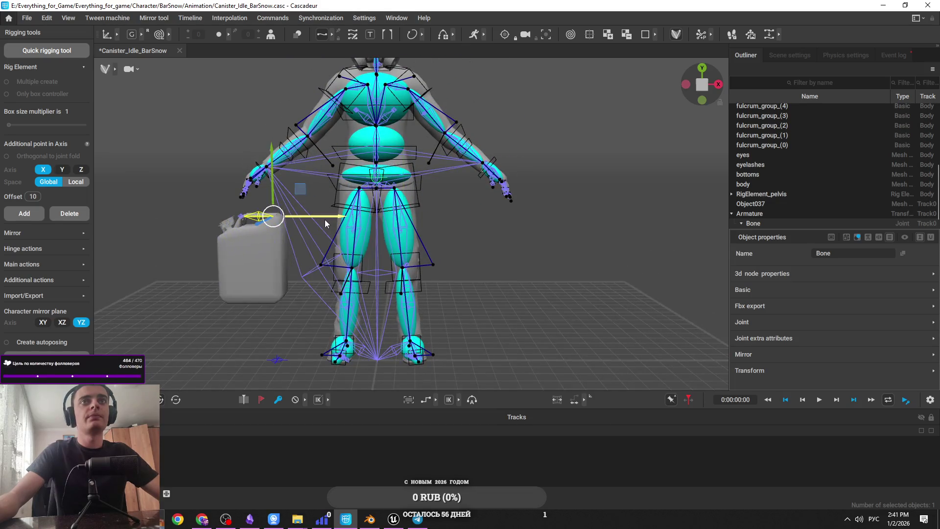
scroll(274, 191, up, 3)
scroll(274, 194, down, 2)
scroll(366, 231, up, 3)
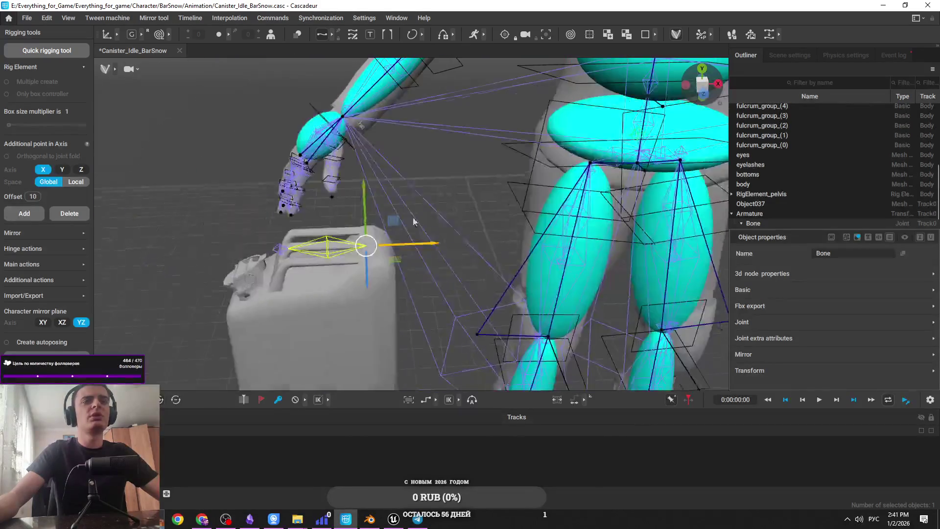
scroll(417, 228, up, 3)
key(e)
mouse_move(383, 273)
mouse_down()
mouse_move(364, 278)
mouse_move(554, 260)
mouse_move(609, 181)
mouse_move(577, 172)
mouse_move(505, 228)
mouse_move(453, 233)
mouse_move(386, 283)
mouse_up()
Step: Undo the rotation, turn the canister and bone to a new angle, and lift them upward
key(ctrl+z)
key(ctrl+z)
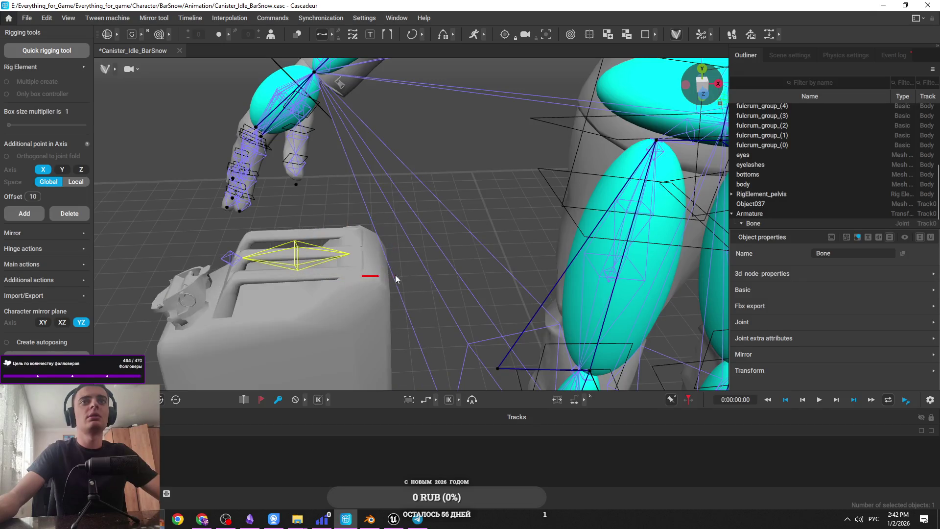
click(292, 258)
mouse_move(343, 277)
mouse_down()
mouse_move(415, 284)
mouse_move(441, 280)
mouse_move(409, 268)
mouse_move(482, 262)
mouse_move(355, 211)
mouse_move(416, 248)
mouse_move(389, 264)
mouse_move(380, 246)
mouse_move(405, 242)
mouse_move(404, 217)
mouse_move(401, 237)
mouse_up()
key(super+space)
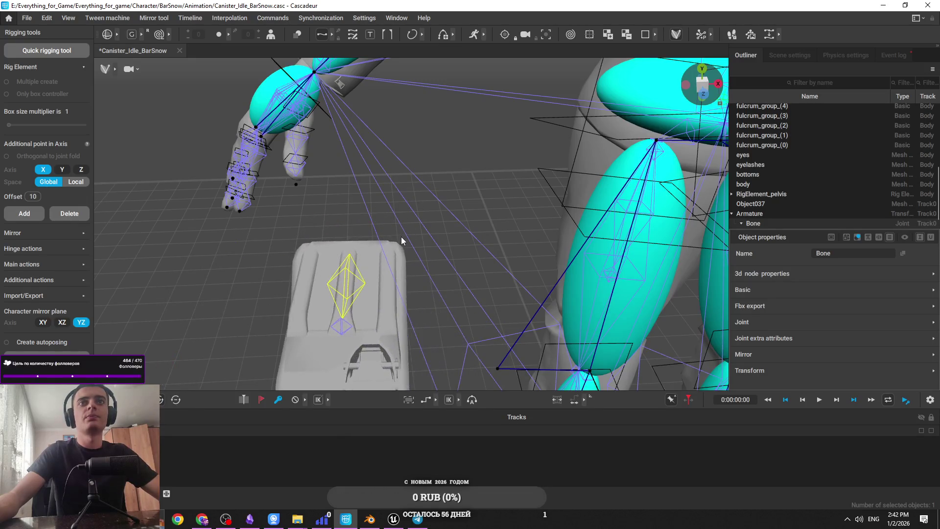
key(w)
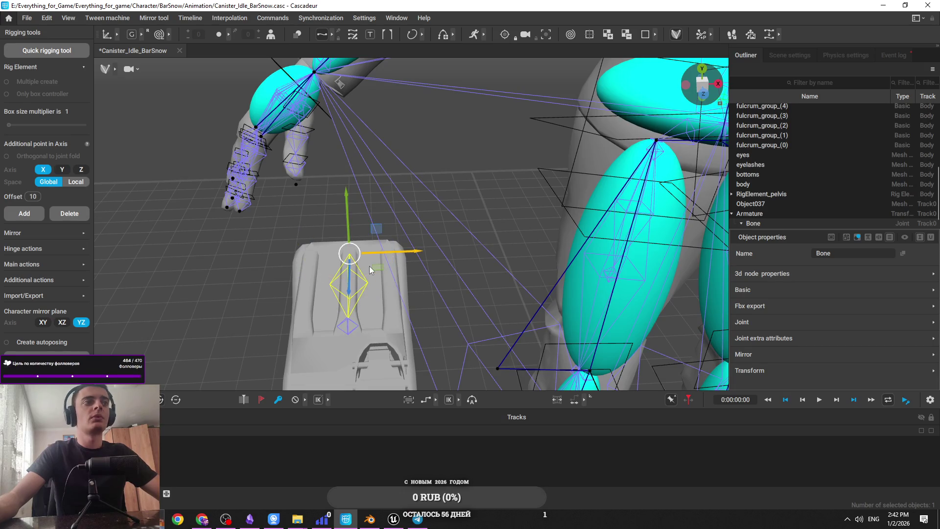
mouse_move(351, 211)
mouse_down()
mouse_move(378, 151)
mouse_move(325, 139)
mouse_move(345, 178)
mouse_move(442, 201)
mouse_up()
Step: Add a Bone_end joint to the Bone, viewing the hand, canister and legs
drag(480, 250, 332, 258)
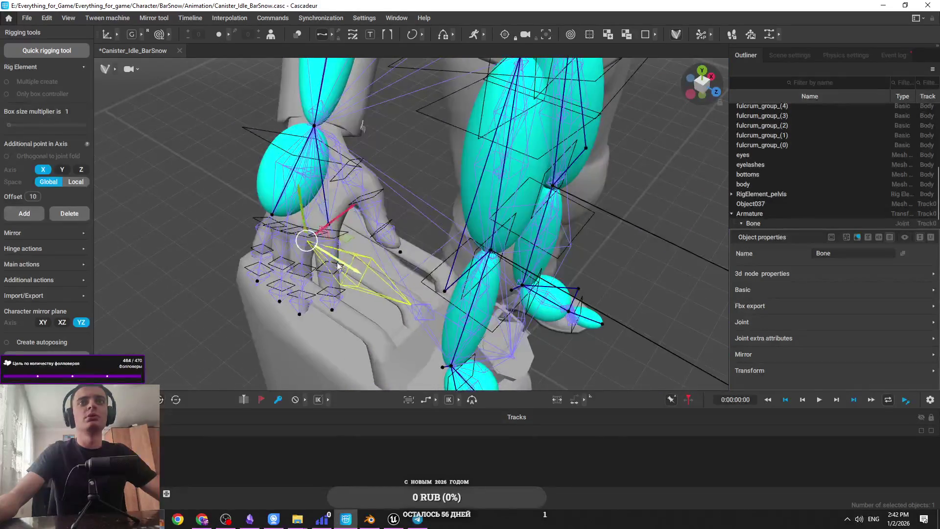
click(340, 192)
mouse_move(363, 260)
mouse_down()
mouse_move(323, 164)
mouse_move(355, 174)
mouse_up()
mouse_move(296, 112)
mouse_down()
mouse_move(368, 131)
mouse_move(345, 133)
mouse_up()
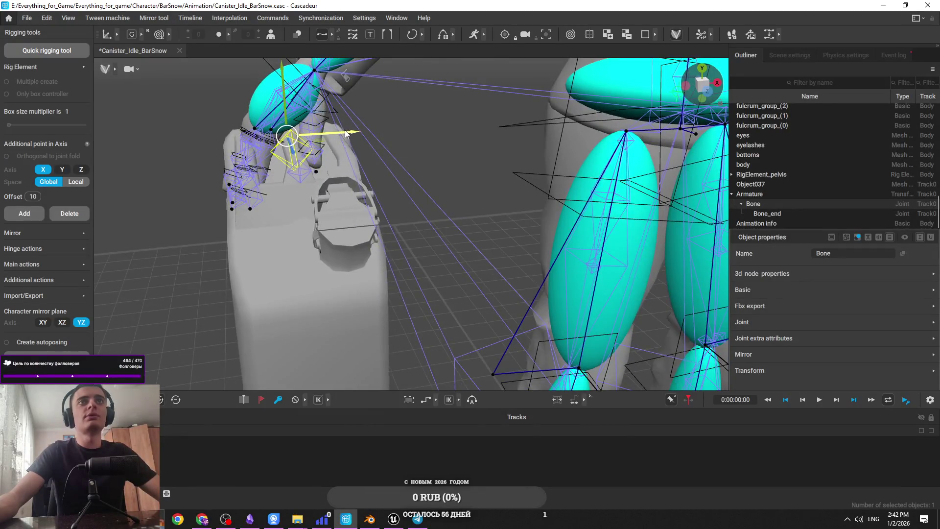
drag(400, 169, 372, 163)
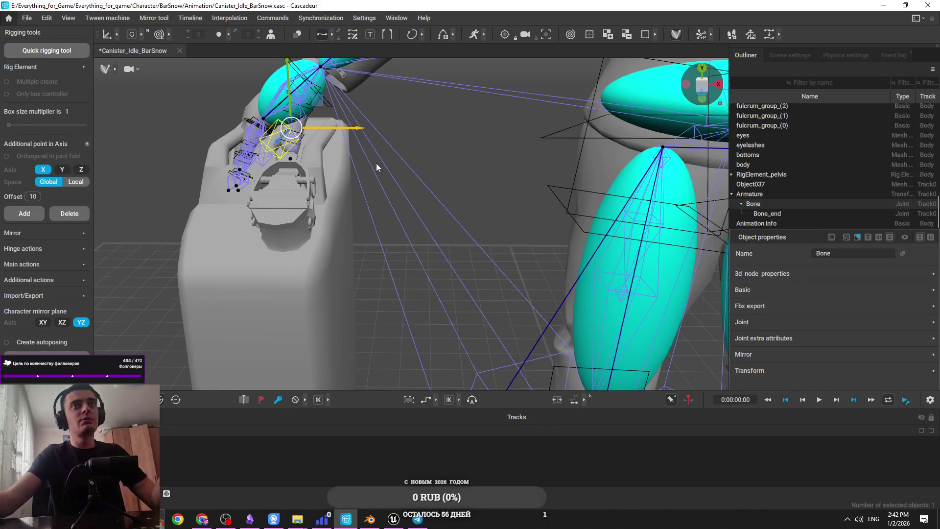
mouse_move(357, 96)
mouse_down()
mouse_move(440, 180)
mouse_move(414, 183)
mouse_move(395, 135)
mouse_move(408, 187)
mouse_move(479, 99)
mouse_move(438, 188)
mouse_up()
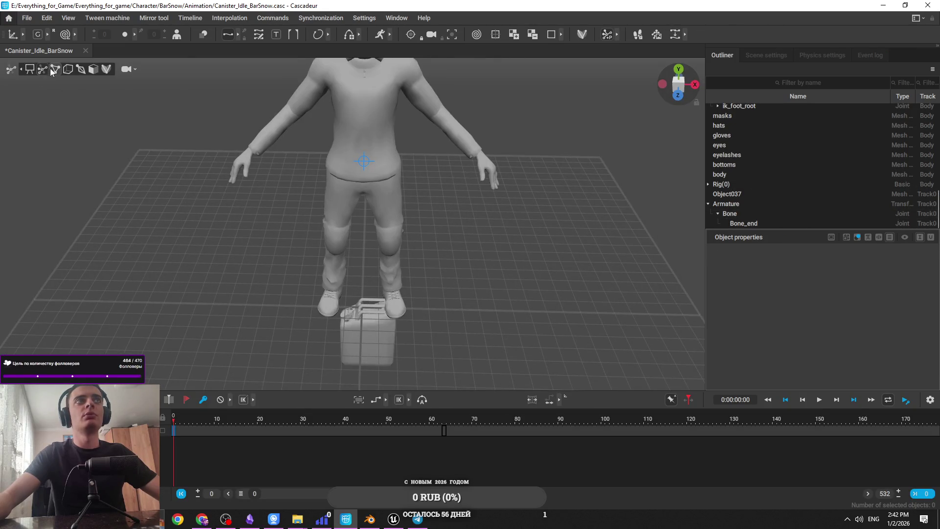
Step: Show the skeleton joints and select the canister's direction point, undoing a trial lift
click(50, 68)
click(361, 307)
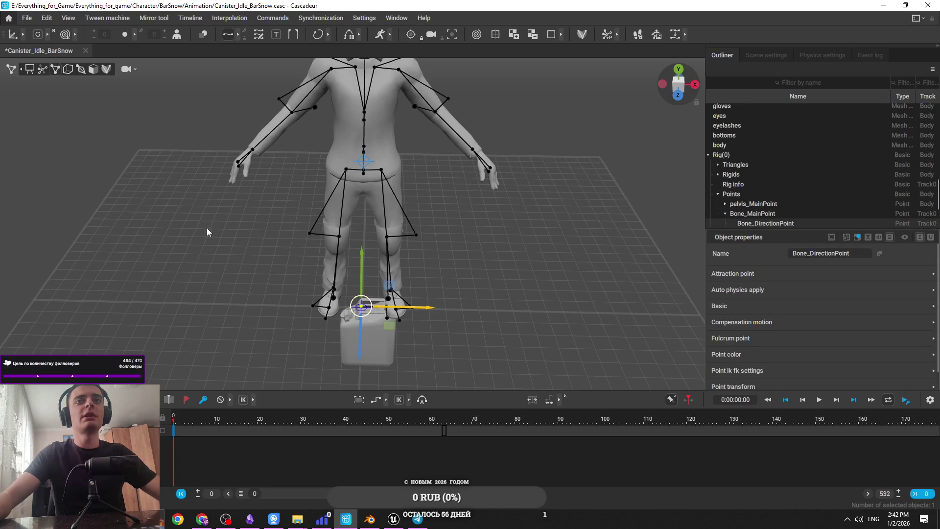
click(54, 69)
click(68, 69)
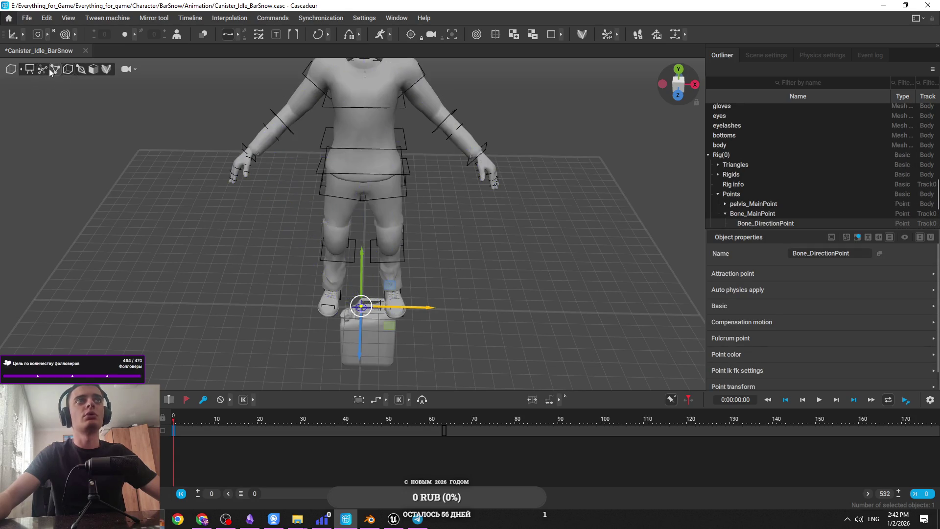
click(51, 70)
click(361, 306)
drag(362, 245, 363, 154)
key(ctrl+z)
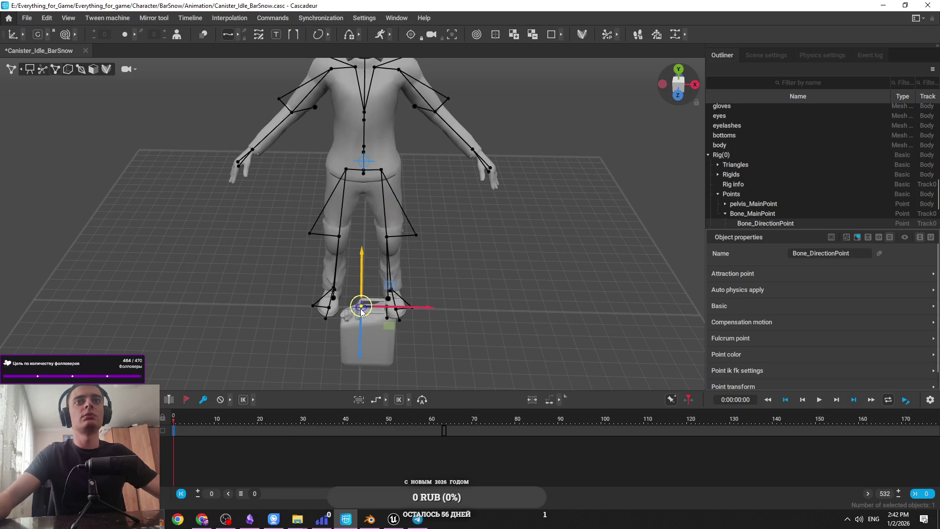
key(ctrl+z)
Step: Move the canister's direction point and other points up into the character's right hand
click(361, 307)
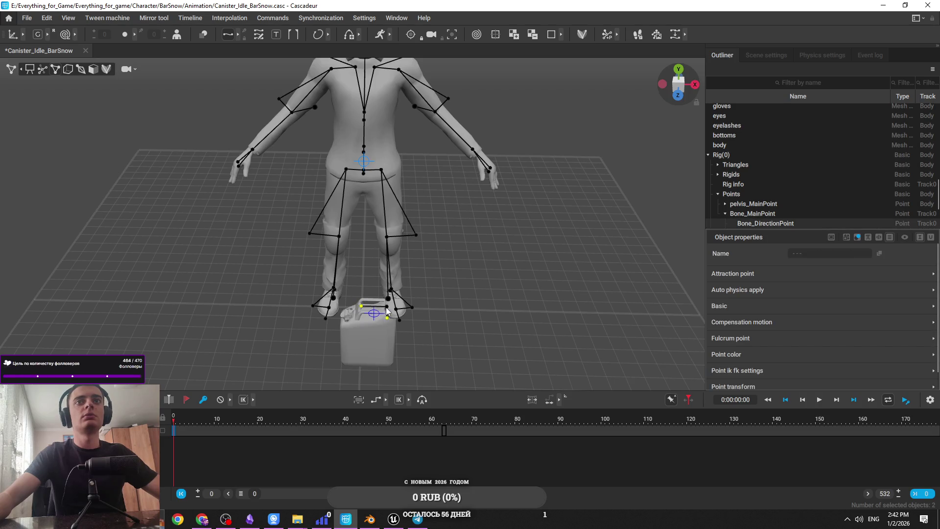
shift+click(387, 311)
mouse_move(387, 311)
mouse_down()
mouse_move(392, 204)
mouse_move(310, 202)
mouse_up()
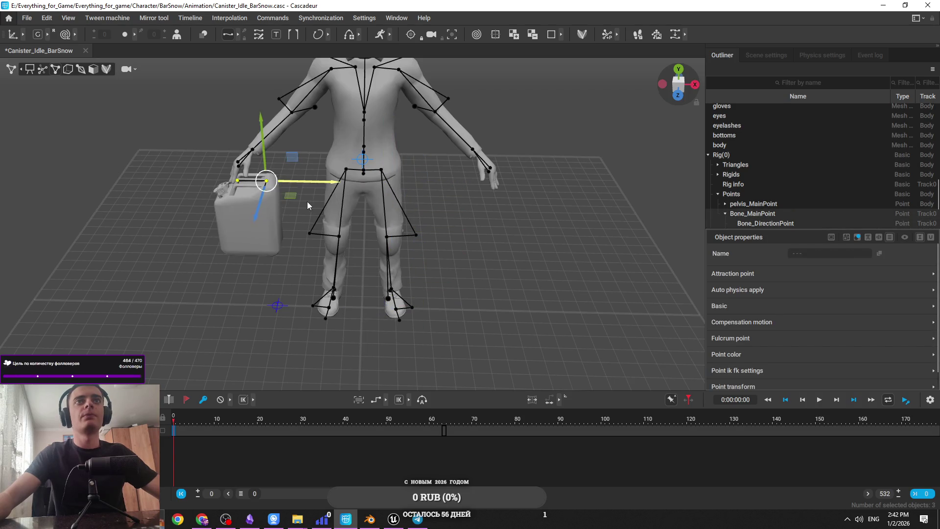
click(309, 201)
Step: Inspect the right-hand joint with display overlays, hide the joint overlay, and close Cascadeur with Alt+F4
click(55, 69)
click(245, 160)
click(11, 69)
click(11, 69)
click(29, 70)
click(274, 171)
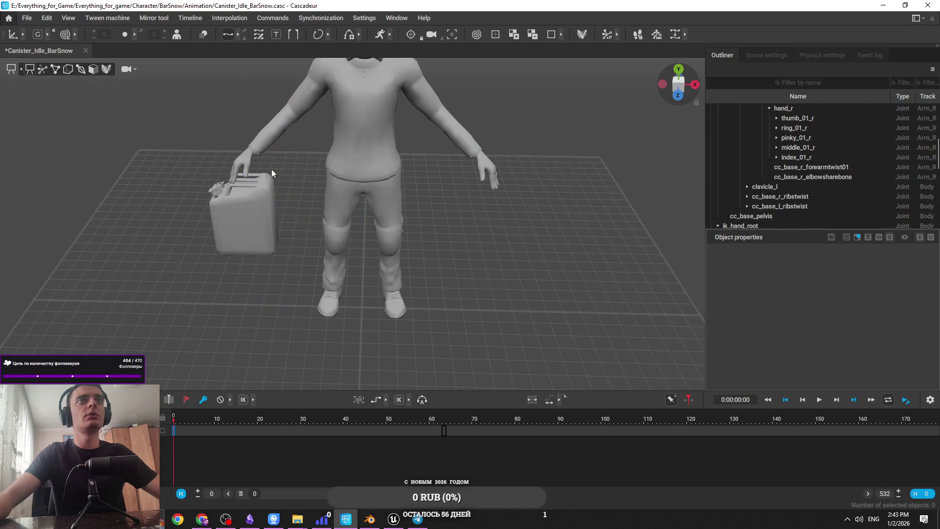
scroll(191, 152, up, 5)
click(44, 70)
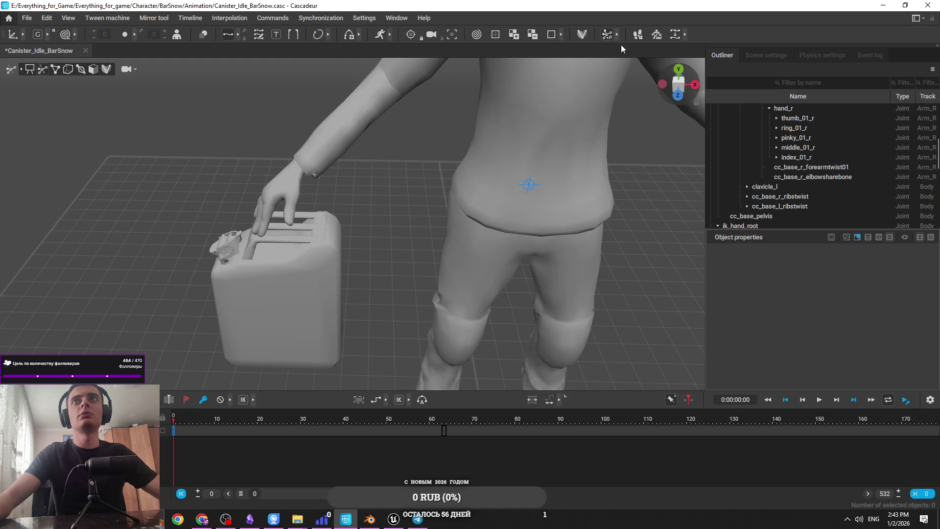
scroll(394, 199, down, 3)
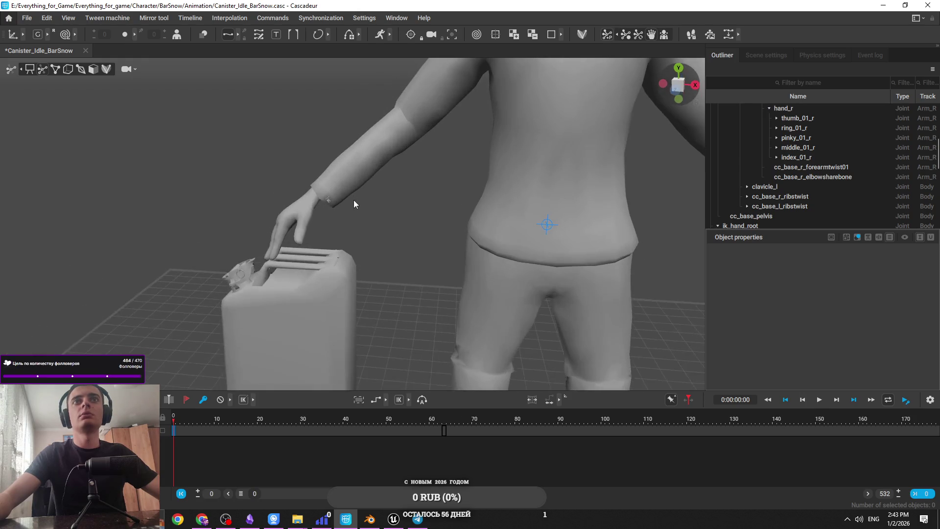
scroll(406, 209, down, 3)
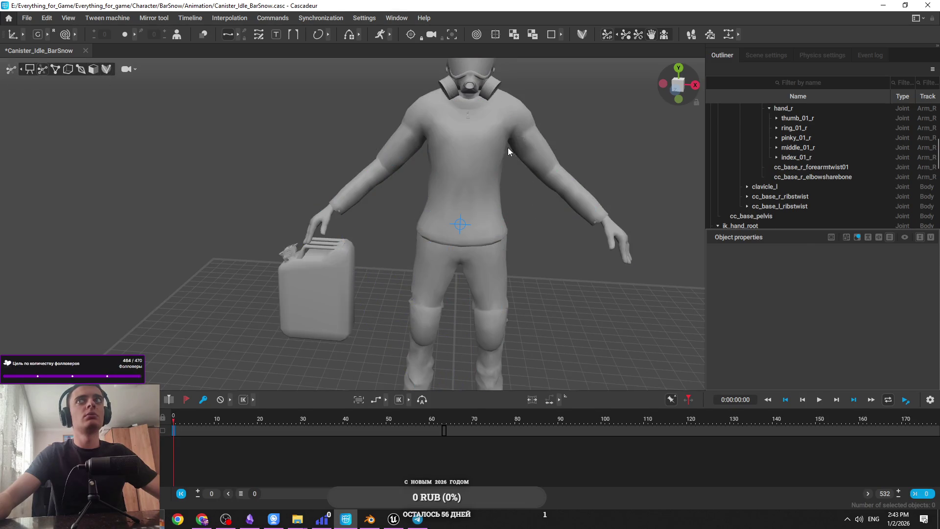
scroll(463, 189, down, 5)
key(alt+F4)
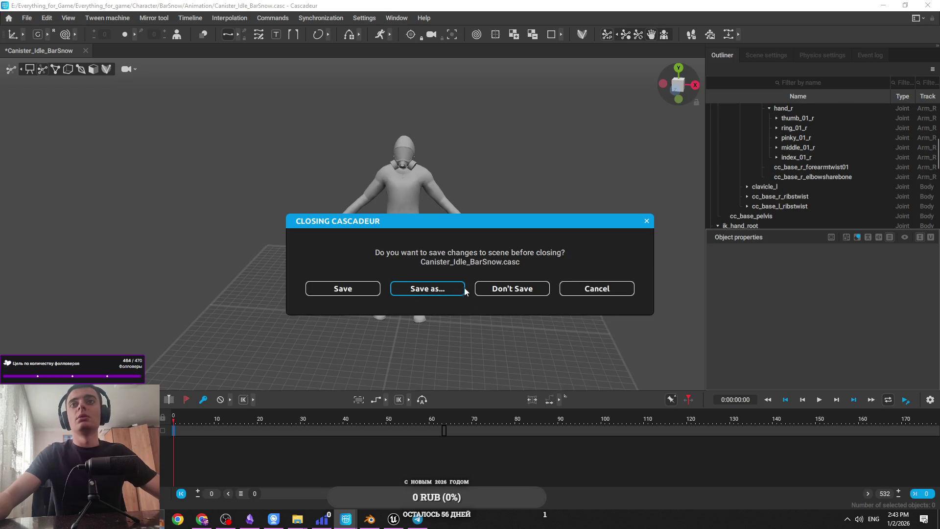
Step: Quit Cascadeur without saving, then refresh the BarSnow Animation folder in File Explorer
click(529, 294)
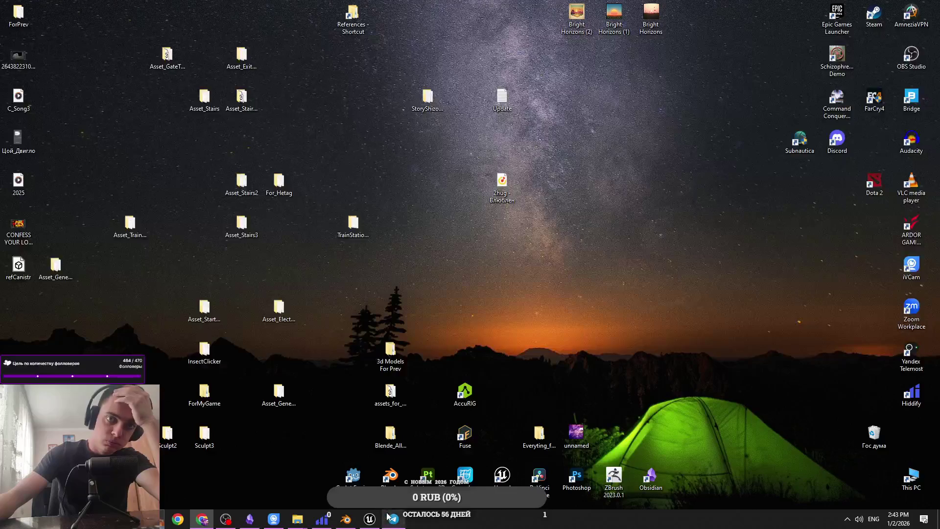
mouse_move(297, 518)
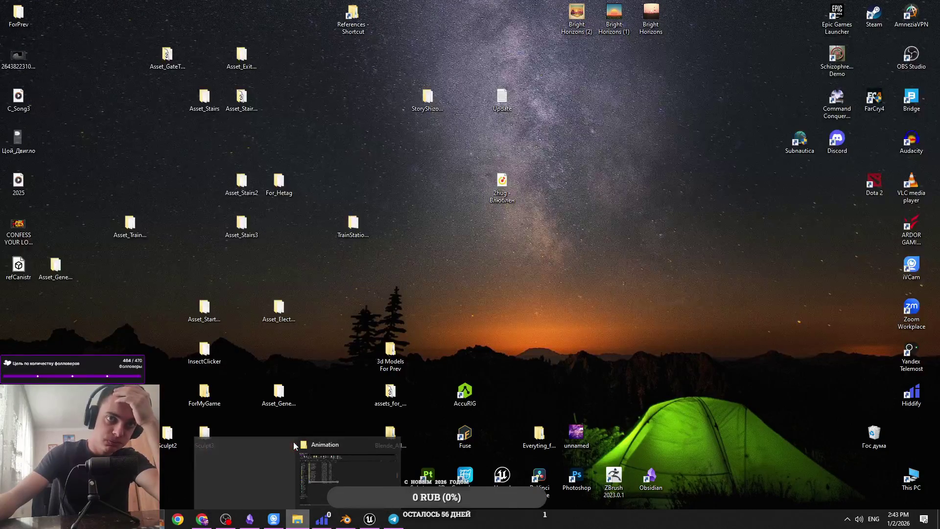
click(304, 448)
click(101, 283)
right_click(152, 325)
click(196, 362)
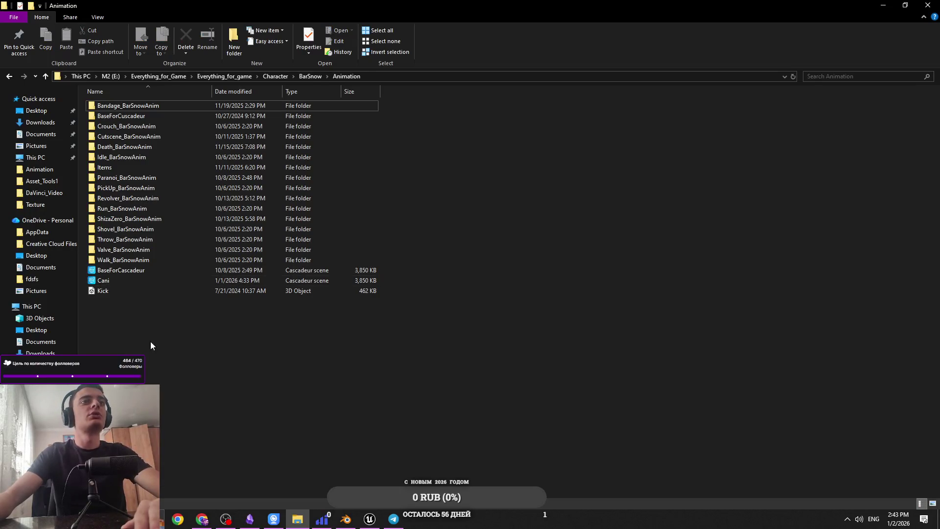
Step: Delete the Canister scene file and paste a copy of BaseForCascadeur
click(120, 273)
click(116, 281)
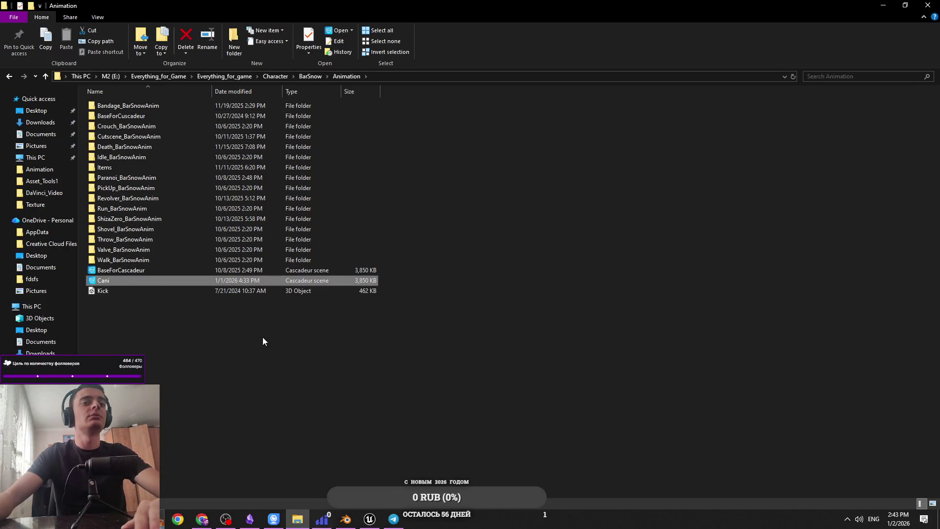
click(172, 269)
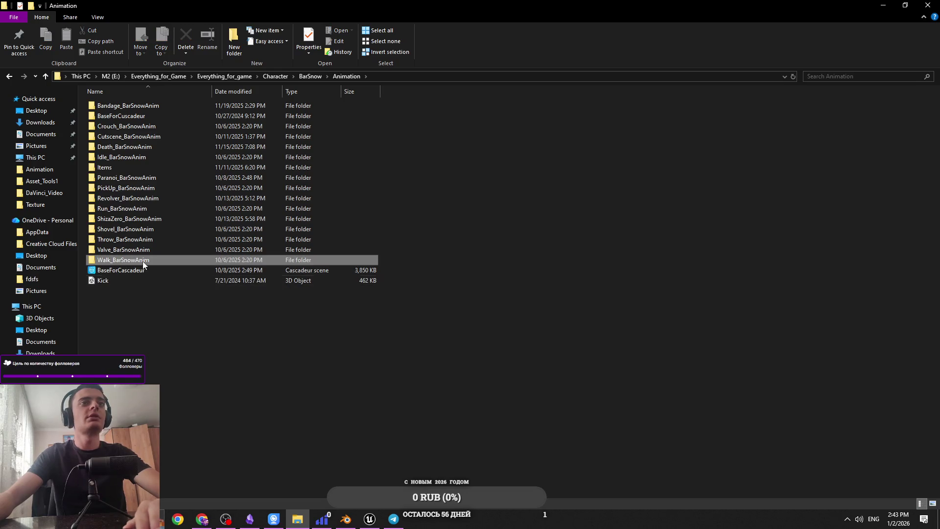
key(ctrl+z)
Step: Rename the copied scene file to Canister_Idle_BarSnow
click(152, 270)
right_click(152, 272)
click(214, 452)
text(Canister_)
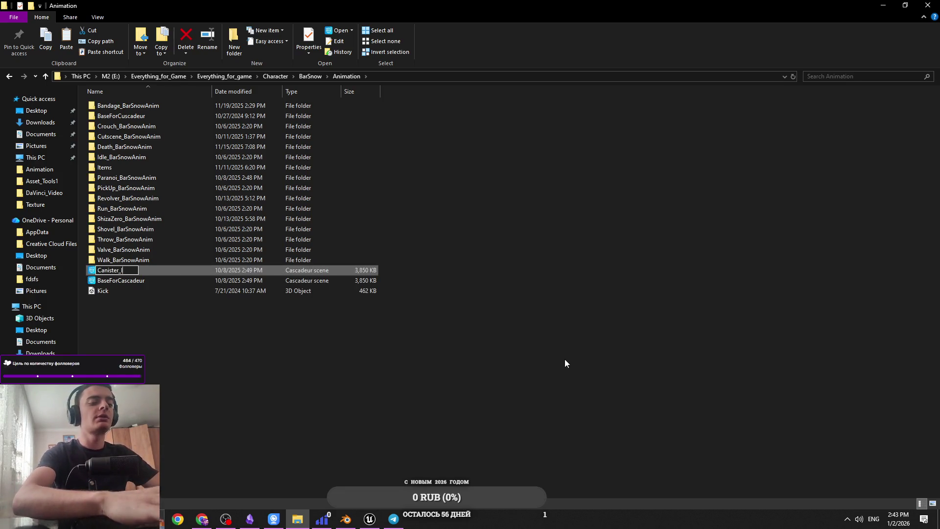
text(ow)
key(Return)
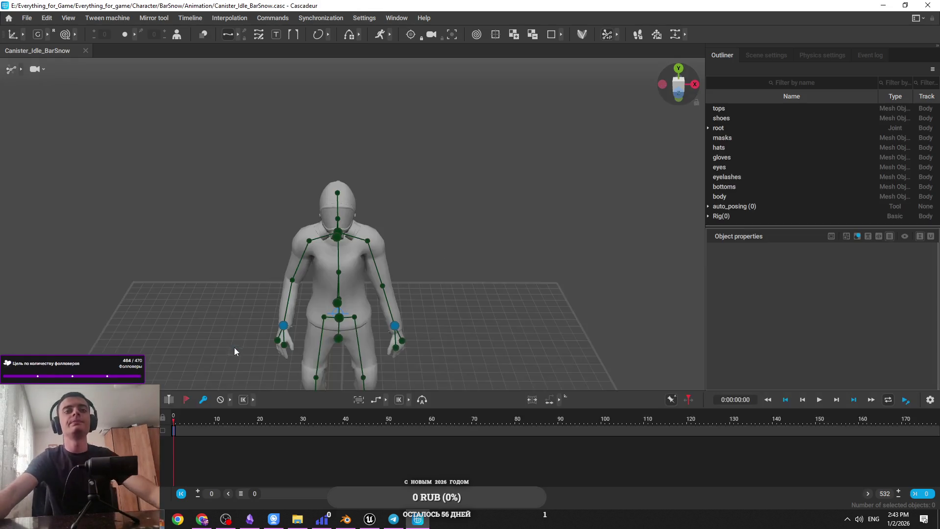
Step: Switch the BarSnow scene into Rig mode, confirm it, and minimize Cascadeur
click(582, 35)
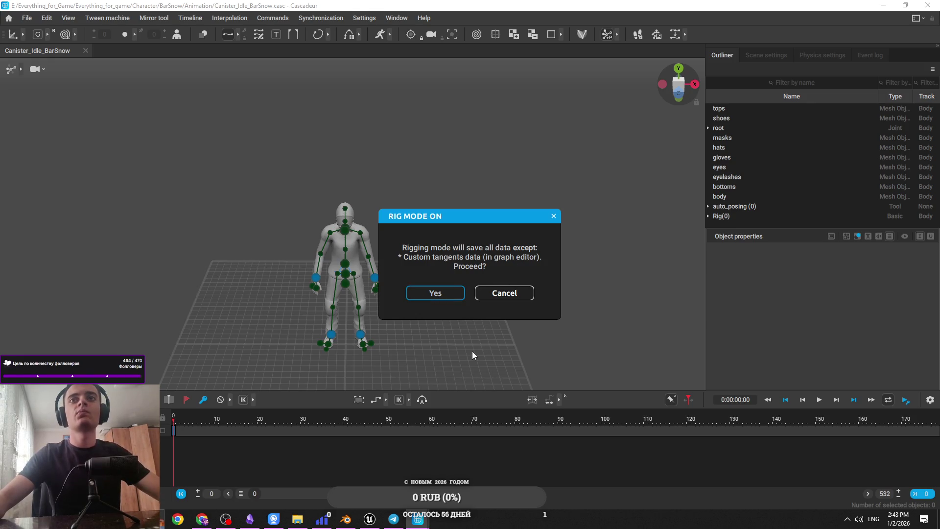
key(Return)
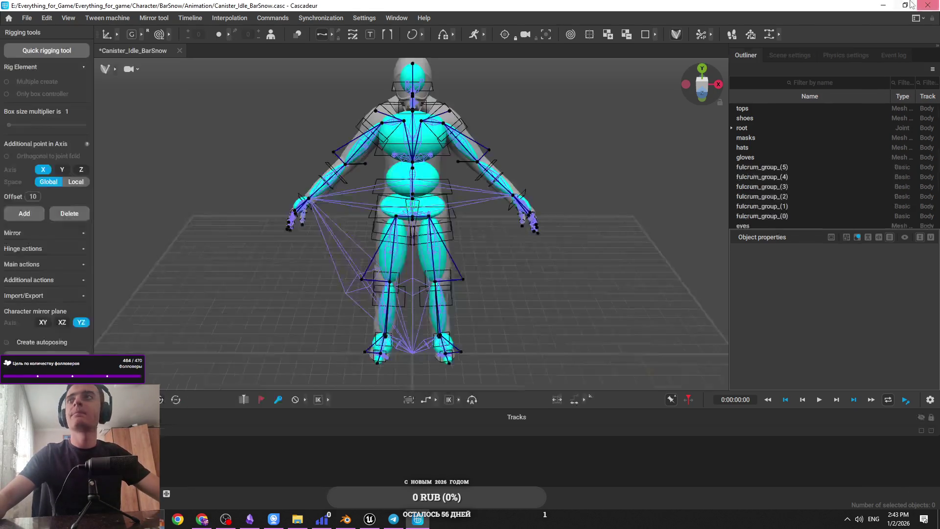
click(882, 5)
Step: Drag refCanistr from the desktop into the scene, select its Bone and open Quick rigging
click(884, 3)
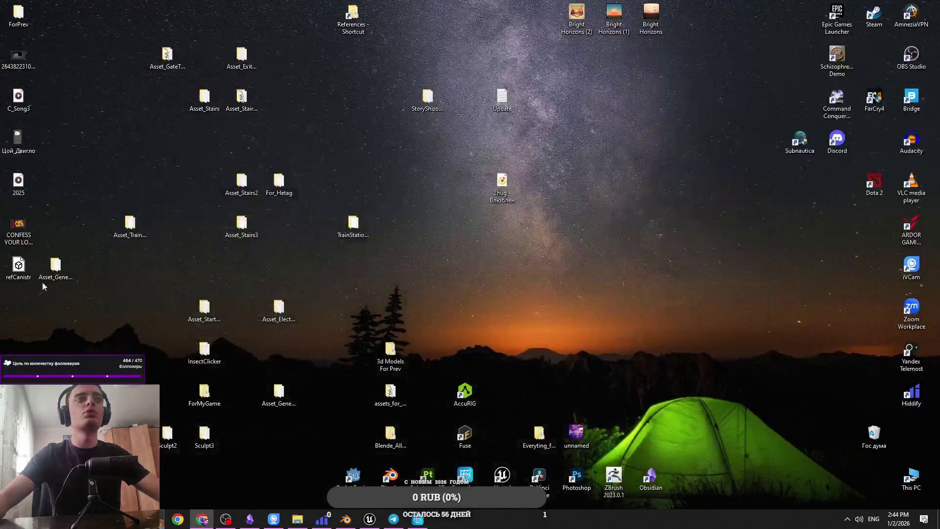
mouse_move(15, 270)
mouse_down()
mouse_move(248, 461)
mouse_move(352, 522)
mouse_move(414, 523)
mouse_move(416, 259)
mouse_move(515, 260)
mouse_move(492, 344)
mouse_up()
scroll(463, 201, up, 3)
scroll(422, 269, up, 5)
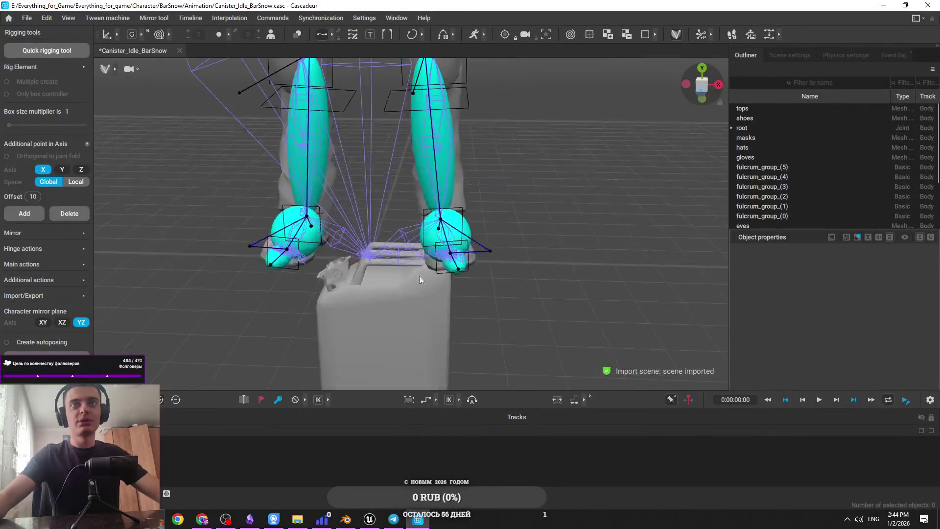
click(405, 284)
click(60, 52)
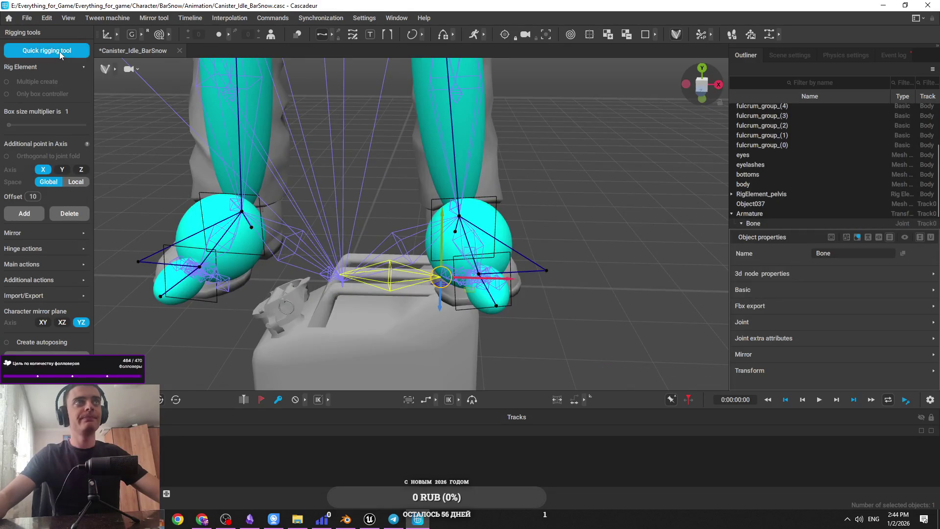
click(60, 52)
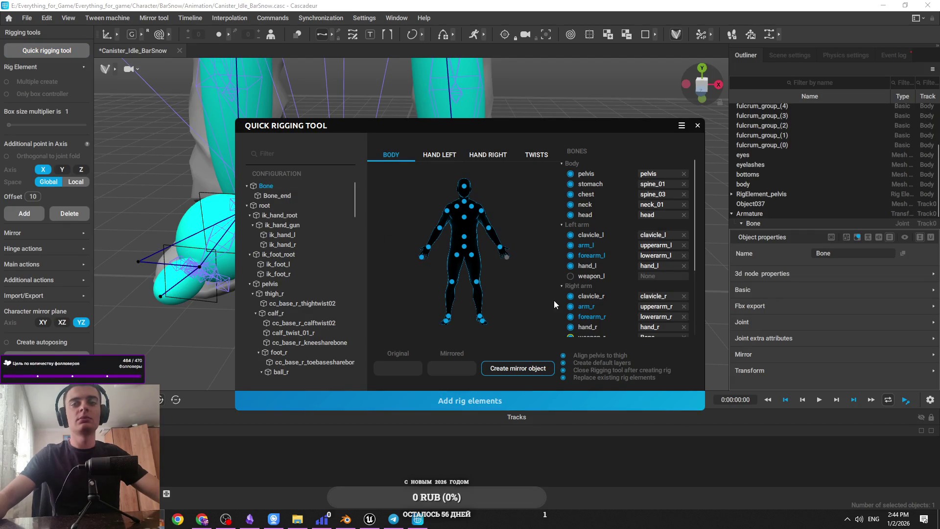
Step: Add rig elements for the canister, test-raise its bone, undo, and frame the nearby hand
click(470, 401)
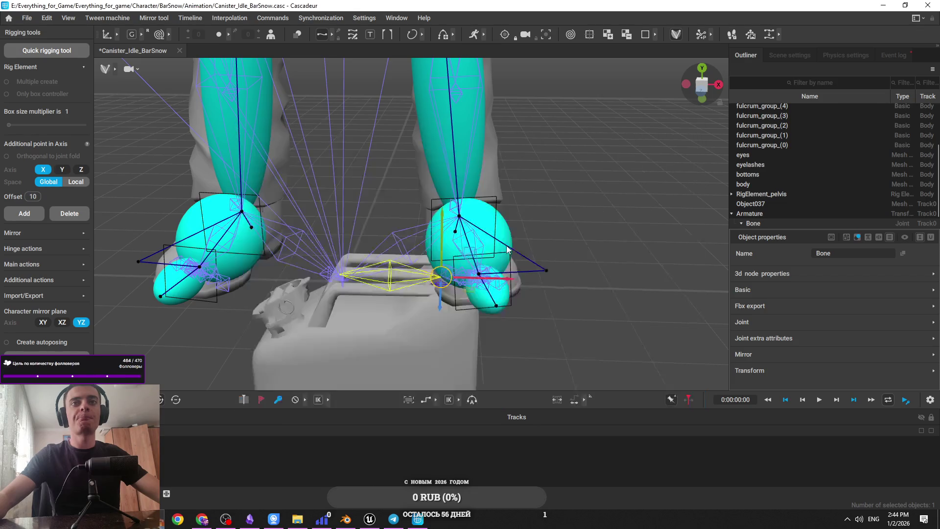
drag(430, 243, 430, 130)
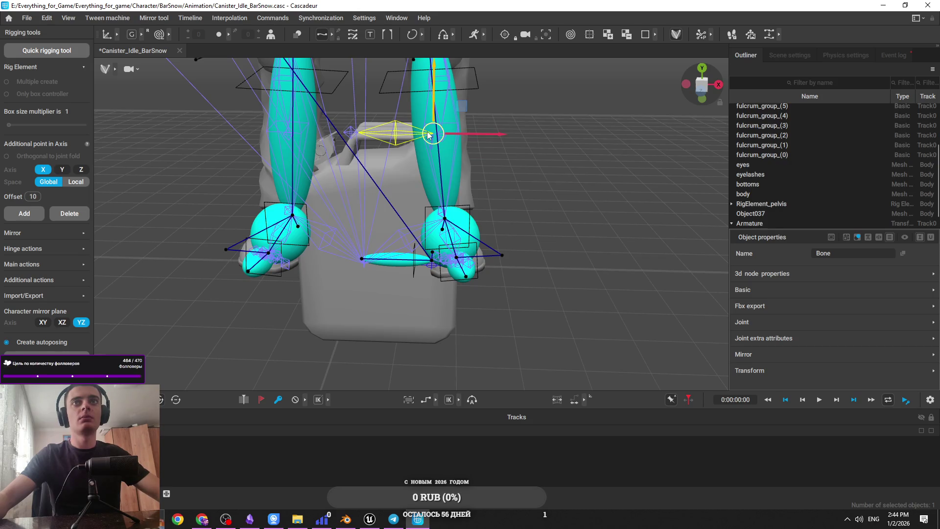
key(ctrl+z)
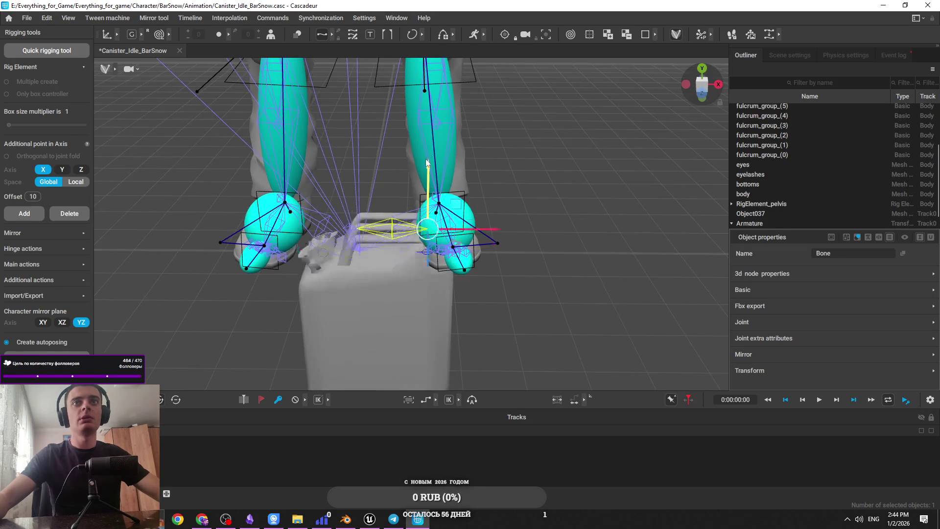
scroll(427, 169, down, 6)
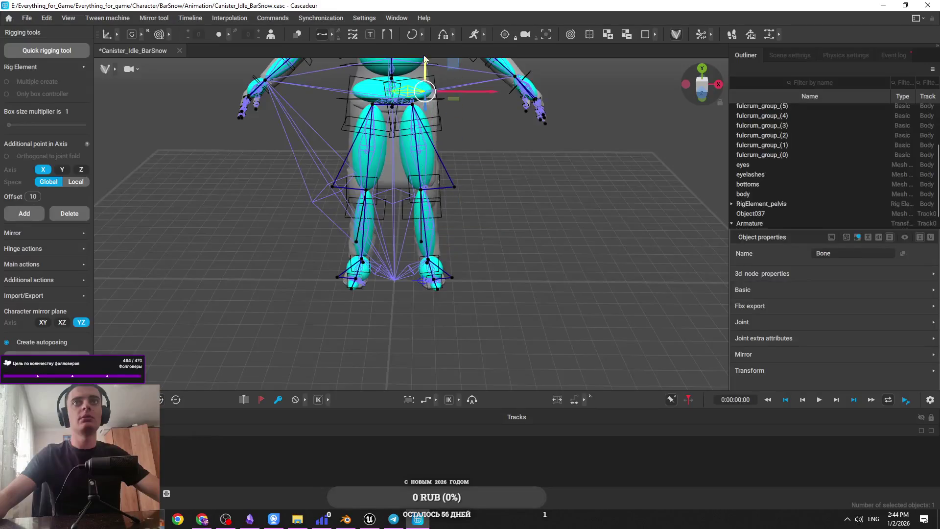
scroll(462, 189, down, 3)
click(274, 180)
key(f)
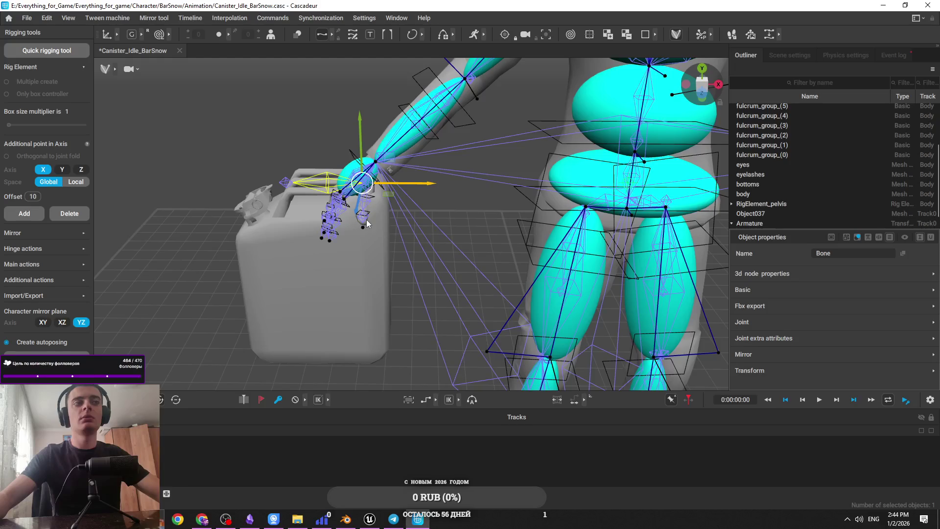
Step: Undo back through the canister import, leaving only the character, then switch to the browser
scroll(368, 223, down, 3)
key(ctrl+z)
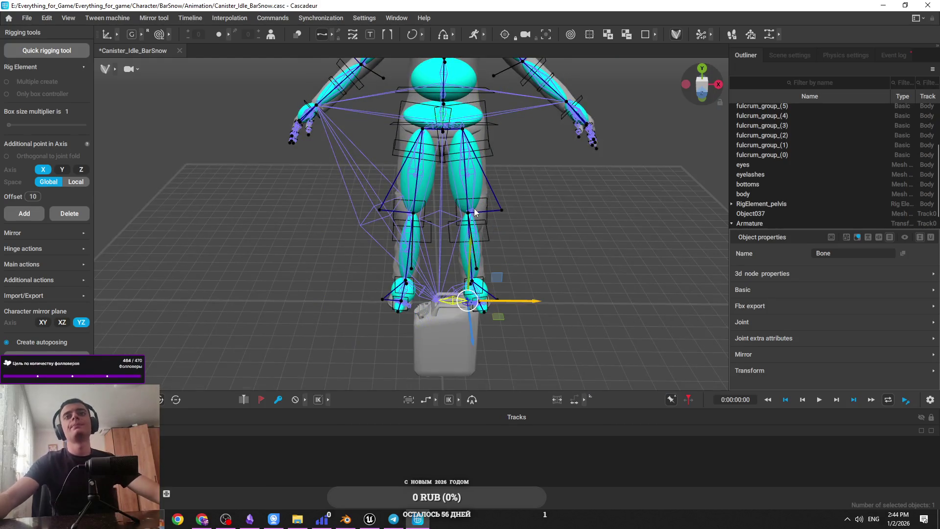
key(Escape)
key(f)
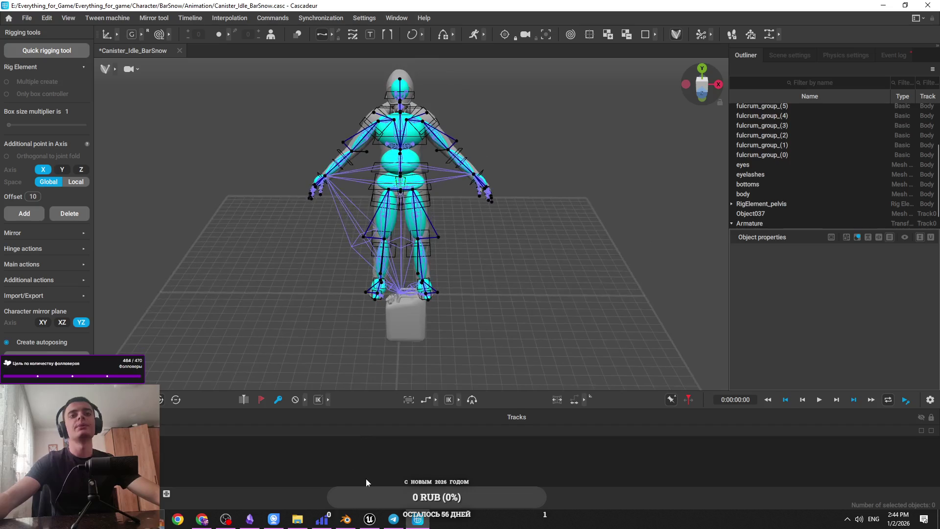
key(ctrl+z)
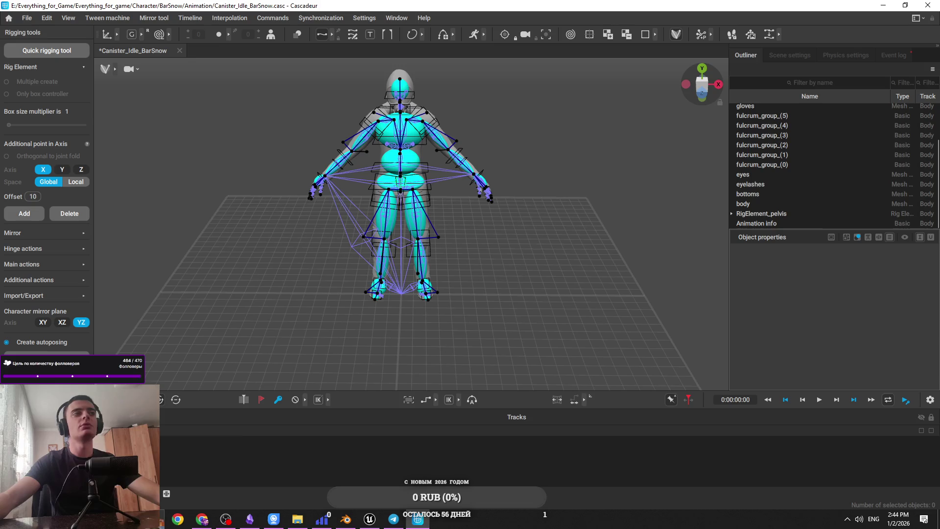
key(alt+Tab)
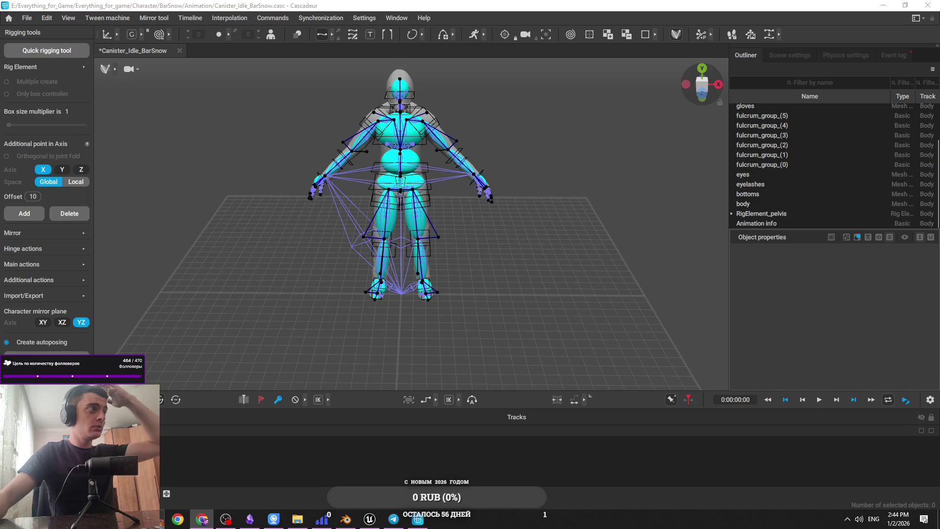
key(alt+Tab)
Step: Watch the tutorial fullscreen from about 5:33, where the saber is fitted into Cascy's right hand
click(578, 138)
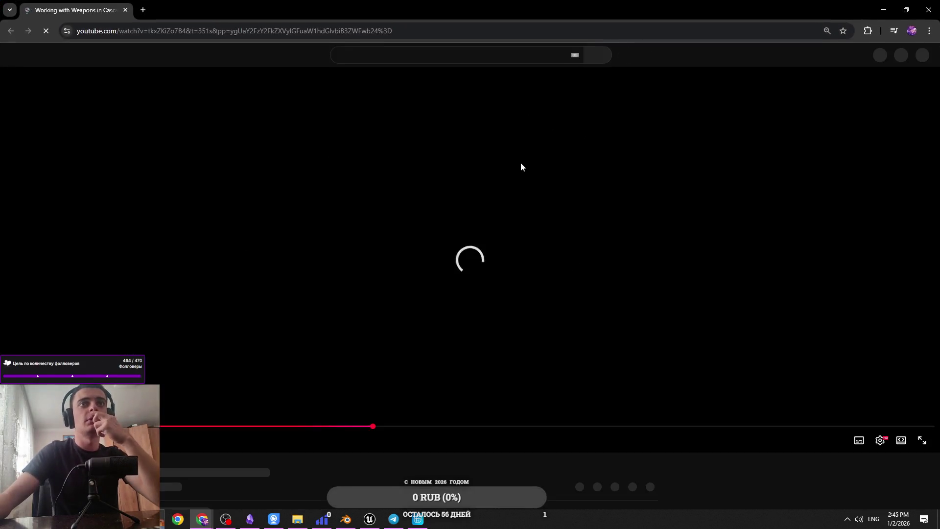
key(f)
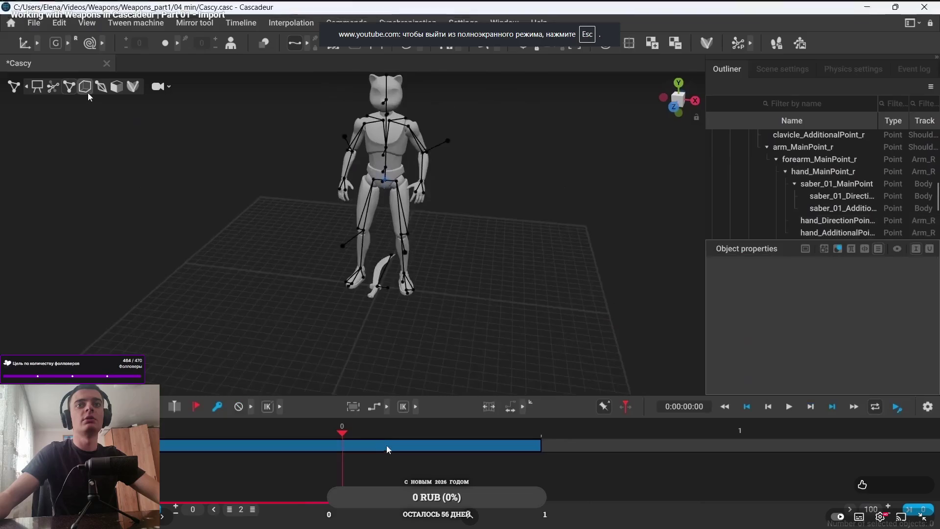
drag(355, 509, 215, 510)
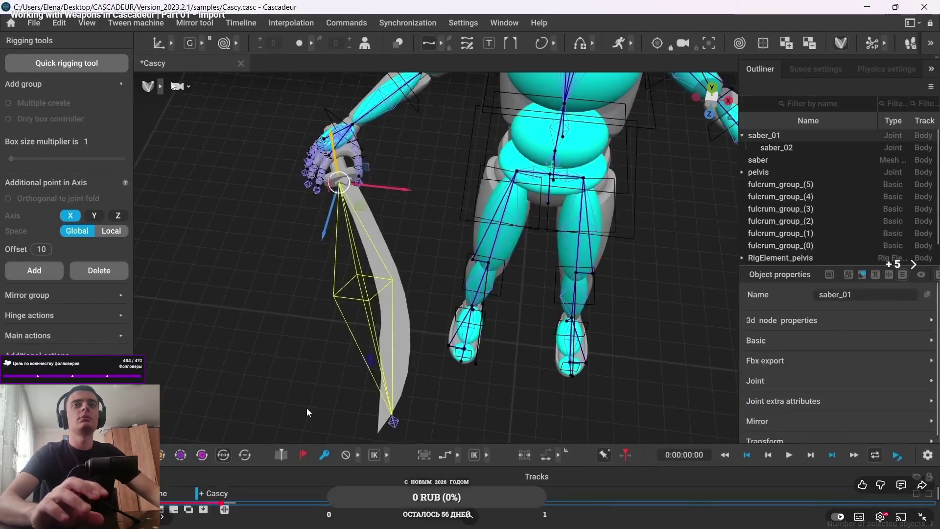
key(Right)
key(Right)
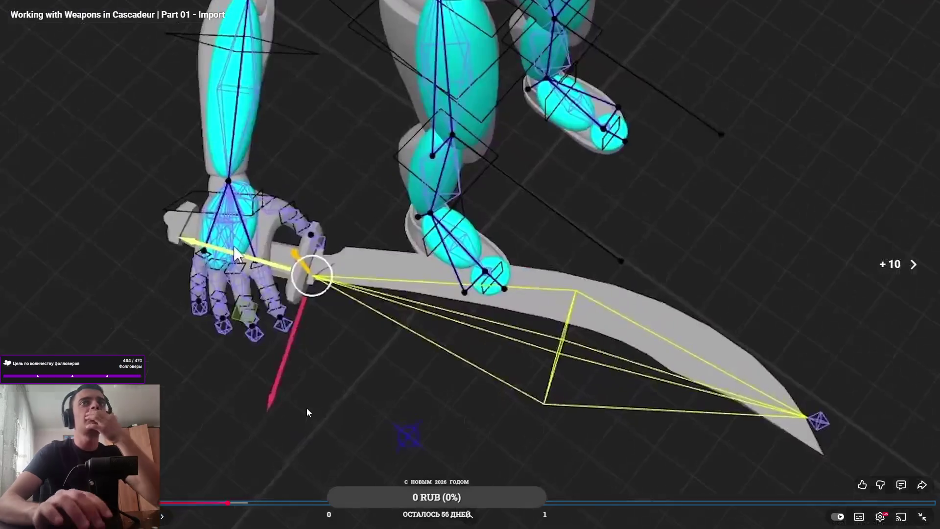
key(Right)
key(Right)
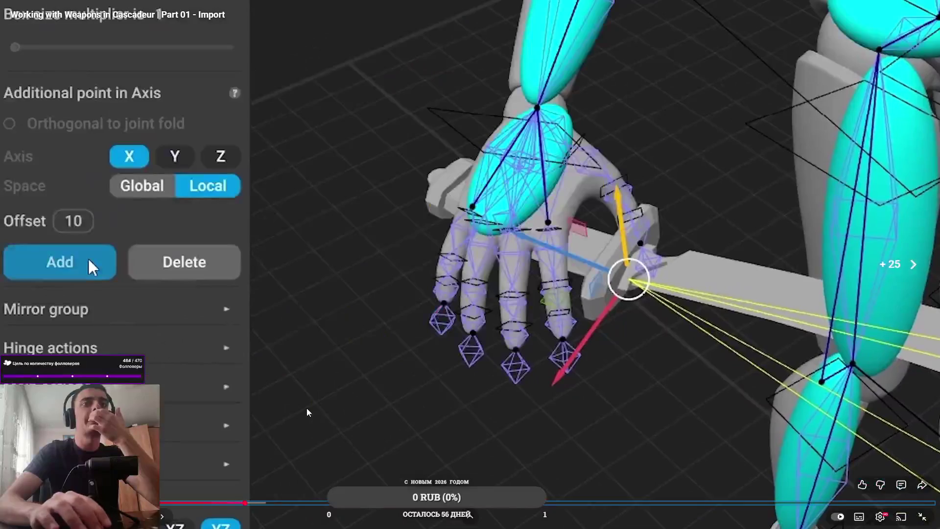
key(Left)
key(Left)
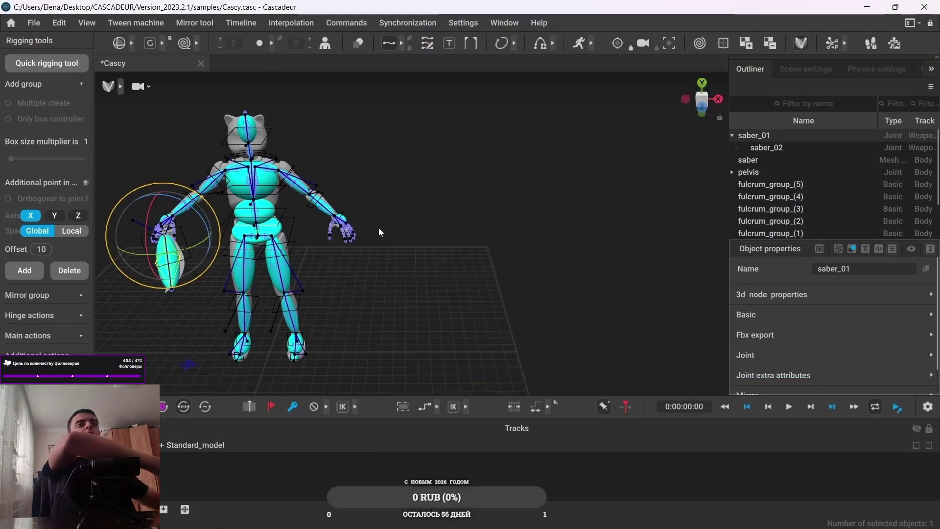
key(ctrl+z)
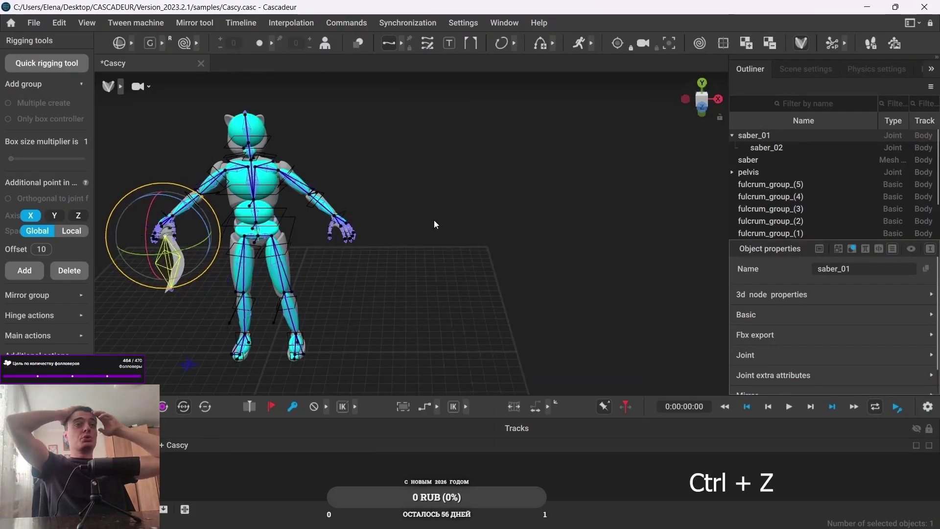
click(434, 224)
key(f)
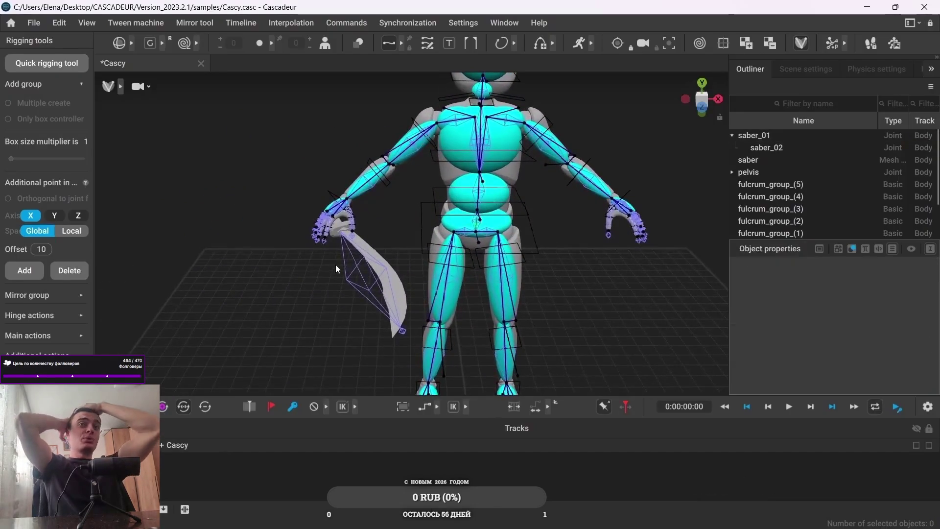
drag(283, 286, 322, 326)
mouse_move(360, 351)
mouse_down()
mouse_move(273, 328)
mouse_move(360, 351)
mouse_up()
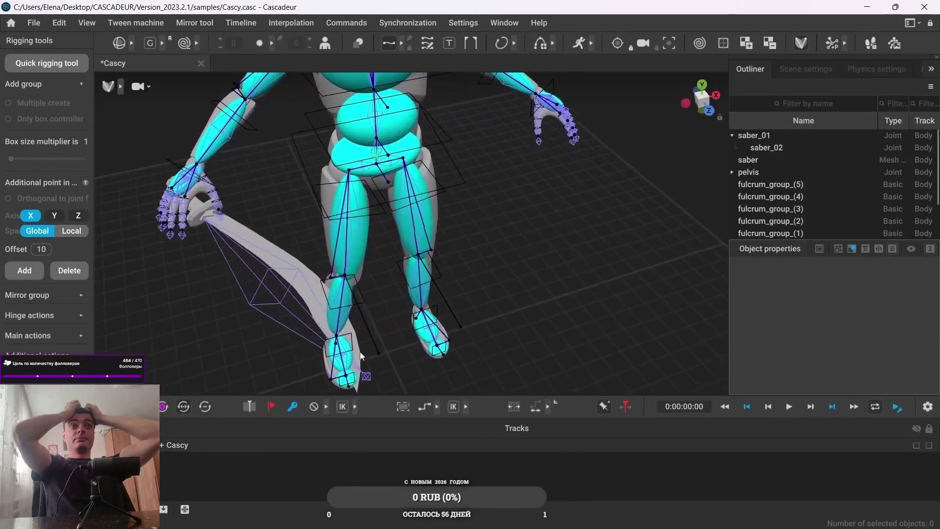
click(249, 310)
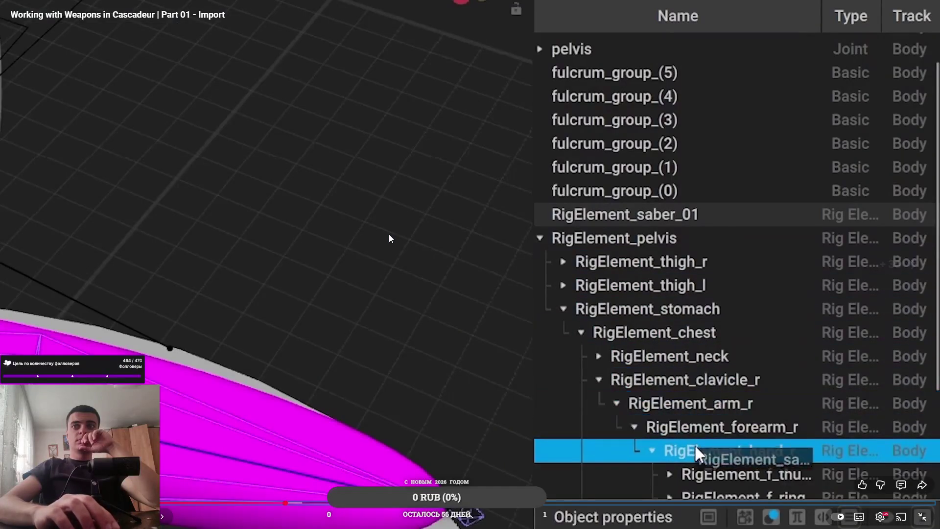
Step: Seek through the part parenting the saber rig element to the hand with Fk on frame, then return to Cascadeur
key(Left)
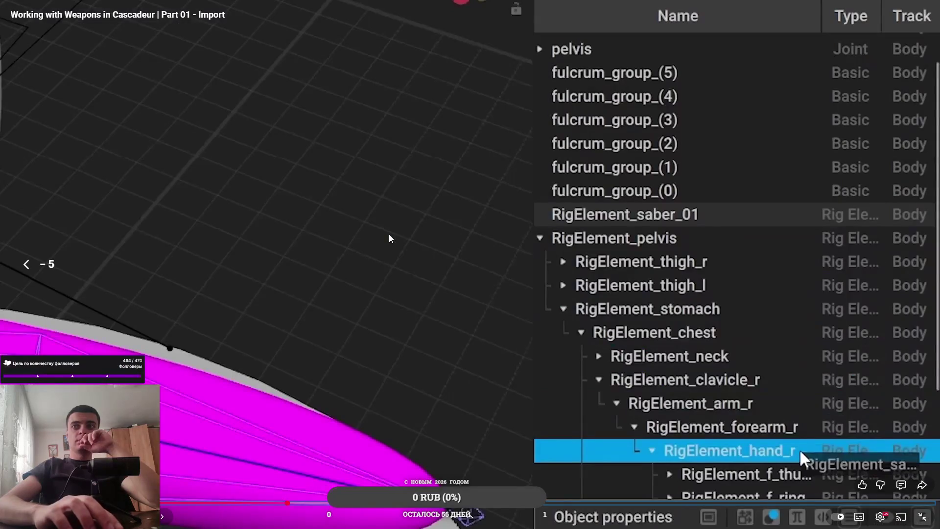
key(Right)
key(Right)
key(Right)
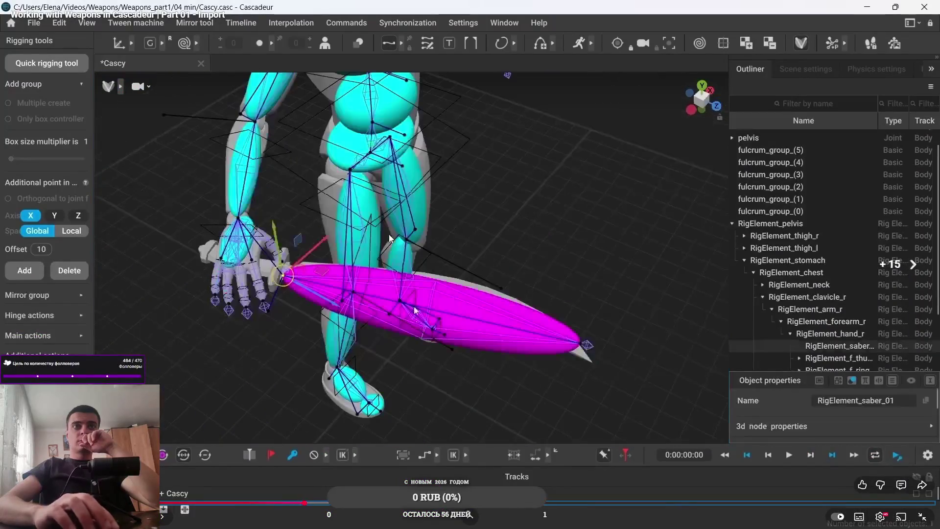
key(Right)
key(Right)
key(Right)
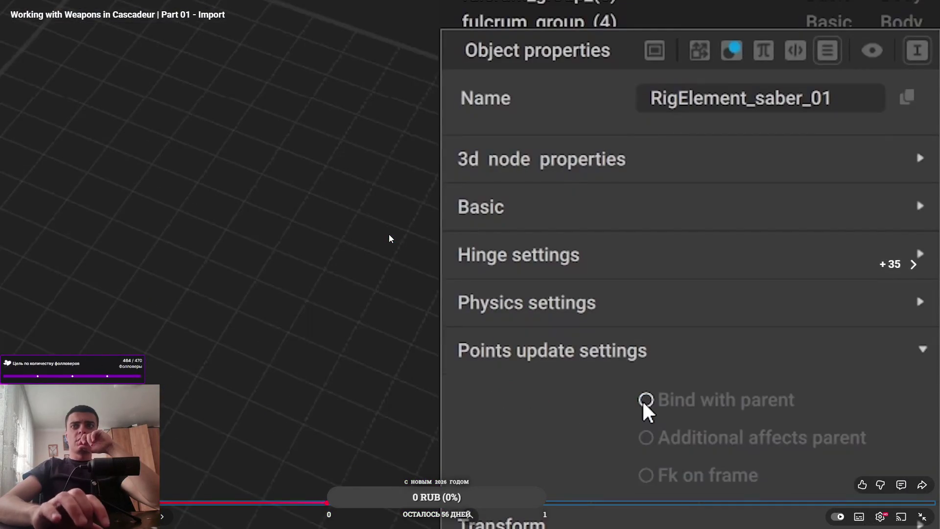
key(Right)
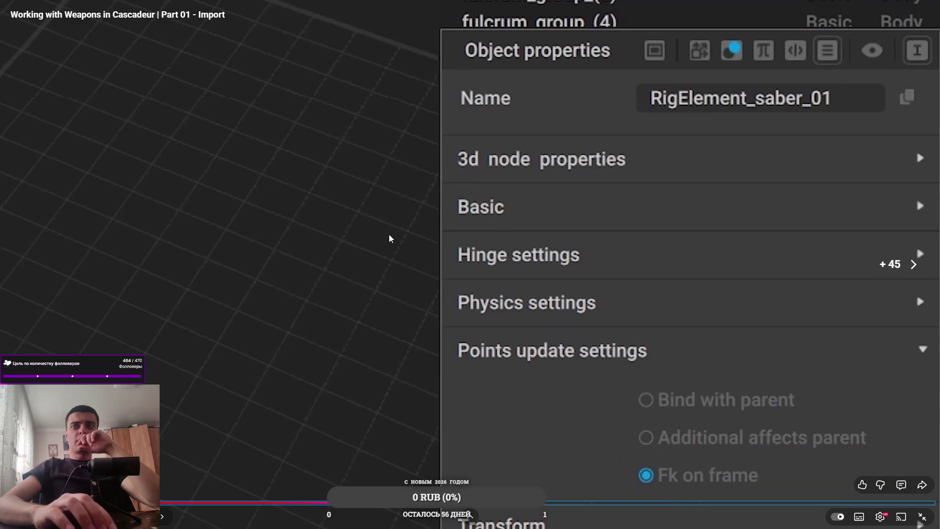
key(Right)
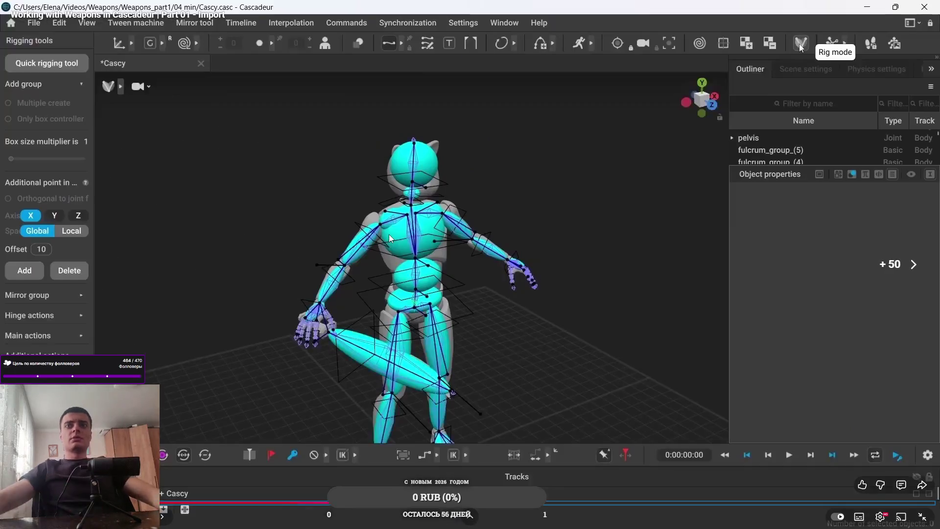
key(space)
key(alt+Tab)
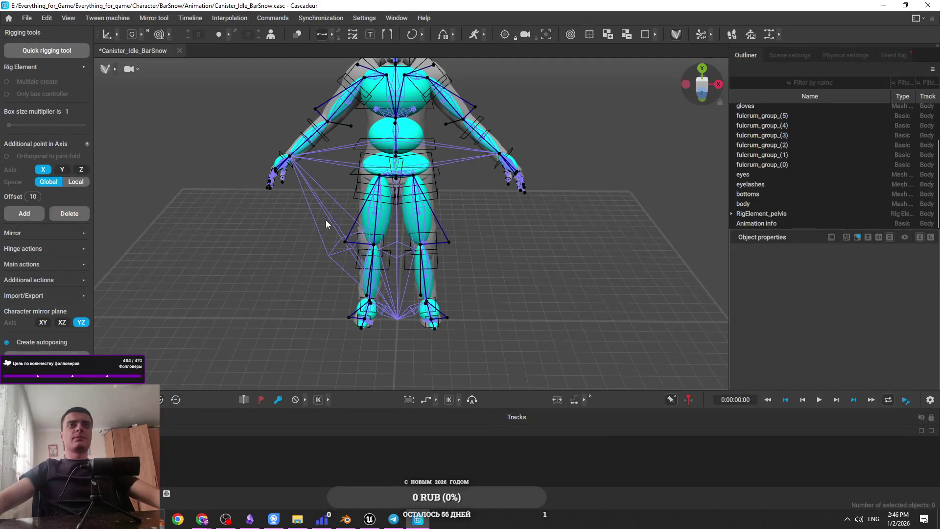
Step: Restore the Canister_Idle_BarSnow window from the taskbar, showing canister Object037 below the feet
drag(326, 224, 381, 224)
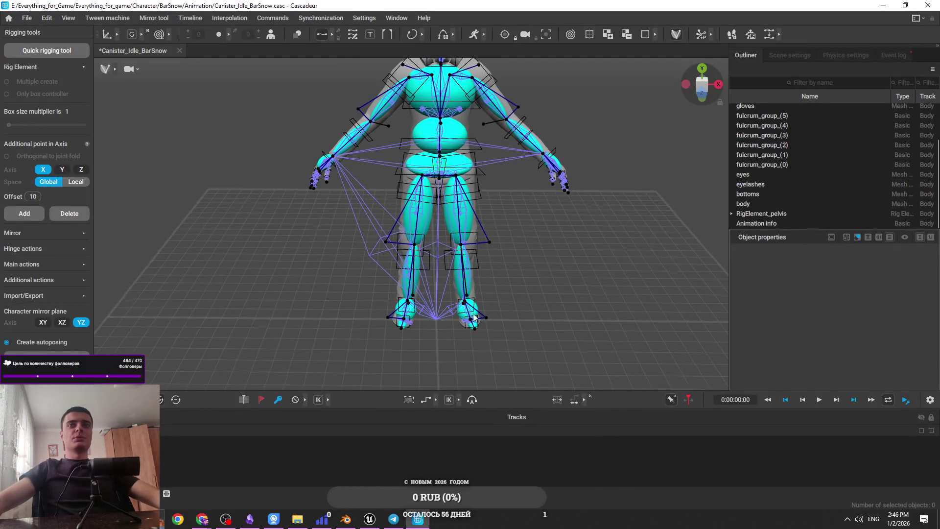
drag(424, 313, 489, 301)
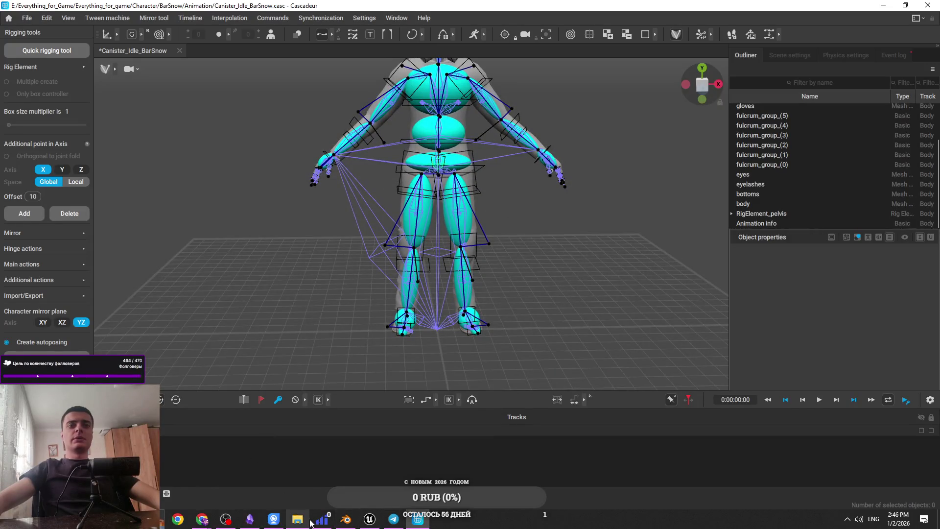
click(884, 6)
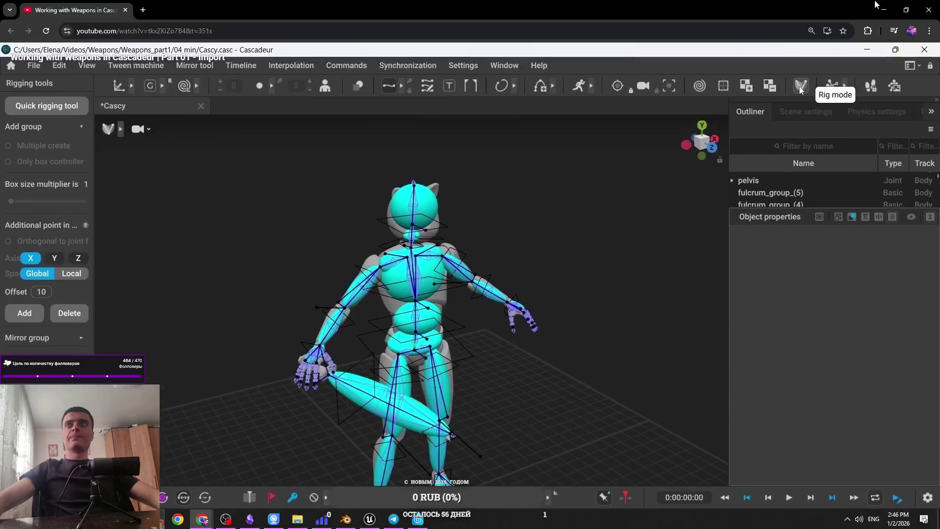
key(super+d)
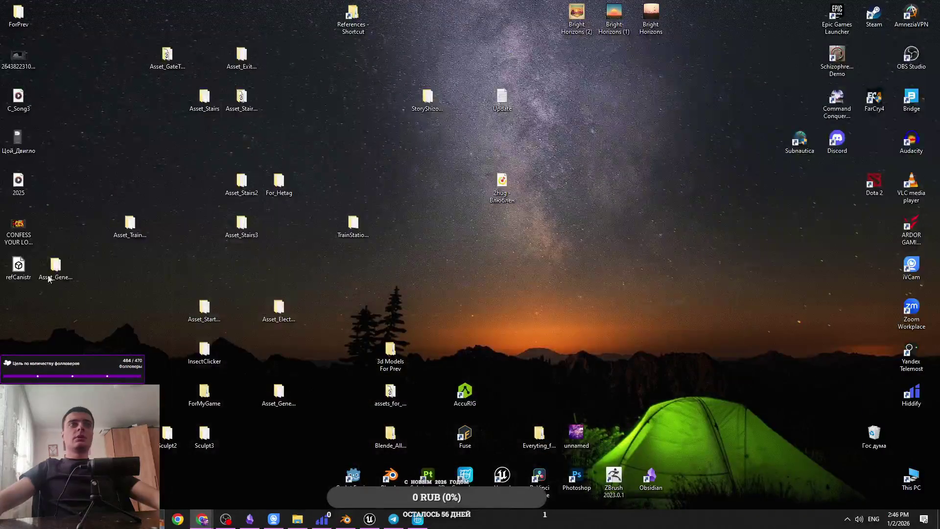
click(414, 519)
scroll(447, 294, up, 5)
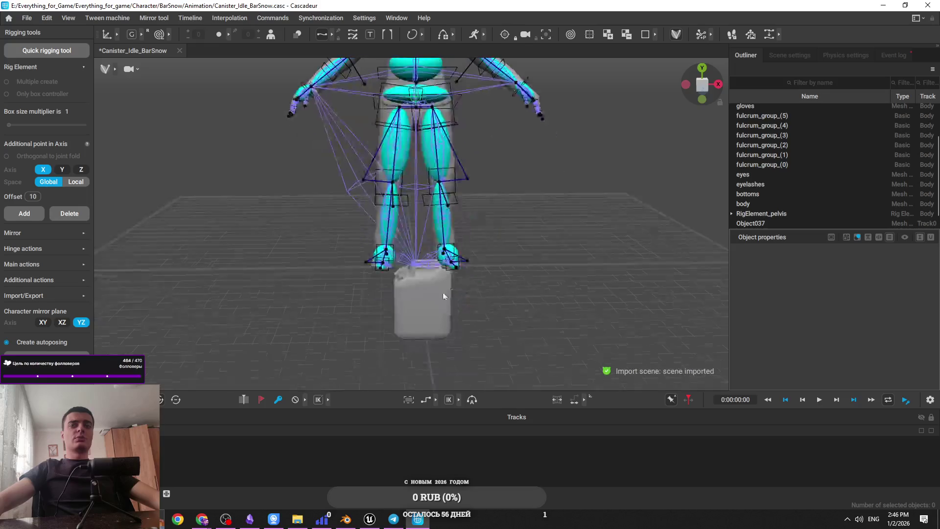
Step: Lift the canister bone from the feet up to the right hand, undoing a stray rotation
click(451, 310)
scroll(441, 303, down, 5)
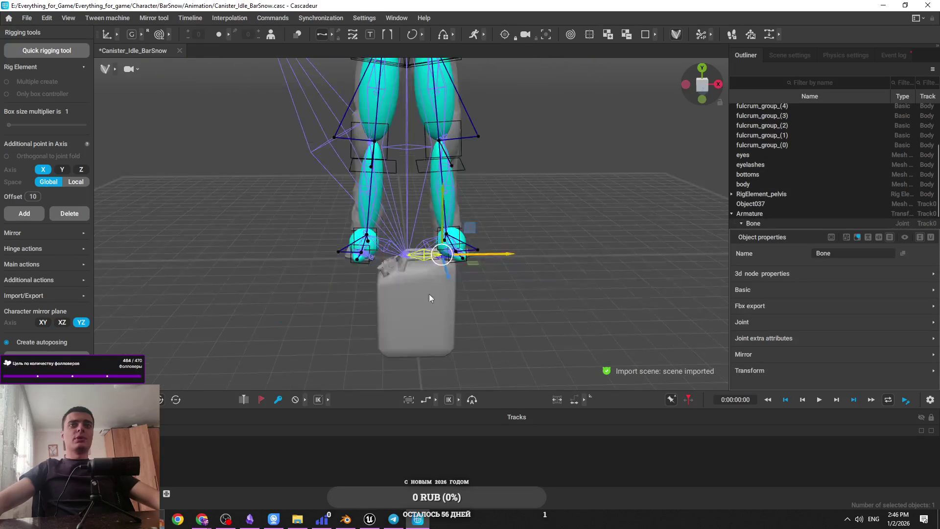
click(465, 244)
click(436, 307)
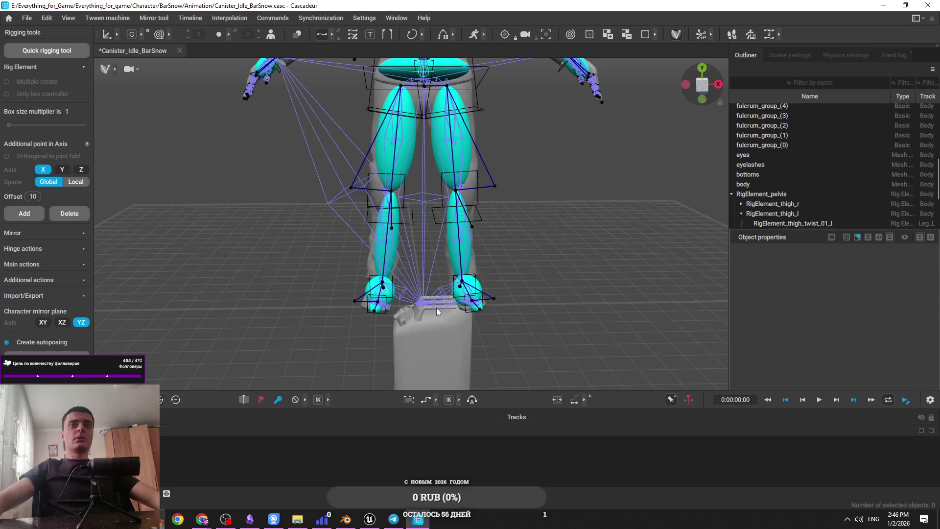
drag(441, 294, 453, 142)
scroll(493, 257, up, 3)
mouse_move(493, 262)
mouse_down()
mouse_move(323, 260)
mouse_move(322, 281)
mouse_move(448, 274)
mouse_move(430, 202)
mouse_move(427, 228)
mouse_up()
scroll(313, 269, up, 4)
key(ctrl+z)
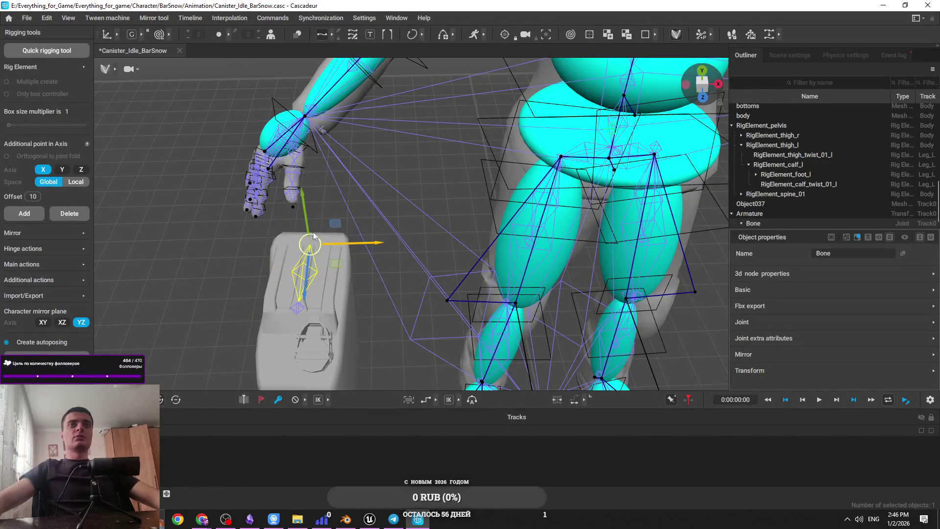
Step: Reselect the canister bone with the move gizmo, viewed close around the hand
scroll(396, 259, up, 3)
mouse_move(345, 236)
mouse_down()
mouse_move(327, 187)
mouse_move(335, 183)
mouse_up()
click(301, 171)
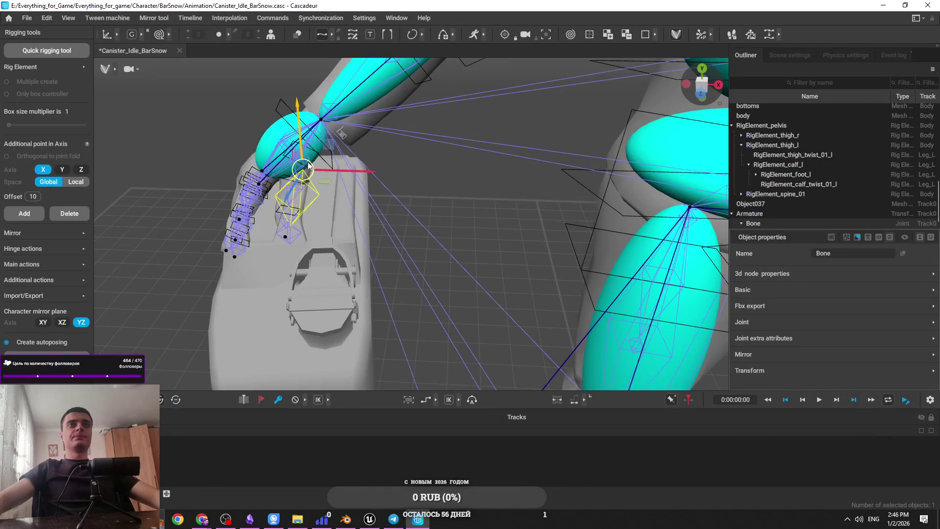
mouse_move(340, 202)
mouse_down()
mouse_move(437, 219)
mouse_move(483, 257)
mouse_move(524, 327)
mouse_move(526, 352)
mouse_move(425, 331)
mouse_up()
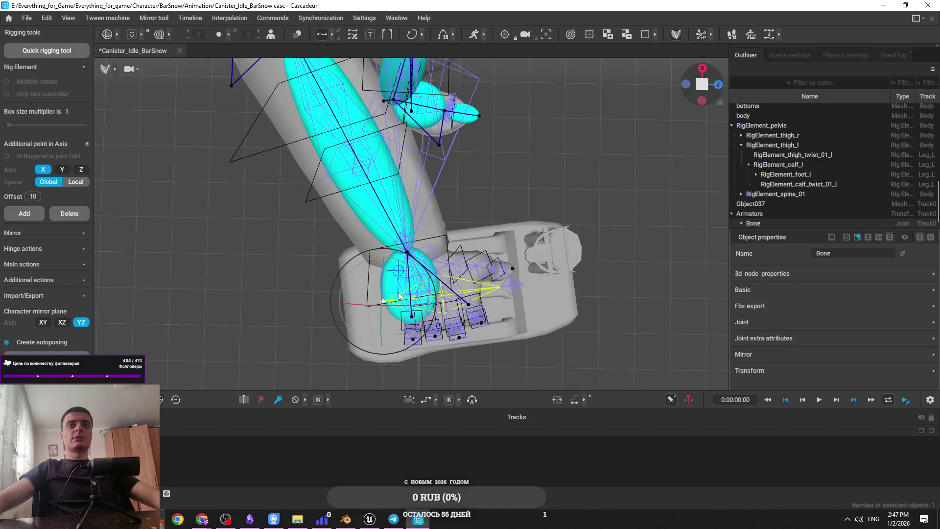
key(w)
click(438, 305)
click(617, 294)
click(482, 295)
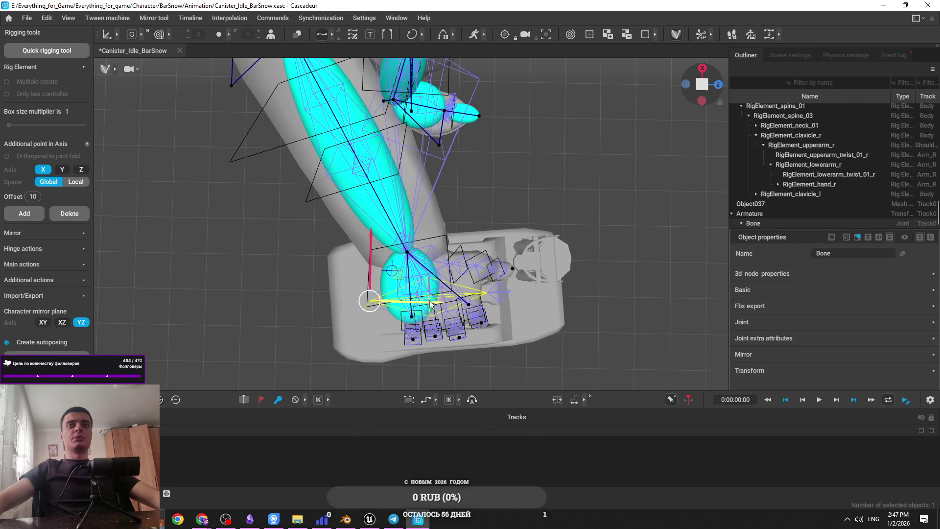
Step: Check the hand resting on the canister from several angles and add a RigElement_Bone for it
drag(426, 304, 439, 216)
scroll(361, 202, up, 5)
scroll(361, 203, down, 4)
drag(375, 227, 610, 264)
scroll(551, 260, up, 3)
drag(551, 259, 363, 258)
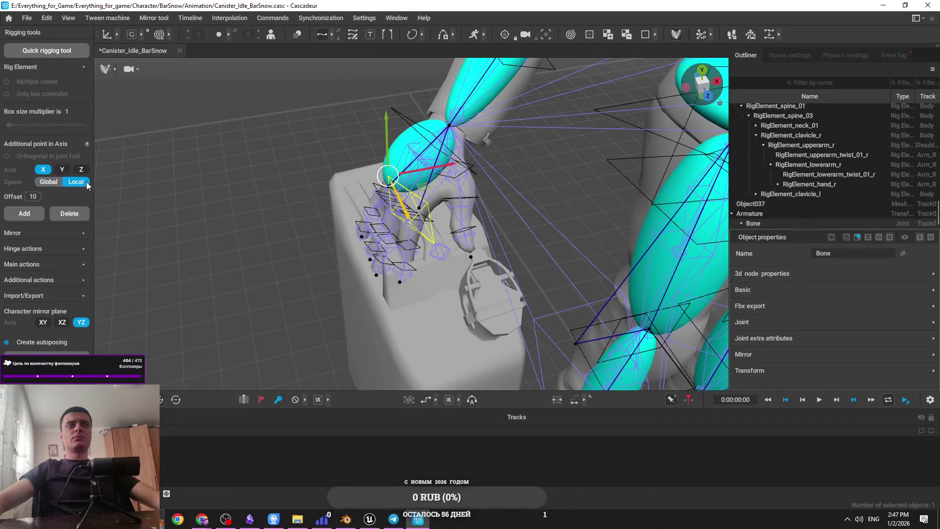
click(24, 215)
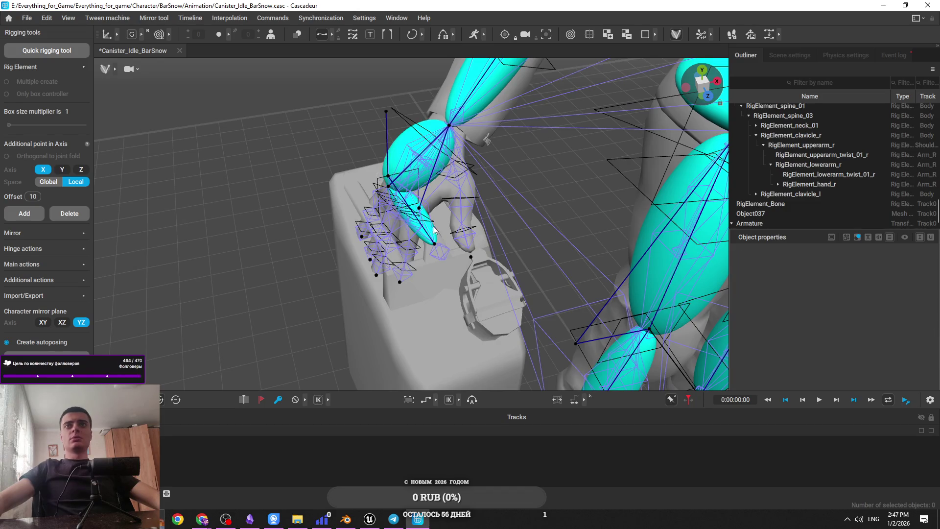
Step: Inspect the Armature, canister Bone and RigElement_hand_r in the Outliner and viewport
click(782, 223)
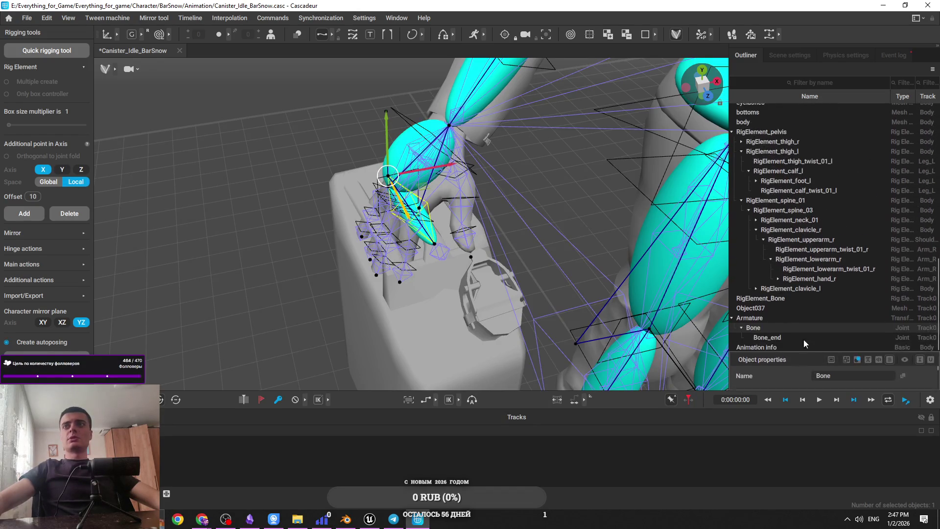
mouse_move(463, 199)
mouse_down()
mouse_move(443, 173)
mouse_move(671, 283)
mouse_up()
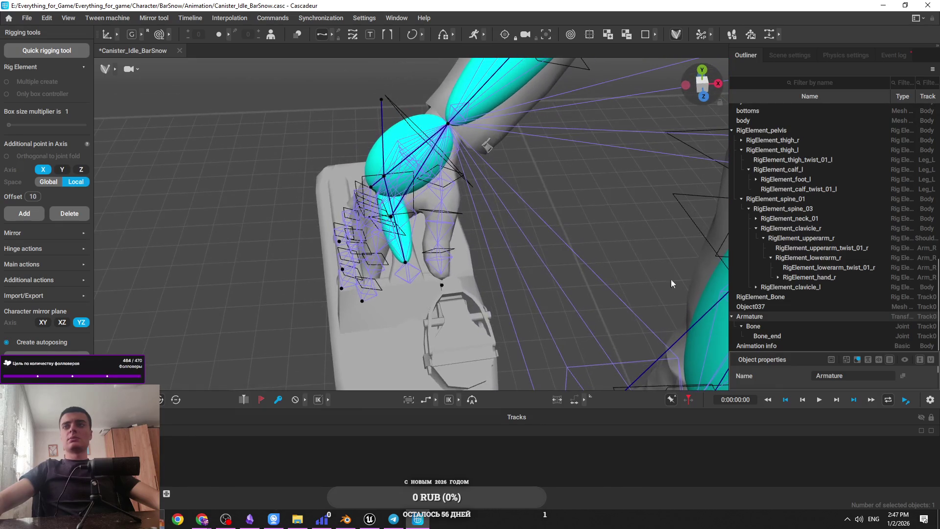
click(762, 326)
click(405, 133)
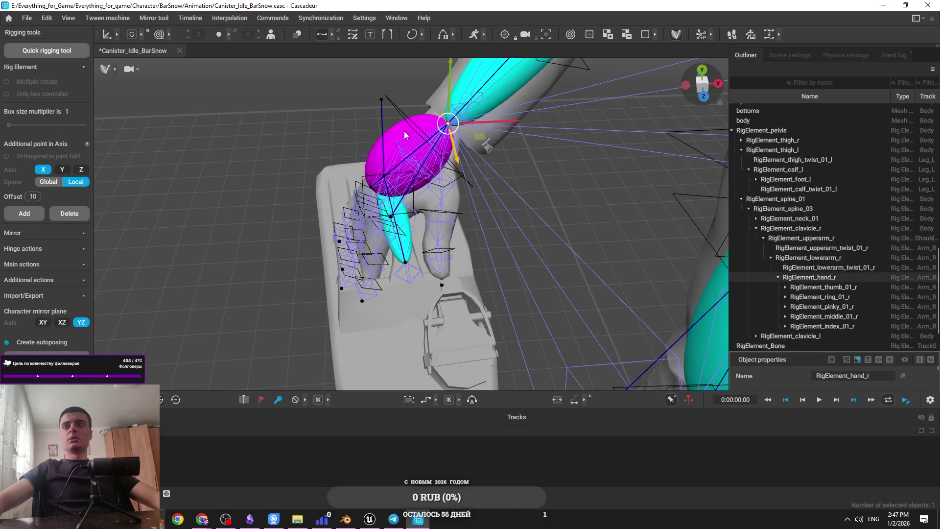
scroll(814, 274, down, 2)
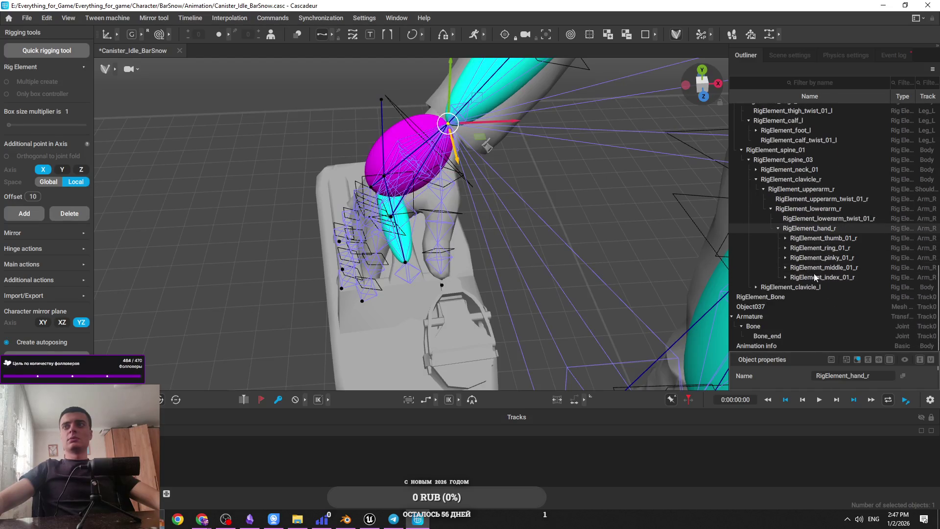
click(732, 317)
click(756, 335)
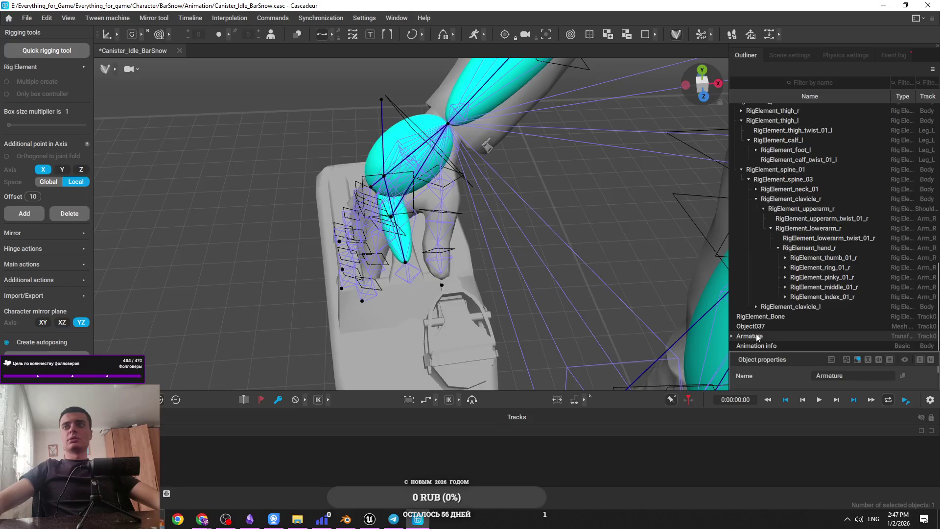
Step: Check the new RigElement_Bone and the Object037 canister mesh, then open Task View
click(402, 221)
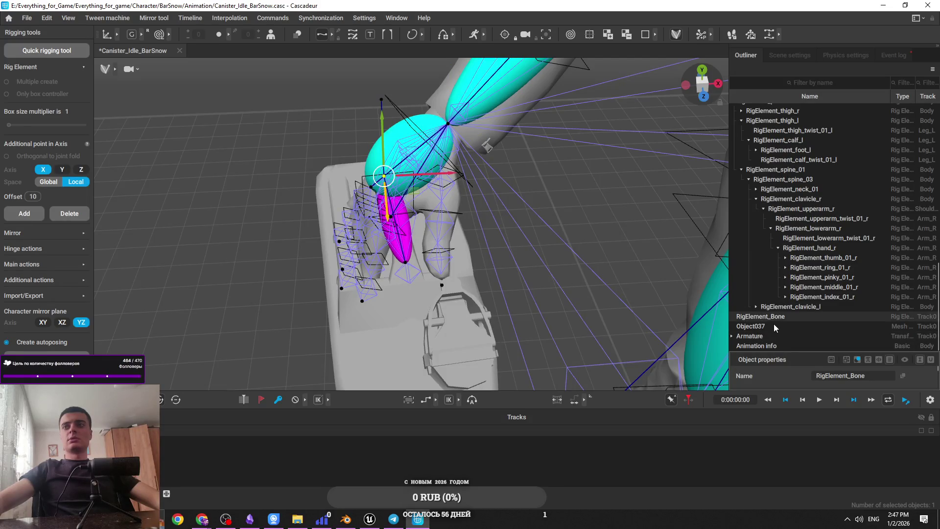
drag(718, 320, 527, 258)
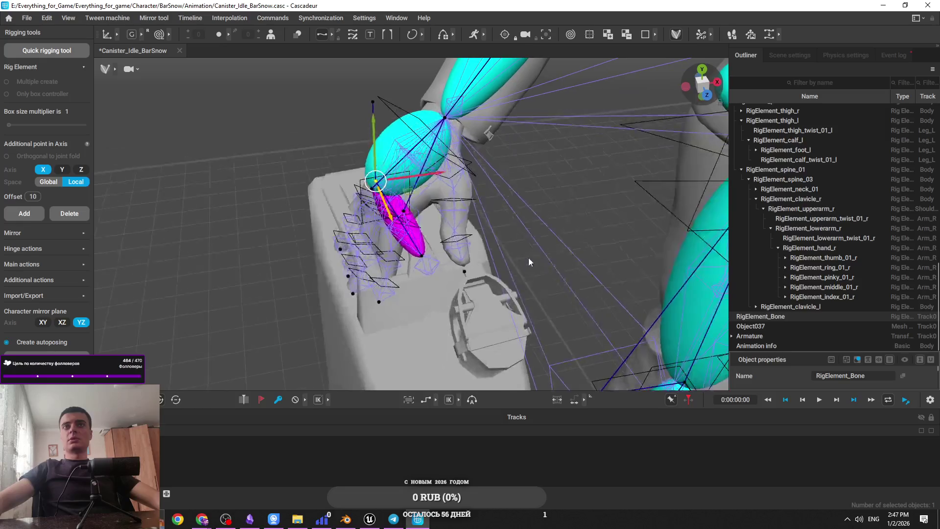
click(732, 336)
click(791, 304)
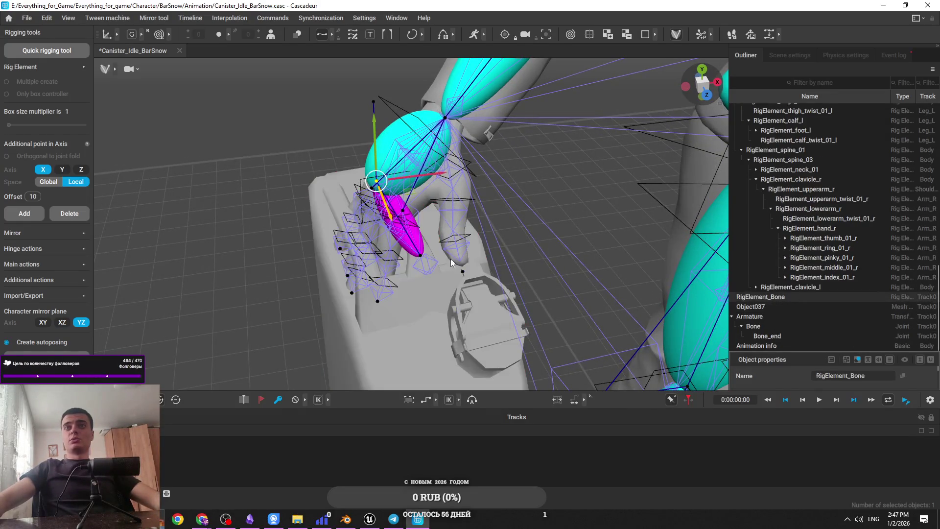
click(490, 242)
click(415, 212)
key(super+Tab)
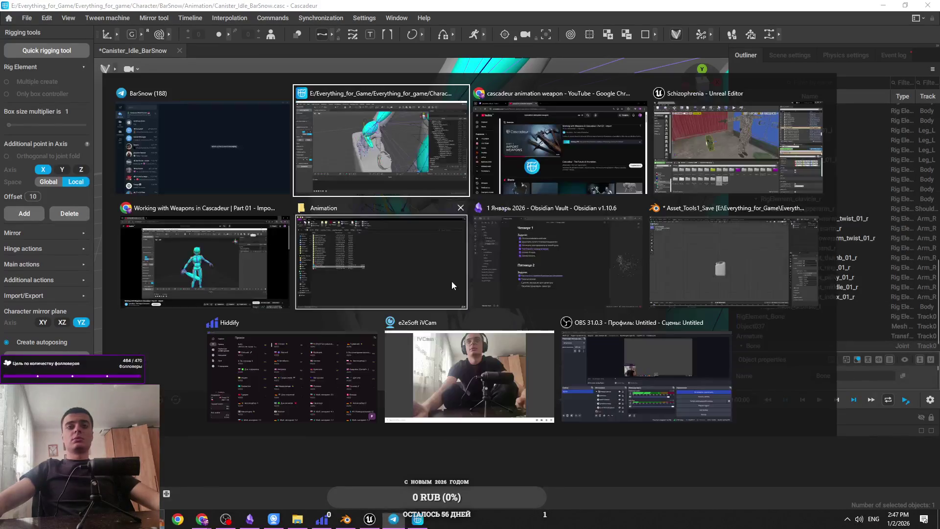
Step: Replay the tutorial fullscreen at RigElement_saber_01 nested beneath RigElement_hand_r, then pause
click(346, 150)
key(super+Tab)
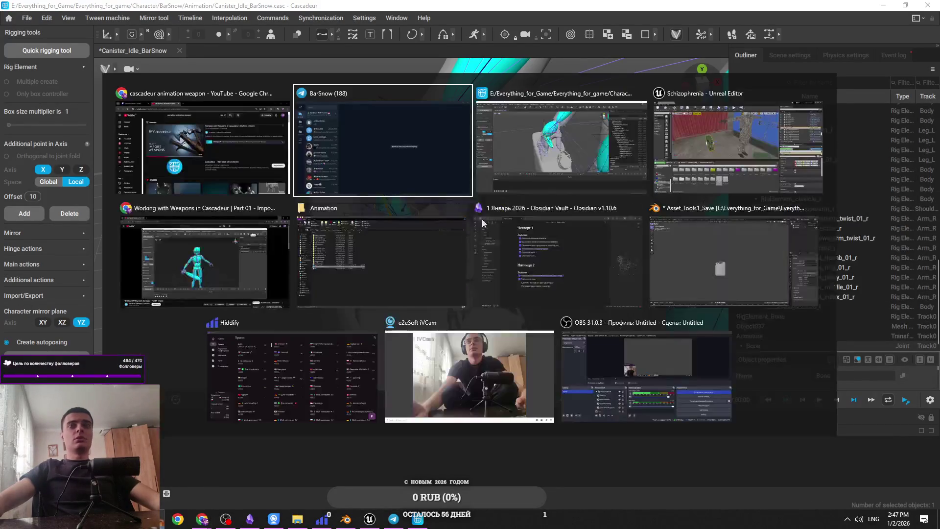
click(258, 258)
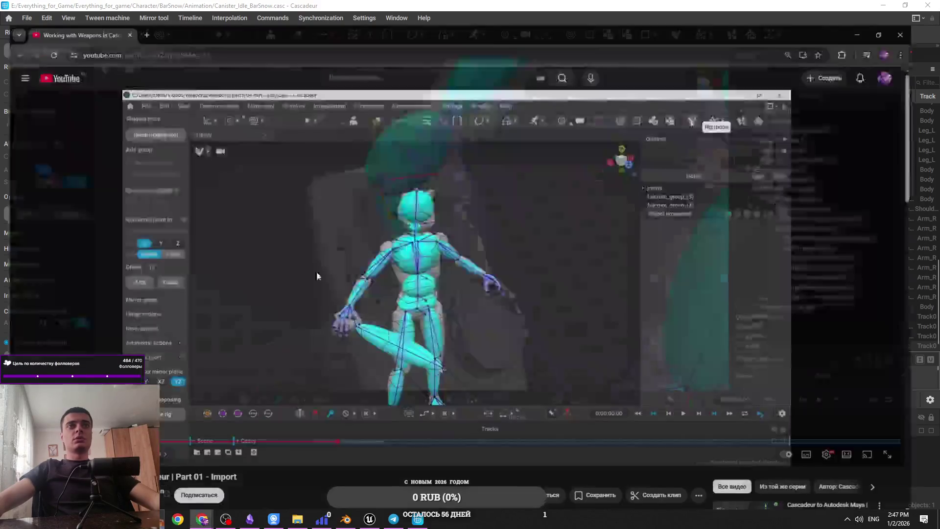
click(405, 288)
key(f)
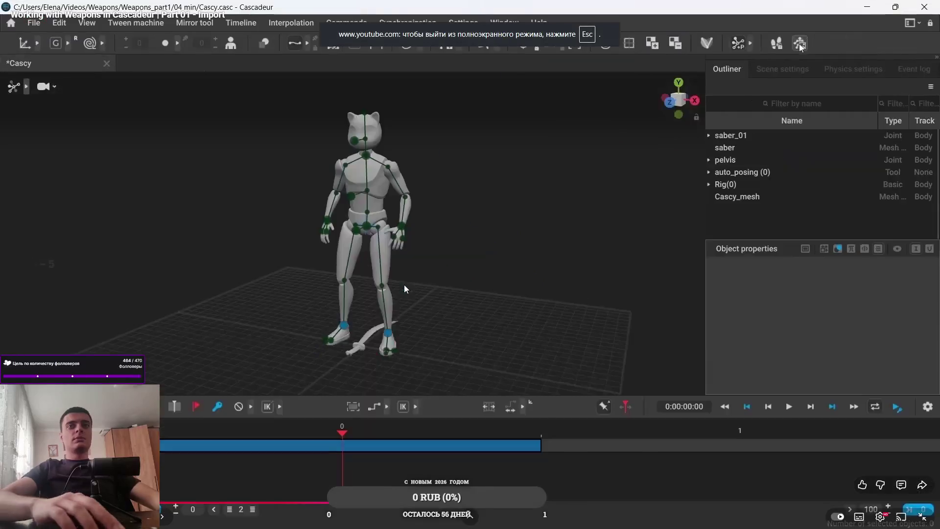
key(Left)
key(Left)
key(Left)
key(Left)
key(Left)
key(Left)
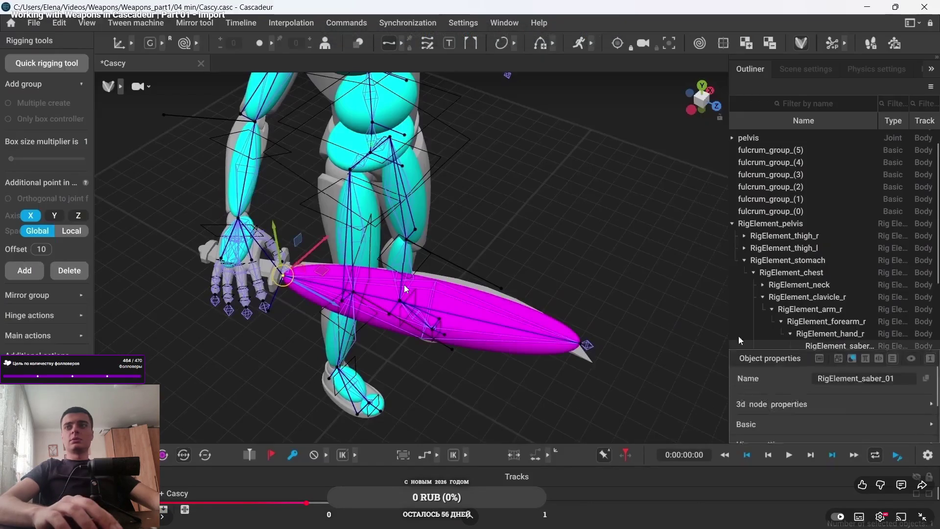
key(Left)
key(Right)
key(Right)
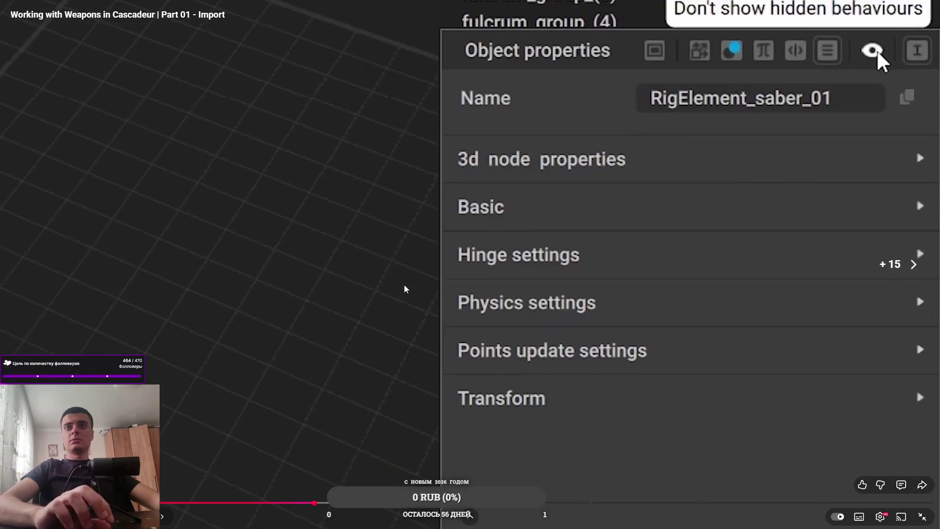
key(Left)
key(space)
Step: Return to Cascadeur and select the canister's RigElement_Bone on the fingers
key(alt+Tab)
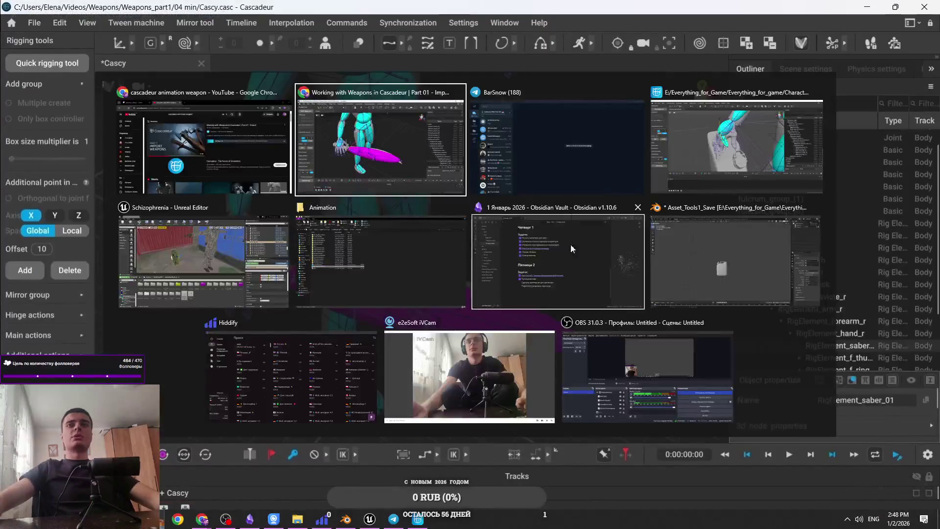
click(716, 181)
click(422, 229)
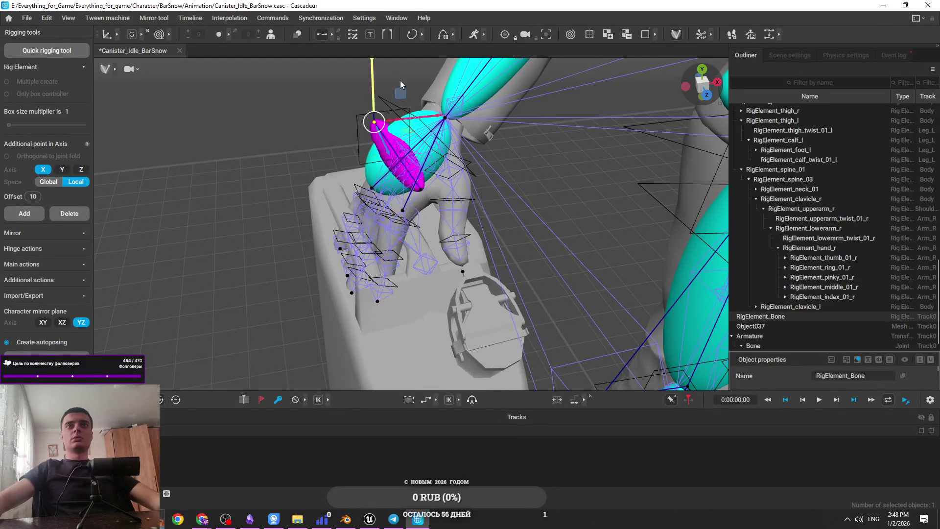
Step: Parent the canister's RigElement_Bone under RigElement_hand_r in the hierarchy
click(418, 211)
drag(397, 134, 232, 147)
key(ctrl+z)
click(414, 226)
mouse_move(783, 315)
mouse_down()
mouse_move(801, 319)
mouse_move(808, 260)
mouse_move(787, 319)
mouse_up()
click(394, 138)
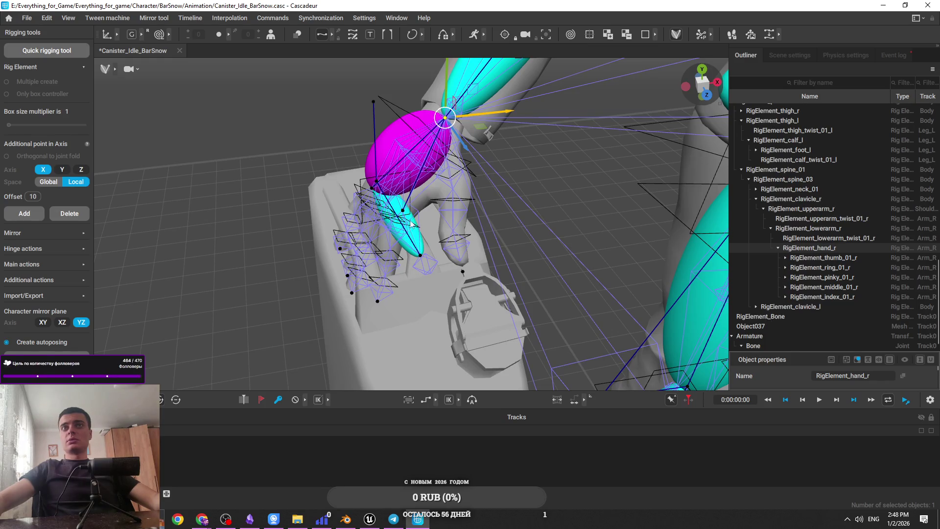
click(415, 241)
drag(801, 316, 831, 248)
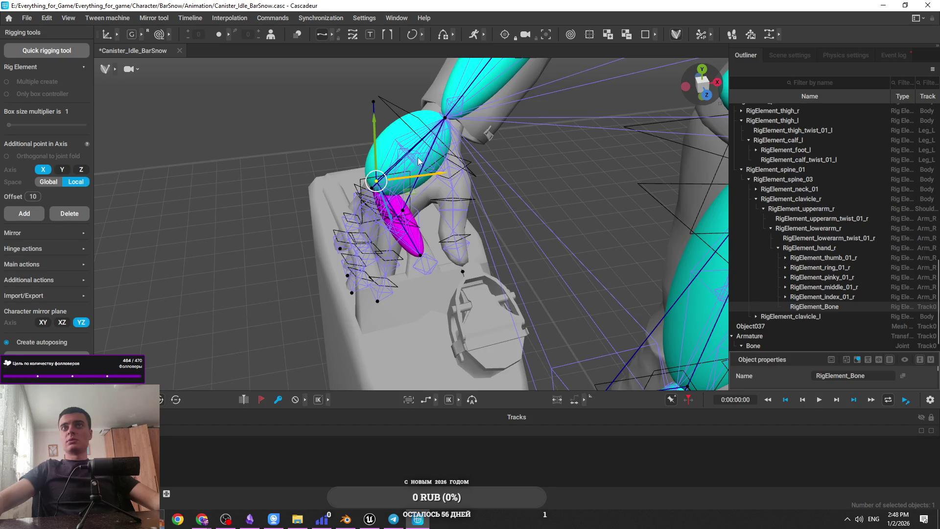
Step: Select RigElement_hand_r and enlarge the Object properties panel to show all its sections
click(397, 131)
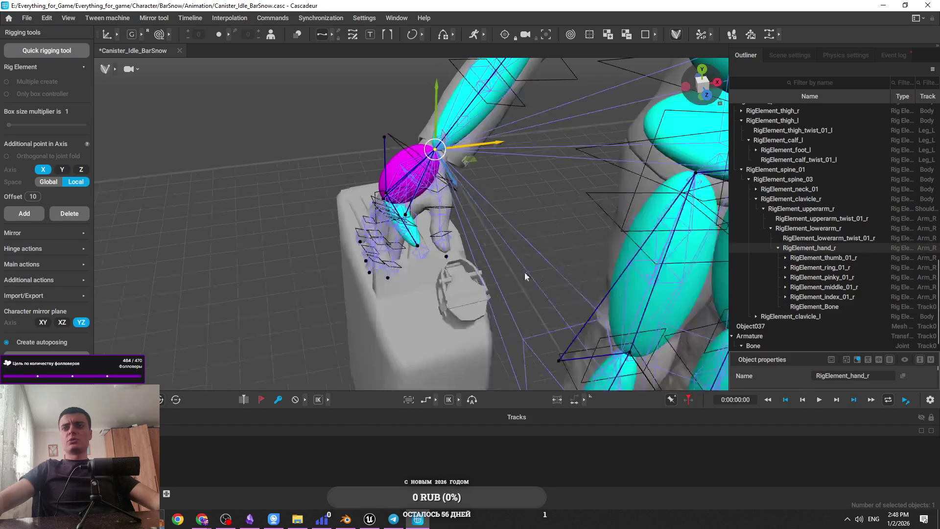
drag(763, 349, 762, 232)
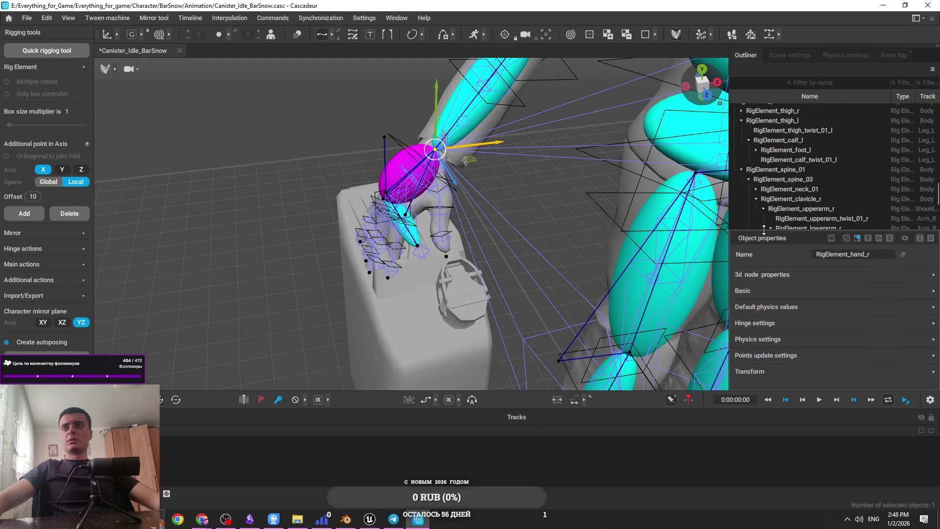
key(alt+Tab)
Step: Glance at the weapons tutorial project, then return to the canister project
click(621, 175)
key(alt+Tab)
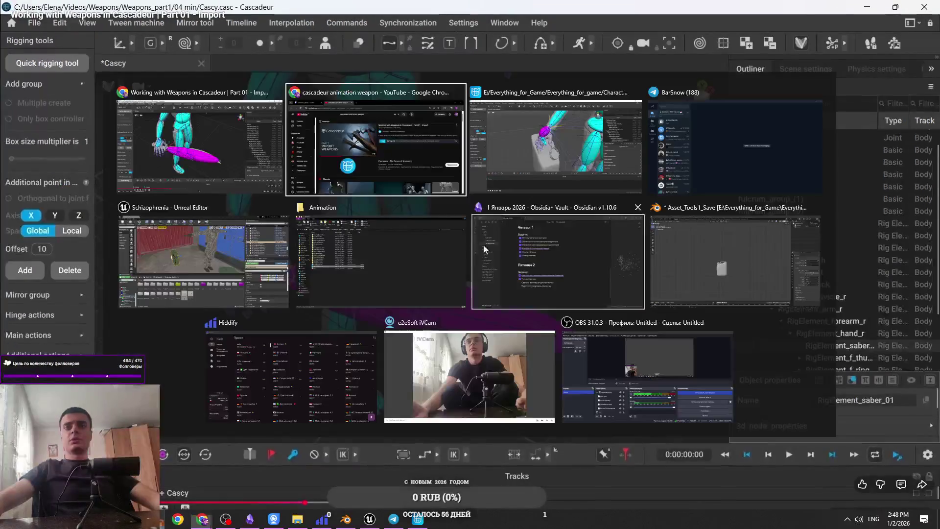
click(528, 207)
Step: Set RigElement_Bone's points update setting to Fk on frame
click(415, 235)
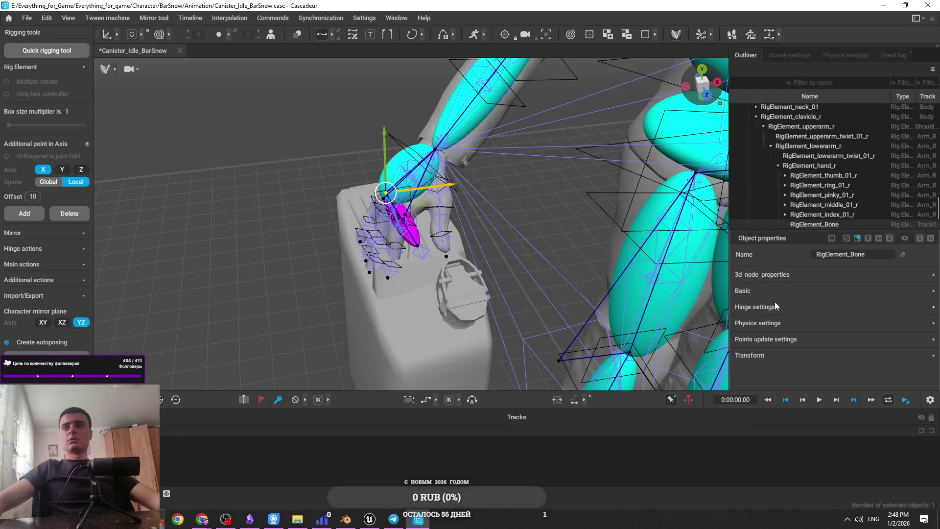
click(760, 338)
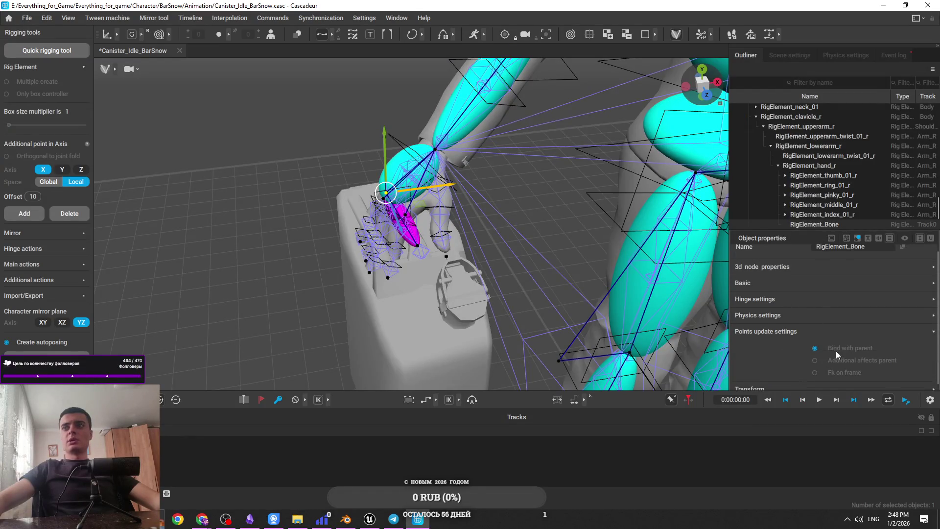
scroll(720, 195, down, 3)
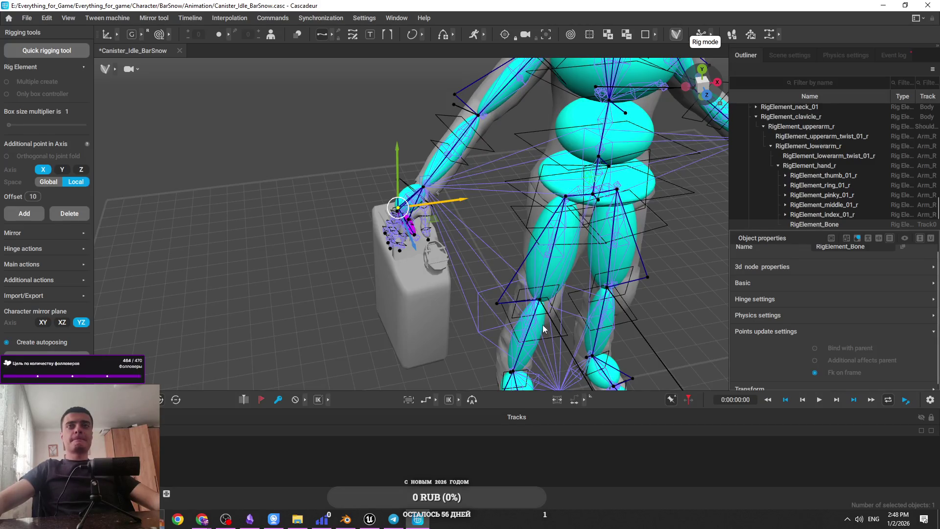
scroll(475, 300, up, 5)
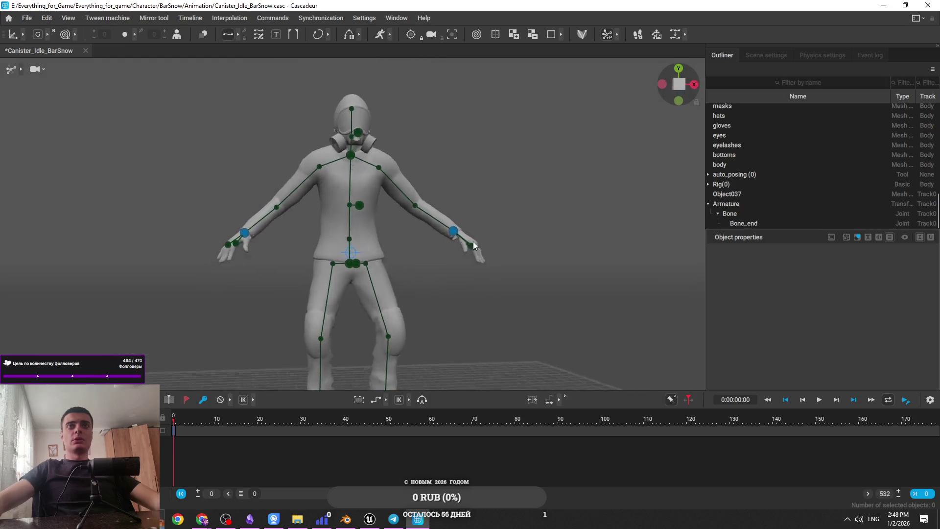
Step: Try swinging the right arm, undo it, and keep the neutral stance with nothing selected
scroll(473, 242, down, 3)
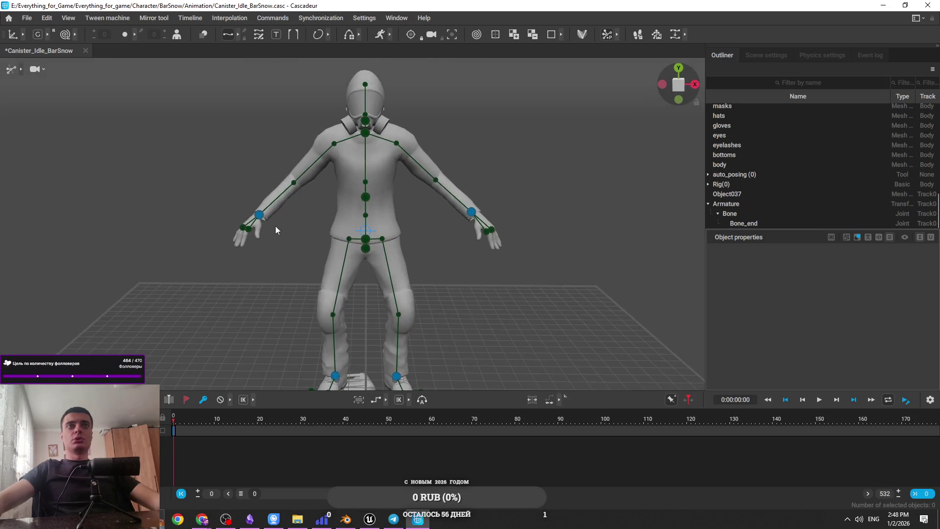
click(257, 218)
mouse_move(296, 216)
mouse_down()
mouse_move(334, 219)
mouse_move(142, 214)
mouse_up()
key(ctrl+z)
key(ctrl+z)
key(ctrl+z)
key(e)
key(w)
click(354, 344)
Step: Frame the legs and canister and show the rig as lines with controllers
key(alt+Tab)
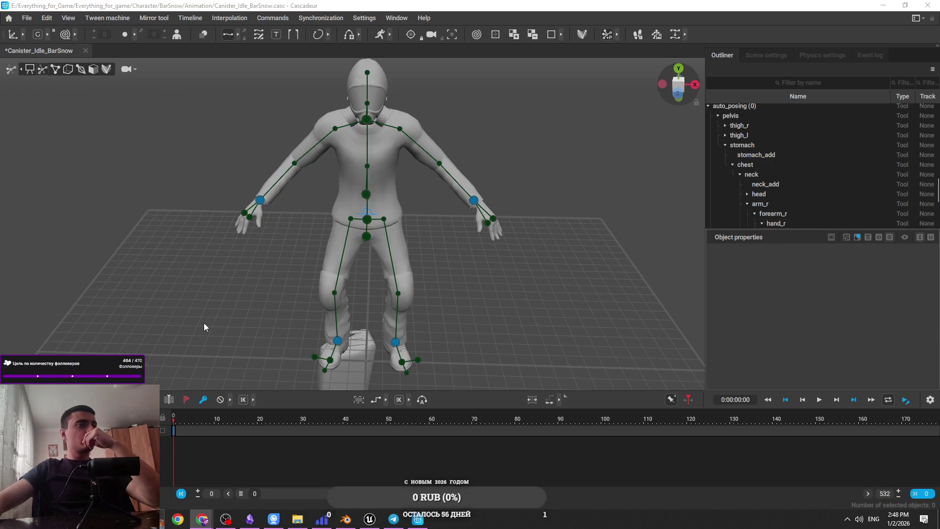
mouse_move(204, 327)
mouse_down()
mouse_move(304, 352)
mouse_move(403, 167)
mouse_up()
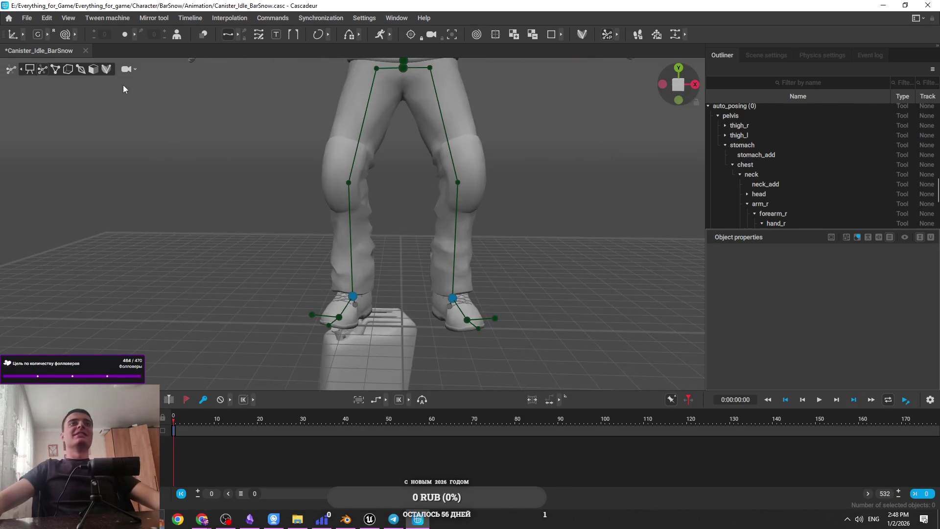
click(52, 69)
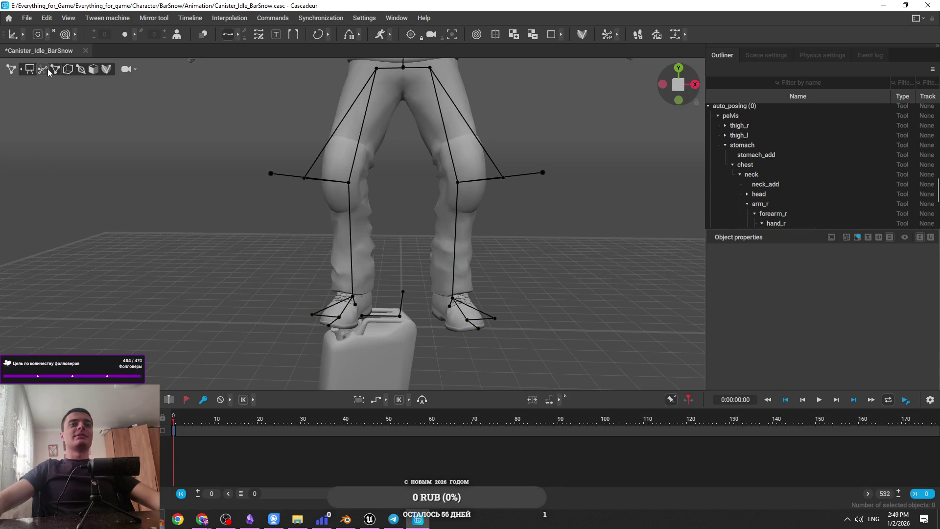
Step: Lift the canister by its main point from the feet up to the right hand
click(401, 316)
drag(401, 284, 399, 98)
key(f)
mouse_move(393, 204)
mouse_down()
mouse_move(395, 136)
mouse_move(210, 141)
mouse_up()
scroll(224, 164, up, 3)
key(e)
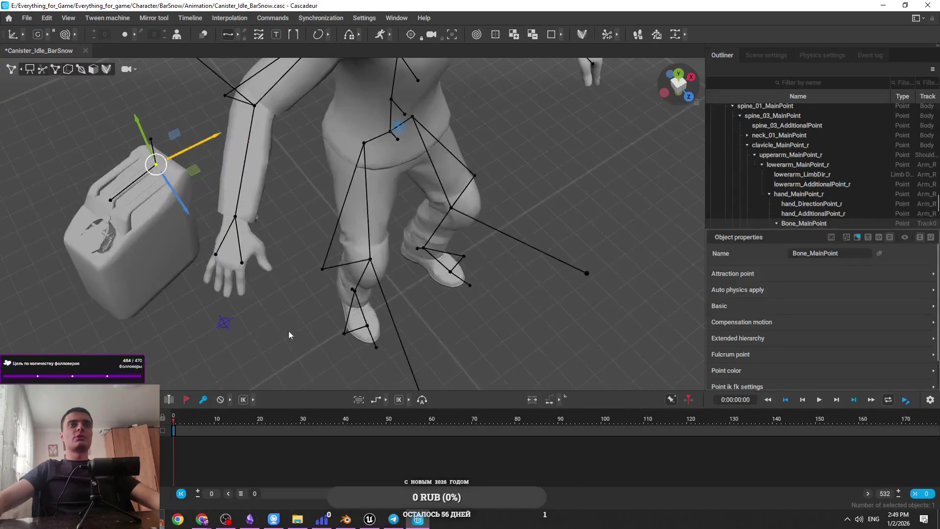
drag(136, 150, 130, 145)
key(w)
Step: Try tilting the canister by its direction point, undoing the attempts
click(108, 200)
key(ctrl+z)
key(ctrl+z)
key(ctrl+z)
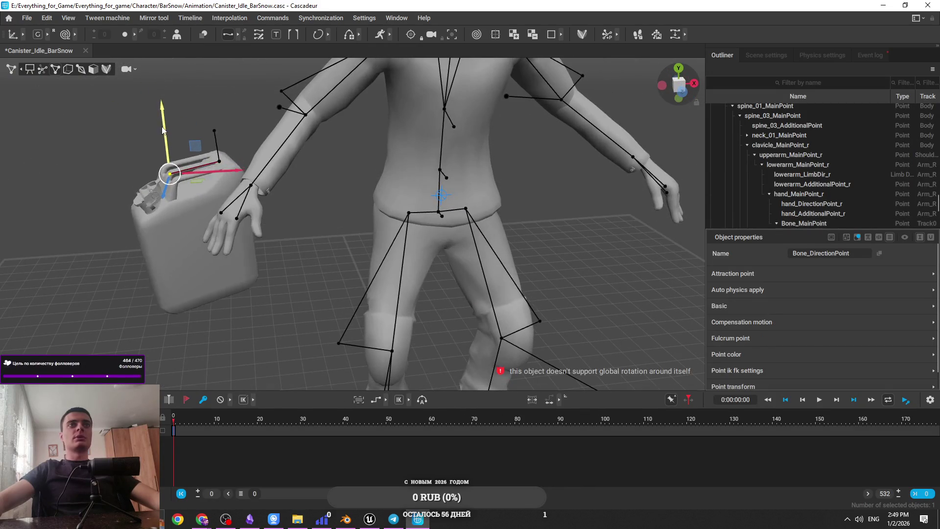
key(ctrl+z)
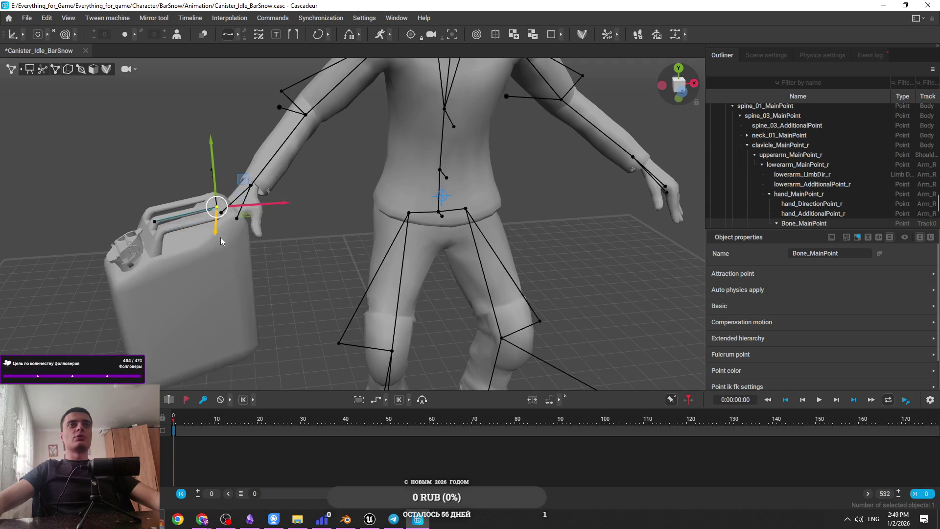
click(158, 229)
mouse_move(162, 234)
mouse_down()
mouse_move(233, 245)
mouse_move(220, 206)
mouse_move(276, 219)
mouse_move(274, 242)
mouse_up()
key(ctrl+z)
click(217, 208)
key(ctrl+z)
Step: Tilt the canister by its handle point and shift it toward the wrist
scroll(253, 235, up, 2)
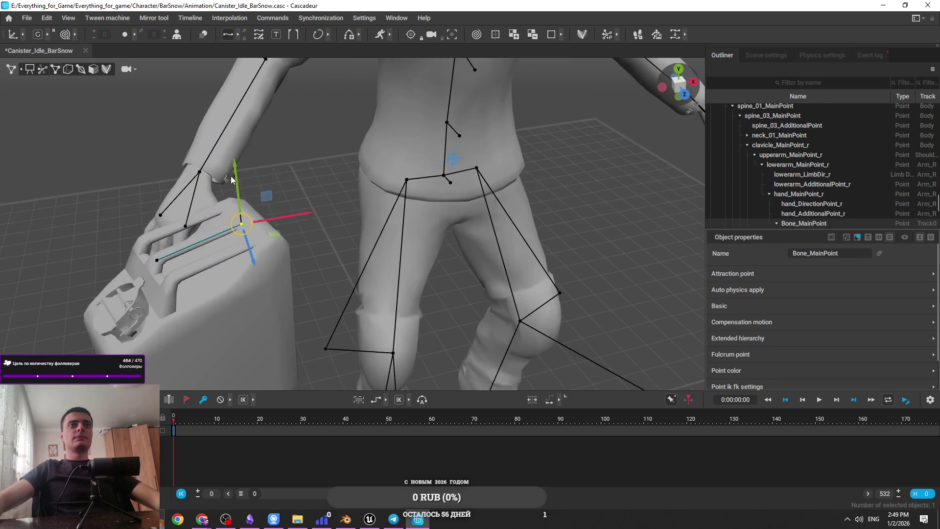
click(235, 176)
key(ctrl+z)
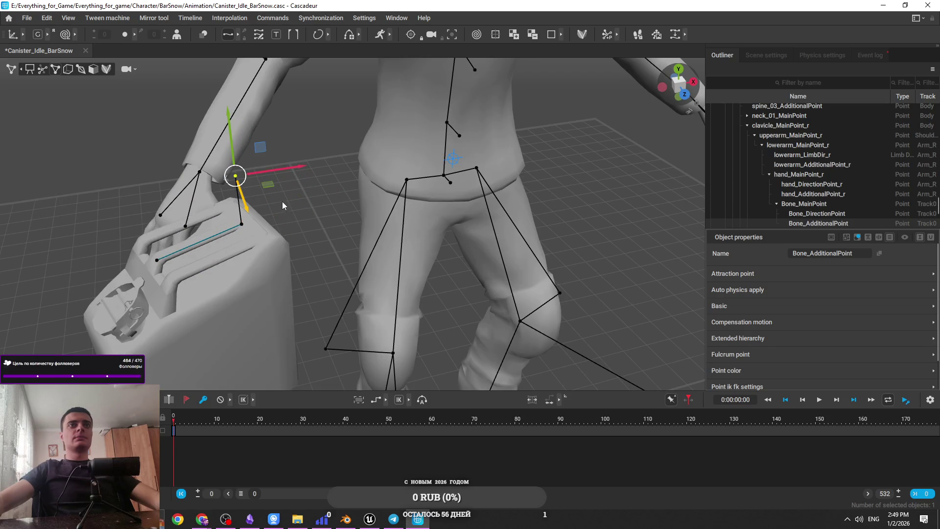
mouse_move(268, 188)
mouse_down()
mouse_move(167, 257)
mouse_move(174, 296)
mouse_move(207, 281)
mouse_move(284, 292)
mouse_move(266, 303)
mouse_move(300, 277)
mouse_move(268, 254)
mouse_up()
click(166, 257)
drag(239, 201, 281, 196)
Step: Restore the lowered-arm pose and get a close side view of the right hand
click(225, 182)
drag(321, 224, 88, 85)
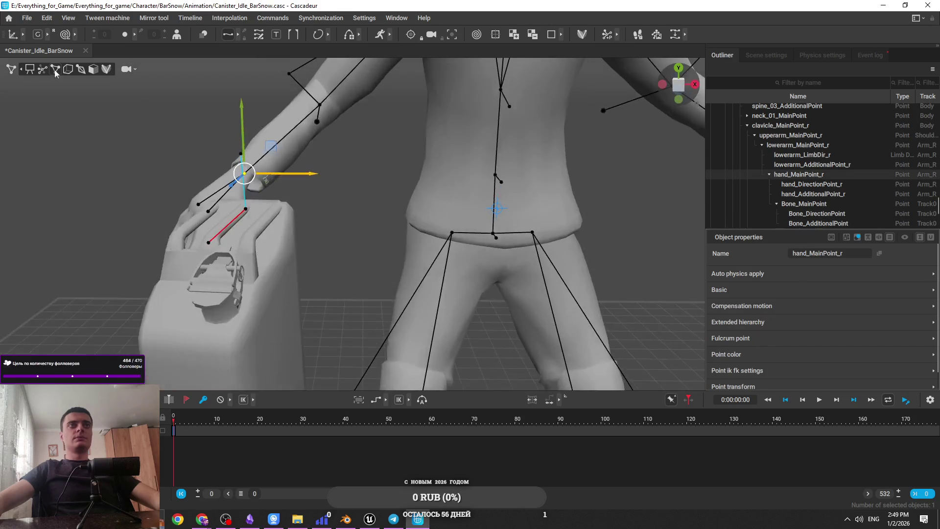
scroll(333, 216, down, 5)
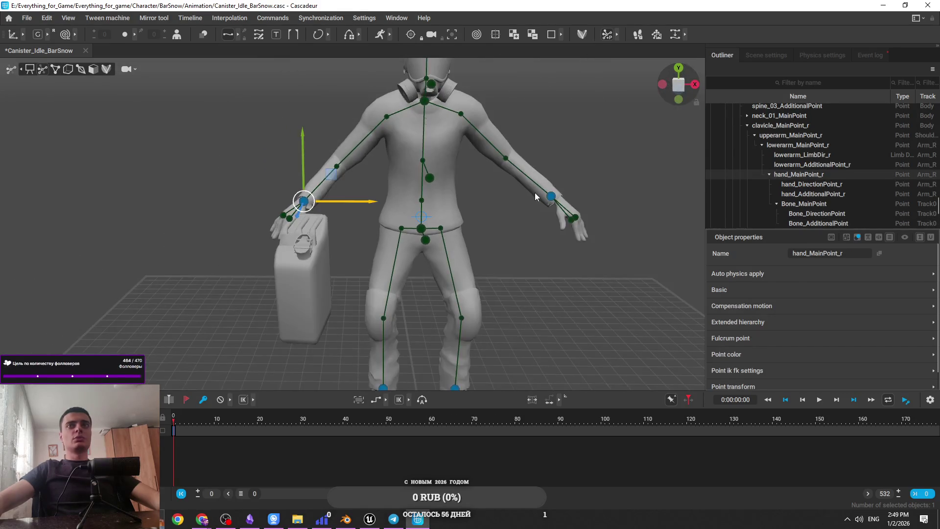
click(551, 197)
key(ctrl+z)
key(ctrl+z)
key(ctrl+z)
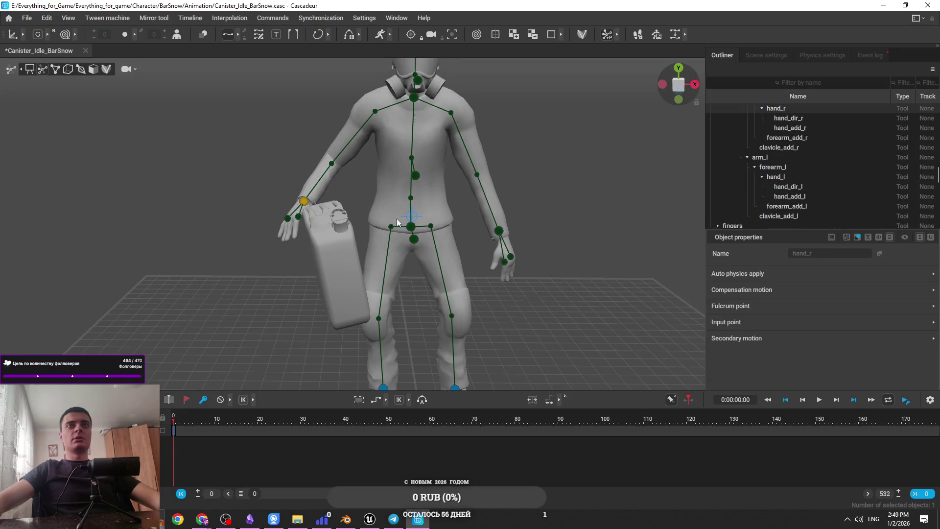
scroll(426, 254, up, 2)
mouse_move(395, 268)
mouse_down()
mouse_move(409, 358)
mouse_move(352, 211)
mouse_up()
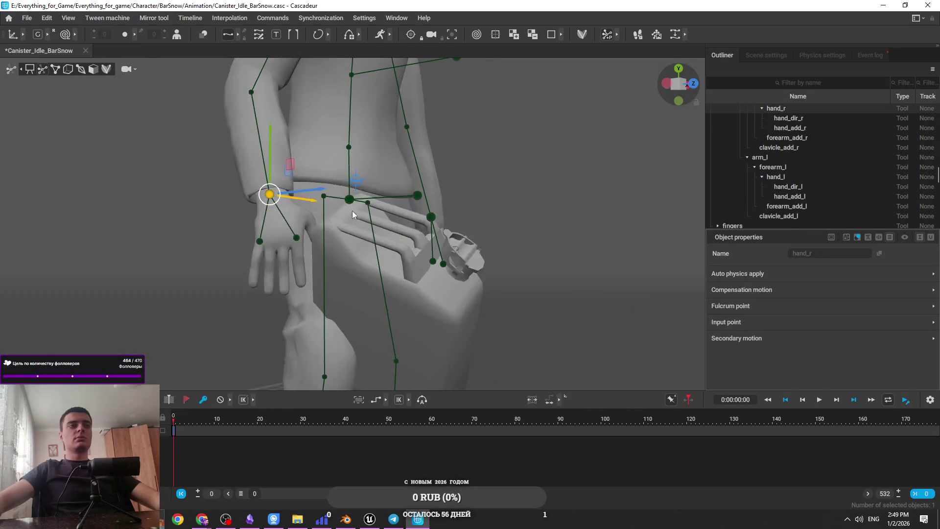
Step: Stand the canister upright using its additional point in the point-and-line skeleton view
click(55, 70)
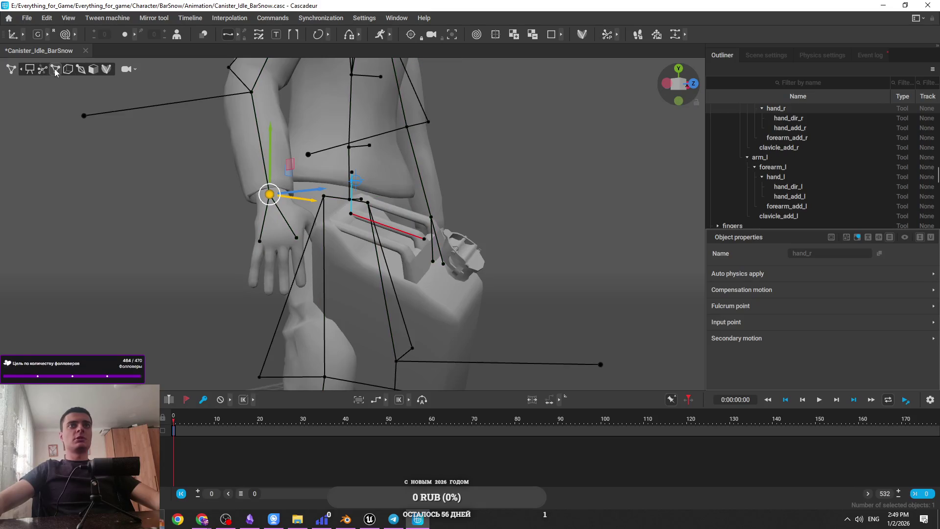
click(436, 241)
key(f)
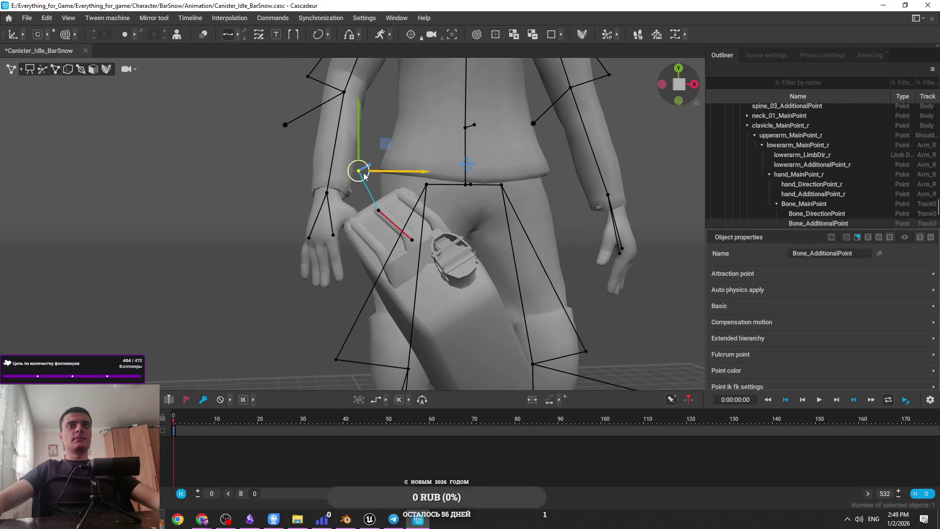
drag(361, 170, 386, 151)
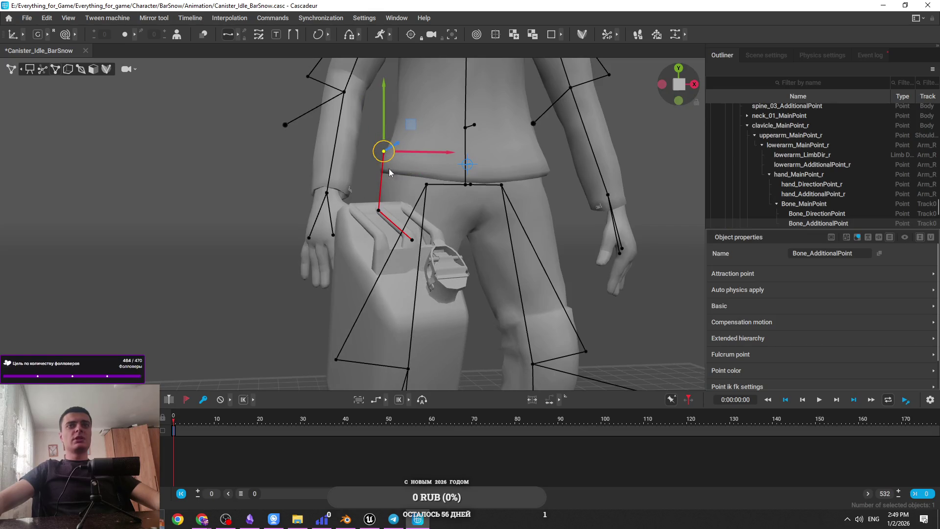
click(412, 240)
key(f)
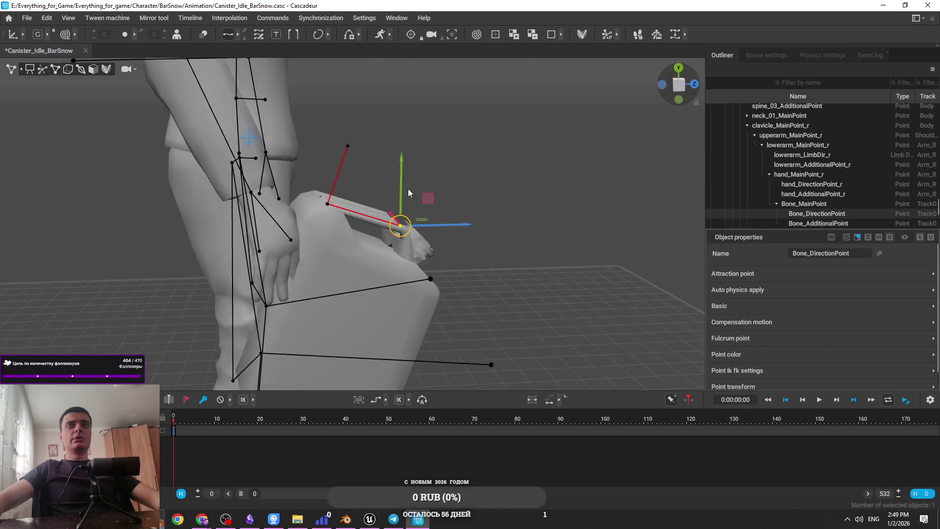
mouse_move(400, 155)
mouse_down()
mouse_move(356, 250)
mouse_move(333, 226)
mouse_move(181, 194)
mouse_up()
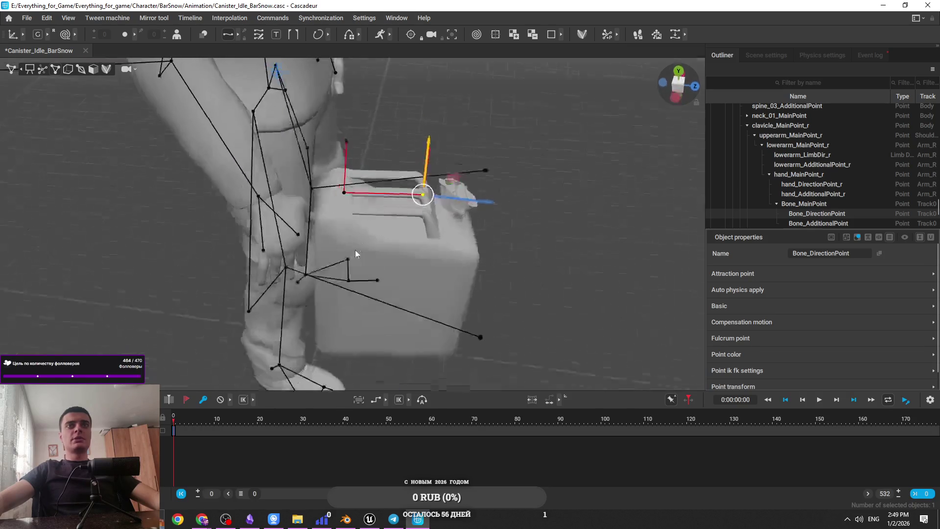
Step: Cycle the rig display modes and inspect the canister's control lines up close
click(83, 74)
click(69, 72)
click(54, 69)
click(41, 71)
click(218, 228)
mouse_move(218, 228)
mouse_down()
mouse_move(281, 182)
mouse_move(204, 154)
mouse_up()
click(55, 69)
click(312, 148)
drag(312, 147, 423, 161)
drag(356, 145, 369, 134)
Step: Check the canister's main, direction and additional points from above in green joint display
key(e)
key(w)
click(372, 160)
click(364, 70)
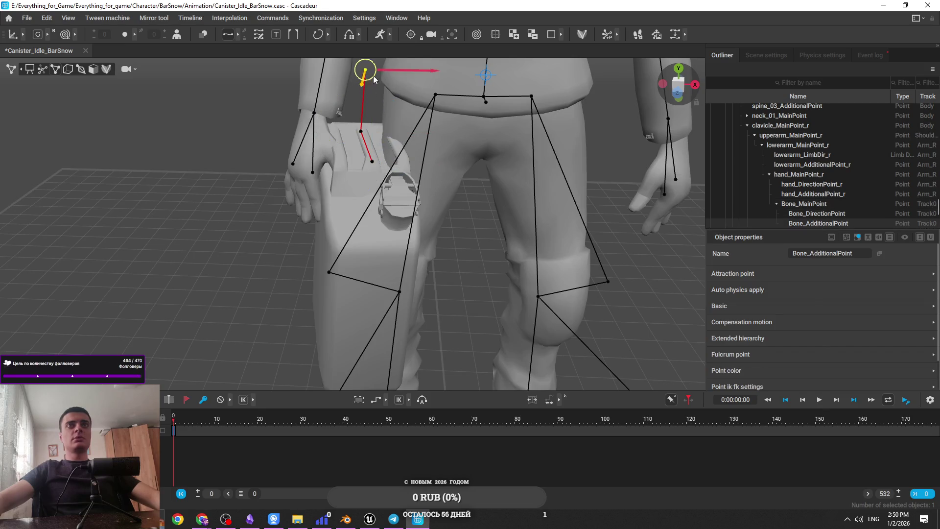
click(361, 132)
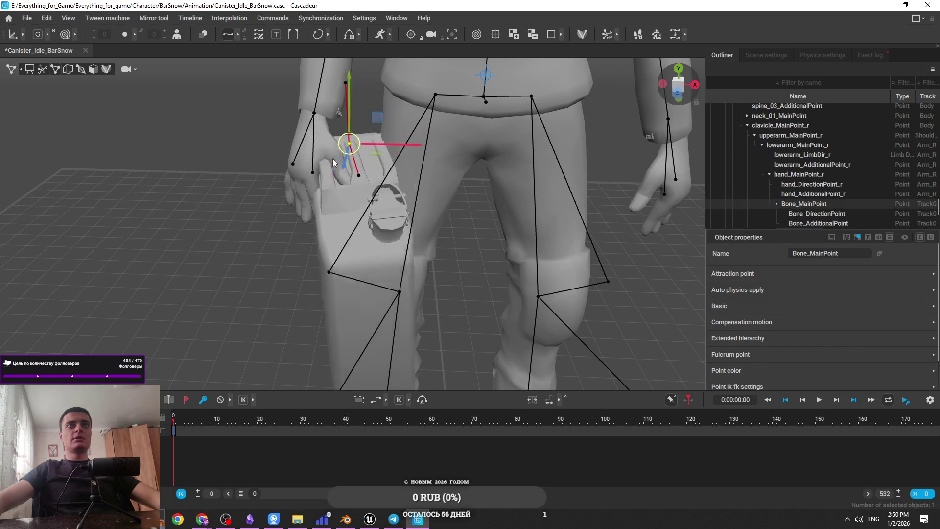
scroll(405, 214, up, 2)
mouse_move(406, 214)
mouse_down()
mouse_move(313, 224)
mouse_move(366, 236)
mouse_move(237, 196)
mouse_move(319, 181)
mouse_move(238, 203)
mouse_up()
click(41, 70)
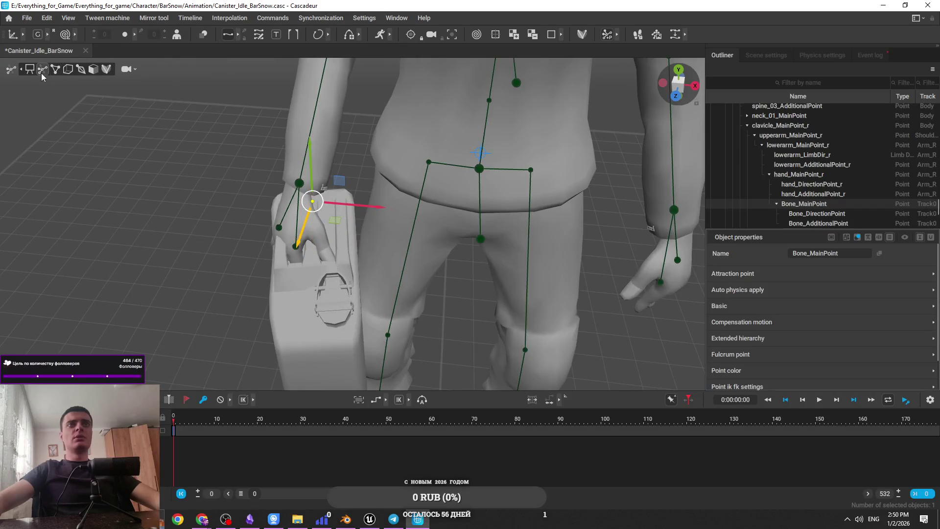
scroll(267, 159, up, 3)
click(262, 155)
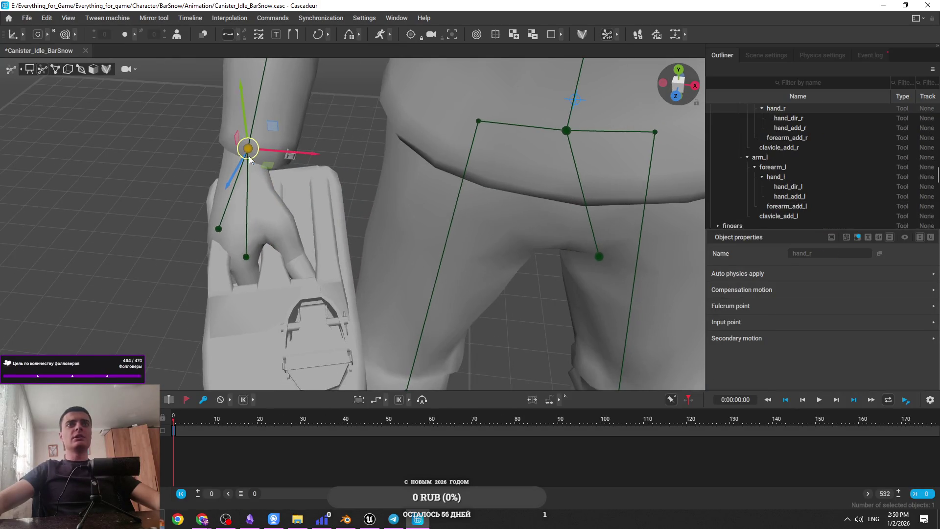
Step: Hide the rig controllers and purple overlay meshes for a shaded close-up of the hand
mouse_move(281, 167)
mouse_down()
mouse_move(518, 168)
mouse_move(563, 203)
mouse_move(659, 325)
mouse_move(402, 218)
mouse_move(424, 215)
mouse_up()
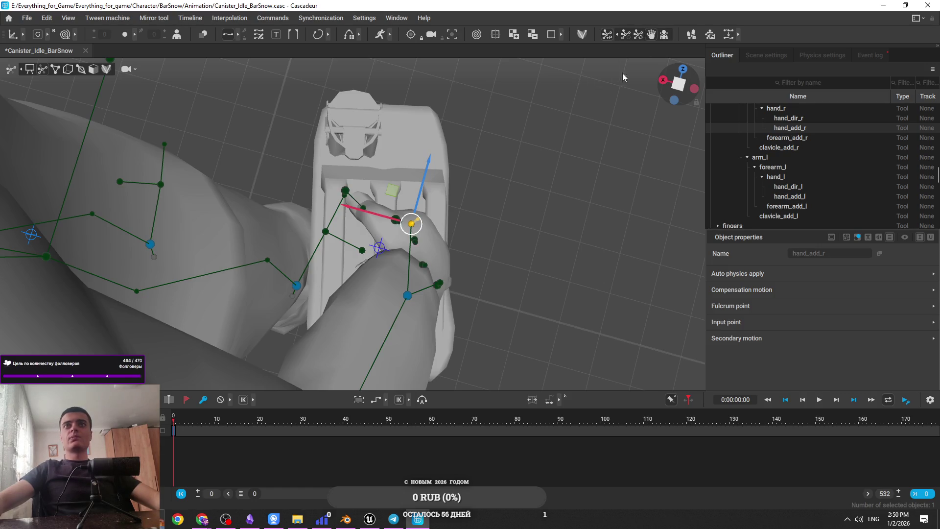
click(310, 298)
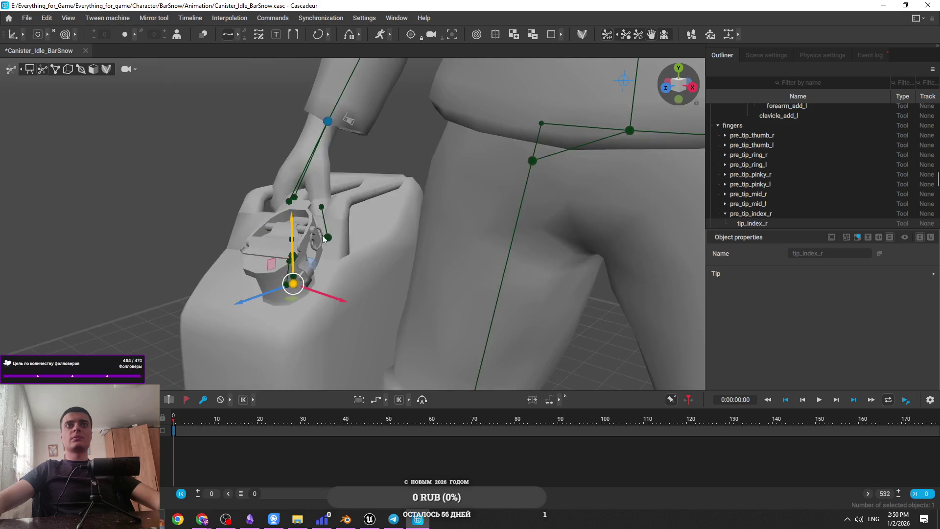
mouse_move(343, 233)
mouse_down()
mouse_move(332, 277)
mouse_move(348, 279)
mouse_move(285, 275)
mouse_move(398, 336)
mouse_move(220, 220)
mouse_up()
click(55, 99)
click(56, 70)
click(67, 69)
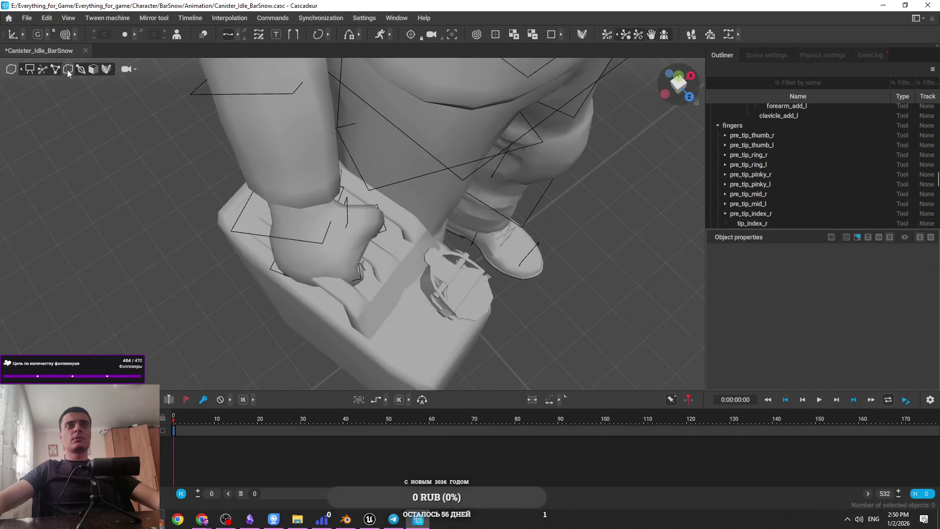
click(81, 70)
click(81, 69)
click(69, 69)
drag(374, 281, 237, 223)
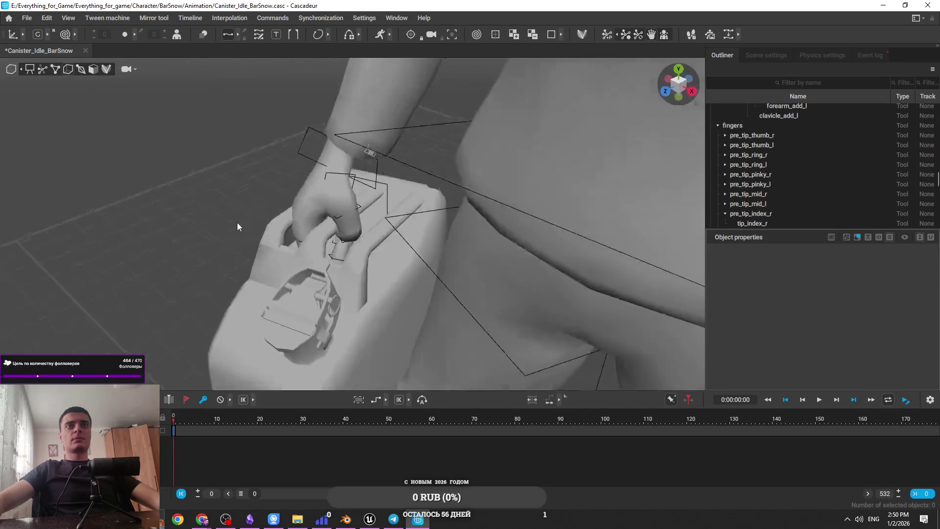
Step: Rotate and move the right hand box so the canister handle sits deeper in the palm
click(384, 200)
mouse_move(381, 206)
mouse_down()
mouse_move(400, 212)
mouse_move(342, 215)
mouse_move(441, 262)
mouse_move(350, 252)
mouse_up()
key(w)
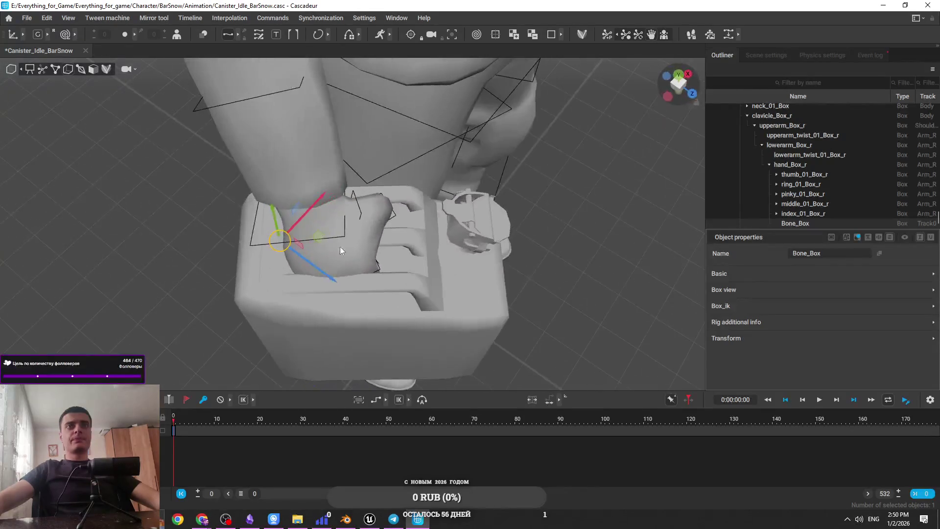
mouse_move(280, 243)
mouse_down()
mouse_move(321, 269)
mouse_move(428, 174)
mouse_move(468, 253)
mouse_move(471, 304)
mouse_move(402, 322)
mouse_move(406, 346)
mouse_move(375, 323)
mouse_move(370, 303)
mouse_move(404, 304)
mouse_move(241, 328)
mouse_move(62, 294)
mouse_move(355, 212)
mouse_move(355, 186)
mouse_move(316, 211)
mouse_move(326, 232)
mouse_move(314, 223)
mouse_move(391, 278)
mouse_move(540, 259)
mouse_move(696, 261)
mouse_move(699, 293)
mouse_move(768, 263)
mouse_move(546, 289)
mouse_move(467, 276)
mouse_move(344, 294)
mouse_up()
key(e)
key(w)
key(e)
key(w)
click(44, 69)
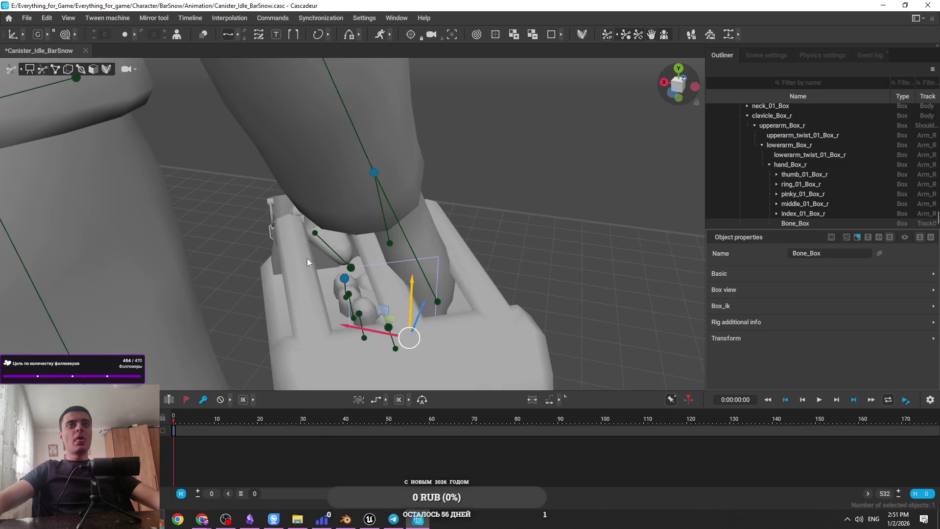
Step: Inspect the index and pinky fingertip points from several angles around the hand
click(344, 280)
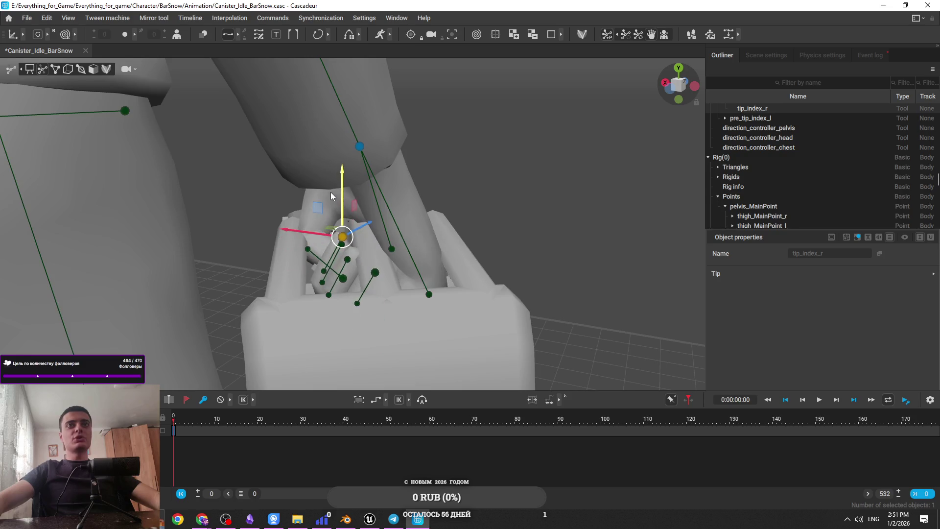
click(417, 287)
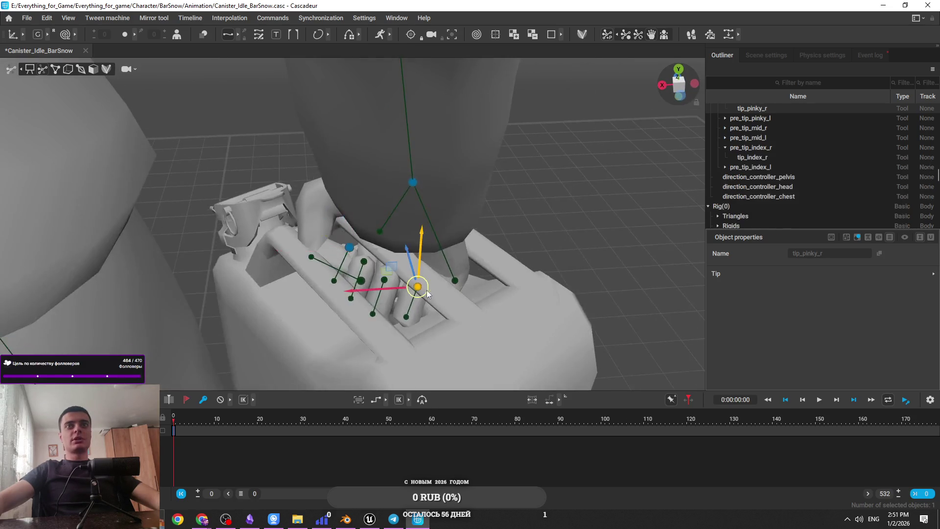
scroll(507, 336, up, 10)
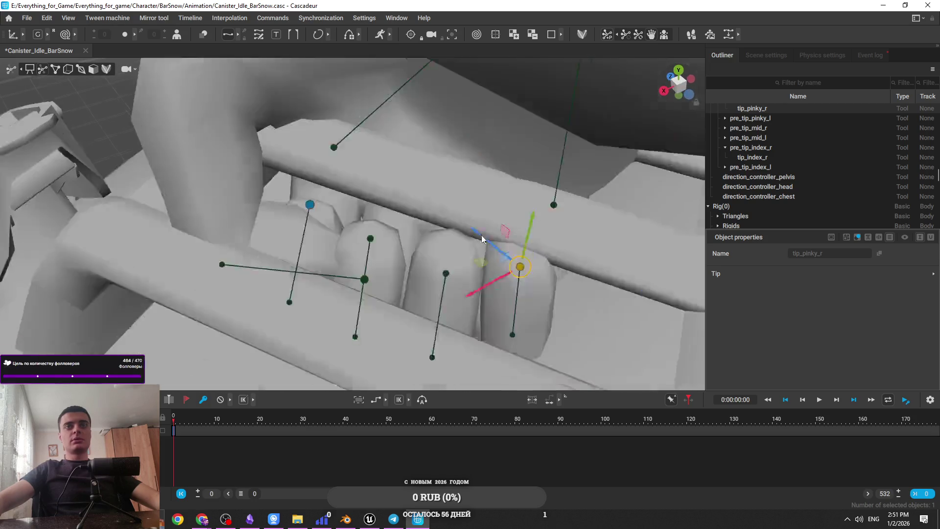
mouse_move(482, 239)
mouse_down()
mouse_move(486, 295)
mouse_move(515, 282)
mouse_move(491, 314)
mouse_up()
mouse_move(419, 310)
mouse_down()
mouse_move(527, 363)
mouse_move(554, 248)
mouse_move(430, 262)
mouse_move(475, 219)
mouse_move(439, 208)
mouse_move(424, 240)
mouse_move(451, 208)
mouse_move(359, 235)
mouse_move(437, 251)
mouse_move(517, 228)
mouse_move(437, 229)
mouse_up()
mouse_move(442, 147)
mouse_down()
mouse_move(461, 99)
mouse_move(371, 227)
mouse_move(341, 193)
mouse_up()
click(305, 197)
click(402, 203)
mouse_move(402, 202)
mouse_down()
mouse_move(460, 240)
mouse_move(379, 215)
mouse_move(315, 230)
mouse_move(298, 245)
mouse_move(537, 272)
mouse_up()
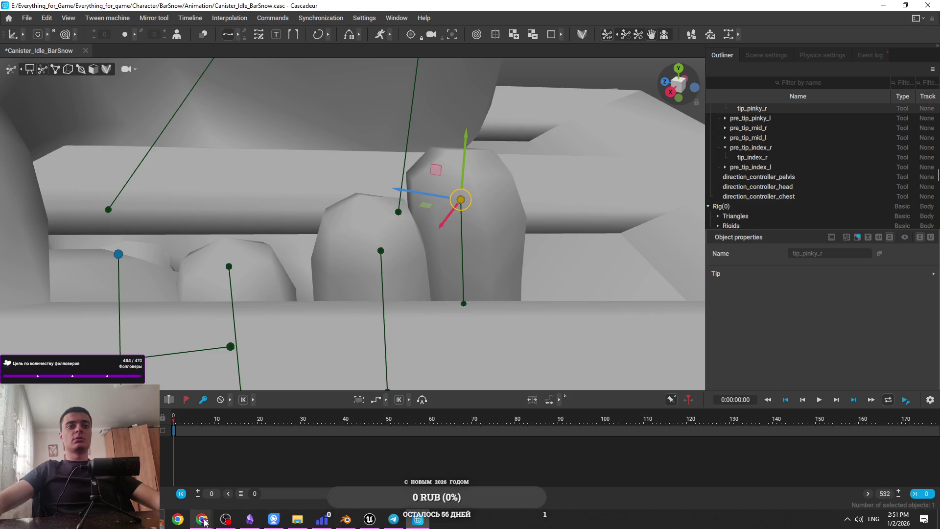
Step: Save the project, then curl the thumb tip in toward the canister handle
key(ctrl+s)
mouse_move(204, 521)
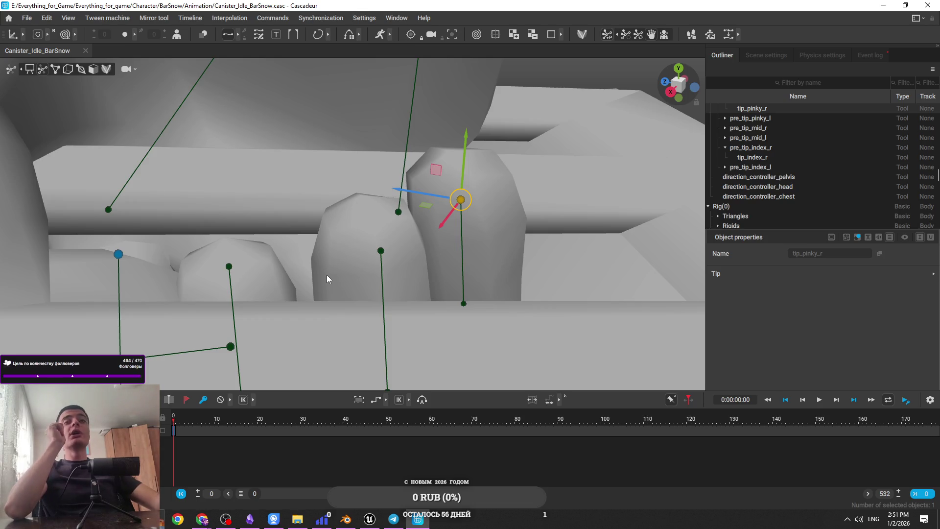
mouse_move(321, 274)
mouse_down()
mouse_move(328, 228)
mouse_move(295, 233)
mouse_move(263, 263)
mouse_move(421, 288)
mouse_move(510, 278)
mouse_up()
click(270, 269)
click(478, 245)
mouse_move(477, 246)
mouse_down()
mouse_move(357, 206)
mouse_move(375, 153)
mouse_move(418, 201)
mouse_move(431, 169)
mouse_move(412, 157)
mouse_move(421, 178)
mouse_move(386, 260)
mouse_move(304, 258)
mouse_up()
click(386, 280)
mouse_move(425, 261)
mouse_down()
mouse_move(361, 272)
mouse_move(385, 275)
mouse_up()
mouse_move(450, 282)
mouse_down()
mouse_move(310, 336)
mouse_move(189, 324)
mouse_move(311, 243)
mouse_move(337, 297)
mouse_up()
click(302, 310)
mouse_move(281, 314)
mouse_down()
mouse_move(273, 263)
mouse_move(337, 269)
mouse_move(411, 224)
mouse_move(372, 239)
mouse_move(360, 274)
mouse_move(413, 246)
mouse_move(407, 314)
mouse_move(174, 252)
mouse_move(262, 263)
mouse_move(420, 315)
mouse_move(328, 255)
mouse_move(366, 163)
mouse_move(413, 108)
mouse_move(383, 242)
mouse_move(328, 225)
mouse_move(317, 191)
mouse_move(392, 162)
mouse_move(365, 143)
mouse_move(476, 207)
mouse_move(504, 191)
mouse_move(398, 223)
mouse_move(315, 295)
mouse_move(439, 207)
mouse_move(539, 283)
mouse_move(245, 208)
mouse_move(289, 224)
mouse_move(292, 199)
mouse_up()
click(269, 274)
click(392, 161)
click(298, 197)
mouse_move(362, 231)
mouse_down()
mouse_move(325, 191)
mouse_move(244, 176)
mouse_move(310, 199)
mouse_move(345, 276)
mouse_move(340, 228)
mouse_move(407, 296)
mouse_move(312, 247)
mouse_move(356, 216)
mouse_move(345, 235)
mouse_move(355, 269)
mouse_move(239, 328)
mouse_up()
click(239, 328)
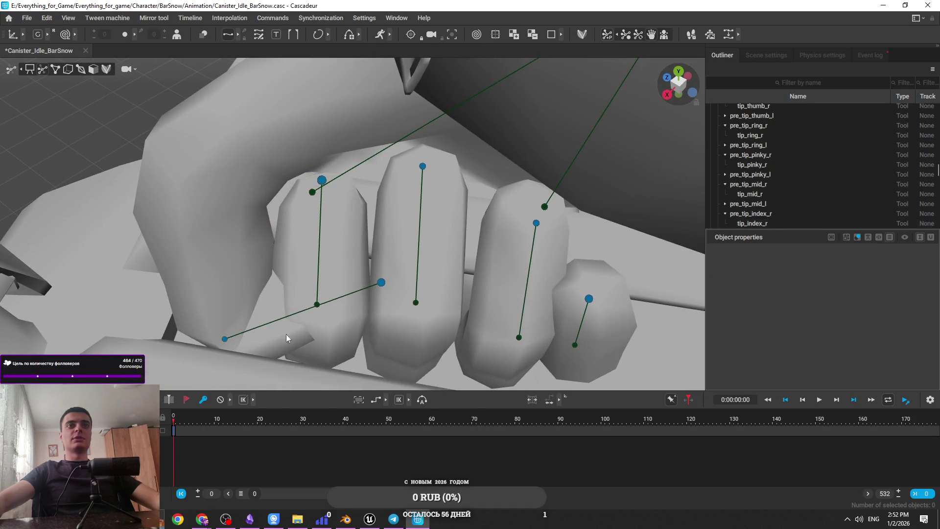
click(382, 283)
mouse_move(387, 315)
mouse_down()
mouse_move(387, 365)
mouse_move(333, 338)
mouse_move(456, 273)
mouse_move(426, 284)
mouse_move(398, 279)
mouse_move(416, 307)
mouse_move(458, 328)
mouse_move(468, 294)
mouse_move(389, 292)
mouse_move(375, 331)
mouse_move(417, 324)
mouse_move(402, 357)
mouse_move(483, 363)
mouse_up()
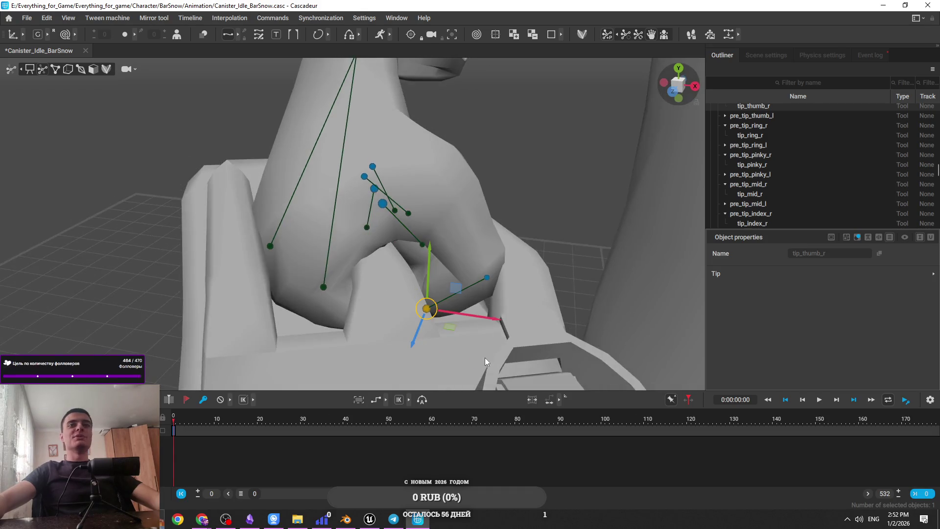
mouse_move(417, 314)
mouse_down()
mouse_move(479, 302)
mouse_move(377, 337)
mouse_move(484, 332)
mouse_move(537, 303)
mouse_move(507, 255)
mouse_move(440, 283)
mouse_up()
click(460, 262)
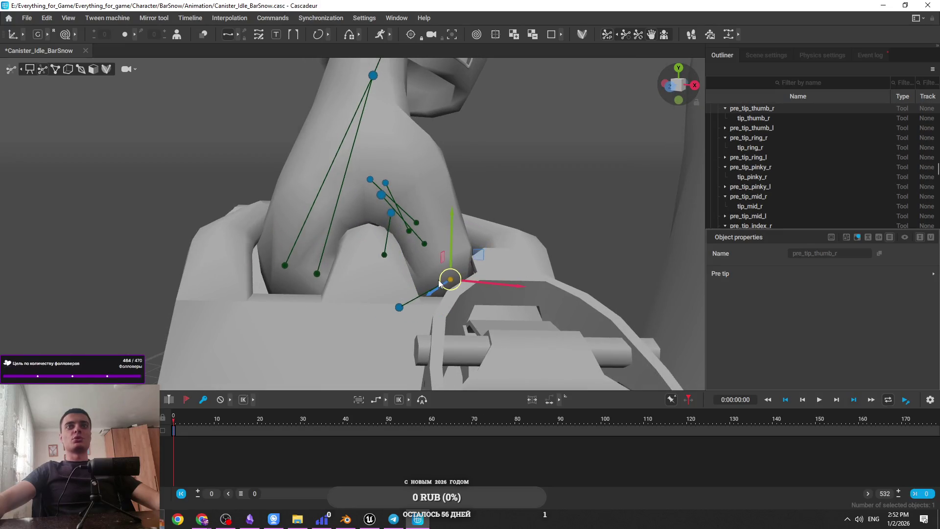
mouse_move(528, 269)
mouse_down()
mouse_move(442, 326)
mouse_move(364, 339)
mouse_move(330, 328)
mouse_move(377, 330)
mouse_move(383, 223)
mouse_move(291, 179)
mouse_move(250, 377)
mouse_move(295, 268)
mouse_move(359, 304)
mouse_move(388, 295)
mouse_move(445, 330)
mouse_move(293, 220)
mouse_up()
click(350, 313)
click(139, 118)
click(46, 70)
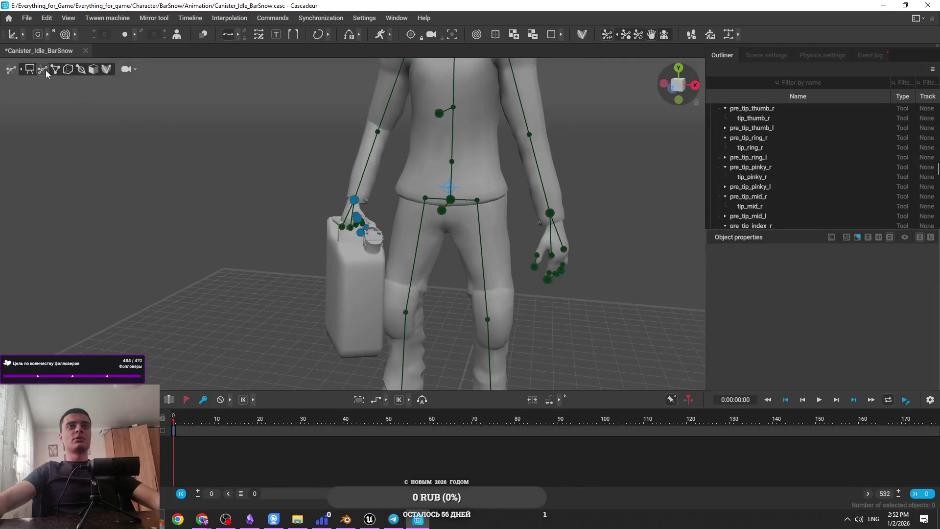
Step: Save the project and rotate the right hand to turn the hanging canister
mouse_move(375, 269)
mouse_down()
mouse_move(343, 211)
mouse_move(366, 263)
mouse_move(301, 251)
mouse_up()
click(331, 204)
key(e)
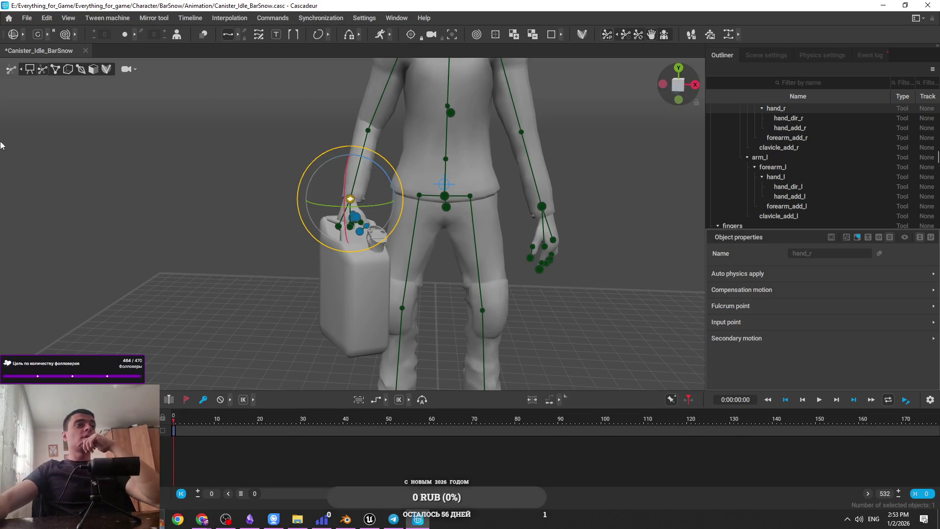
key(ctrl+s)
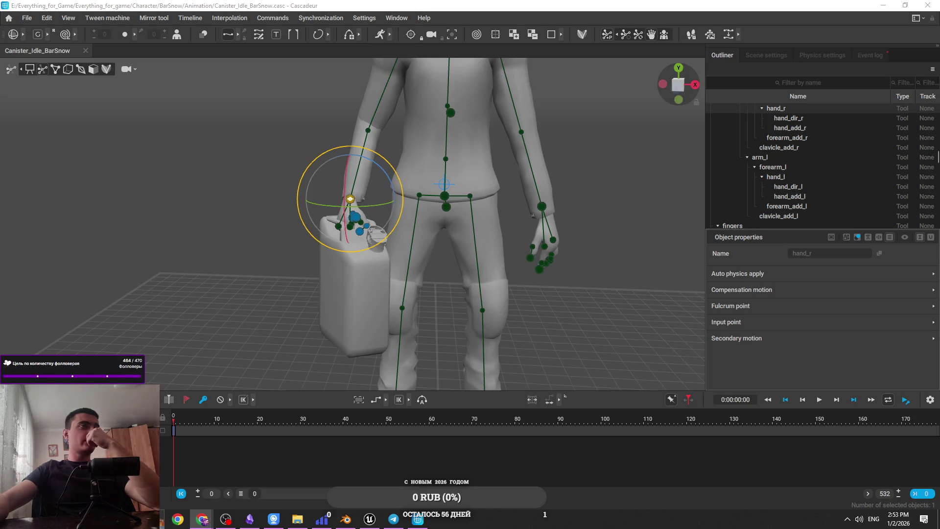
scroll(204, 317, up, 3)
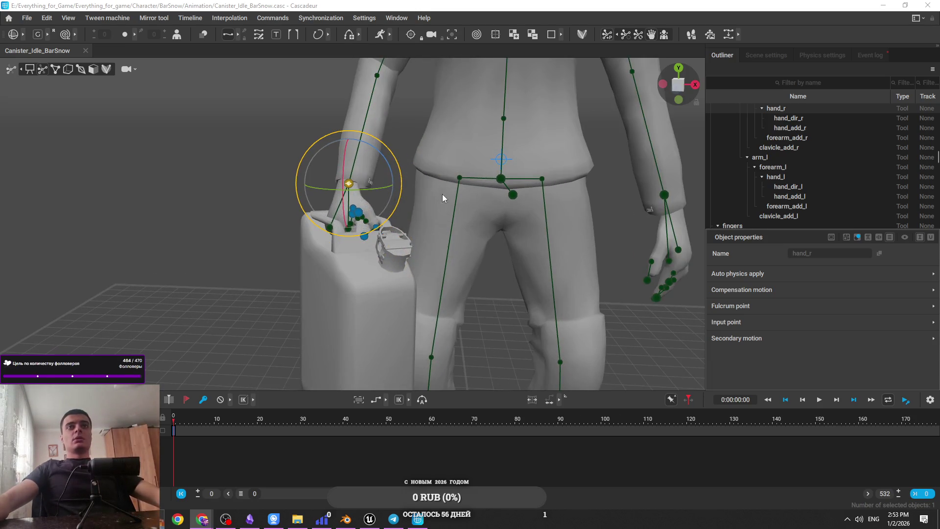
mouse_move(371, 189)
mouse_down()
mouse_move(361, 190)
mouse_move(402, 204)
mouse_move(403, 233)
mouse_move(444, 99)
mouse_move(421, 199)
mouse_up()
key(w)
Step: Orbit around the hip and front of the character to check how the canister hangs
scroll(418, 147, down, 3)
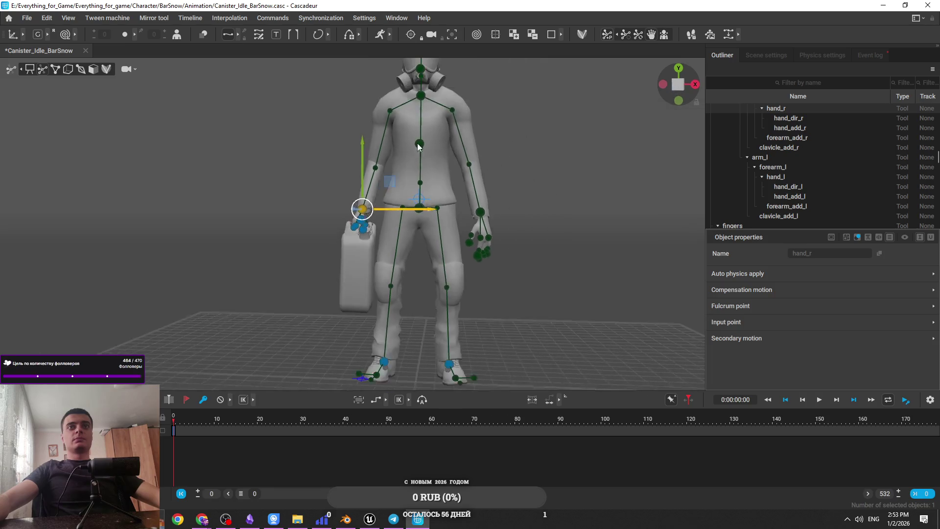
mouse_move(412, 251)
mouse_down()
mouse_move(424, 231)
mouse_move(431, 239)
mouse_move(422, 236)
mouse_up()
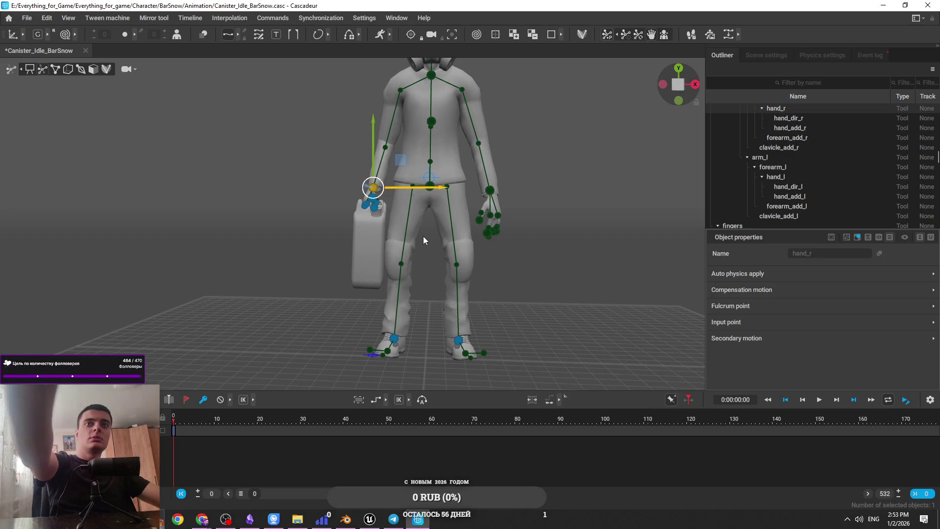
drag(431, 242, 507, 281)
scroll(430, 309, up, 5)
mouse_move(431, 310)
mouse_down()
mouse_move(434, 169)
mouse_move(518, 184)
mouse_up()
scroll(508, 122, down, 5)
scroll(397, 171, up, 2)
click(460, 205)
mouse_move(461, 204)
mouse_down()
mouse_move(341, 171)
mouse_move(501, 196)
mouse_up()
scroll(409, 283, up, 5)
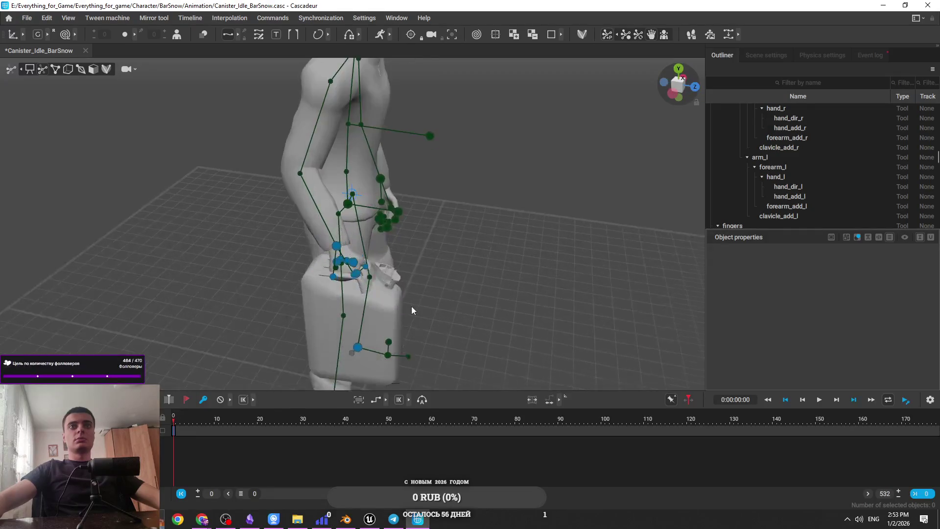
drag(410, 283, 446, 257)
scroll(445, 257, up, 4)
click(330, 210)
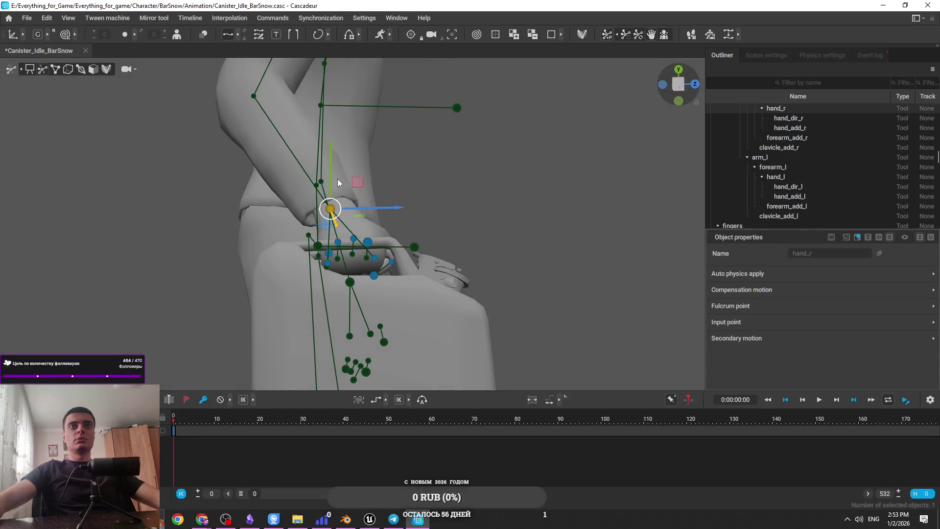
scroll(330, 181, down, 5)
mouse_move(330, 183)
mouse_down()
mouse_move(397, 277)
mouse_move(328, 236)
mouse_move(313, 171)
mouse_up()
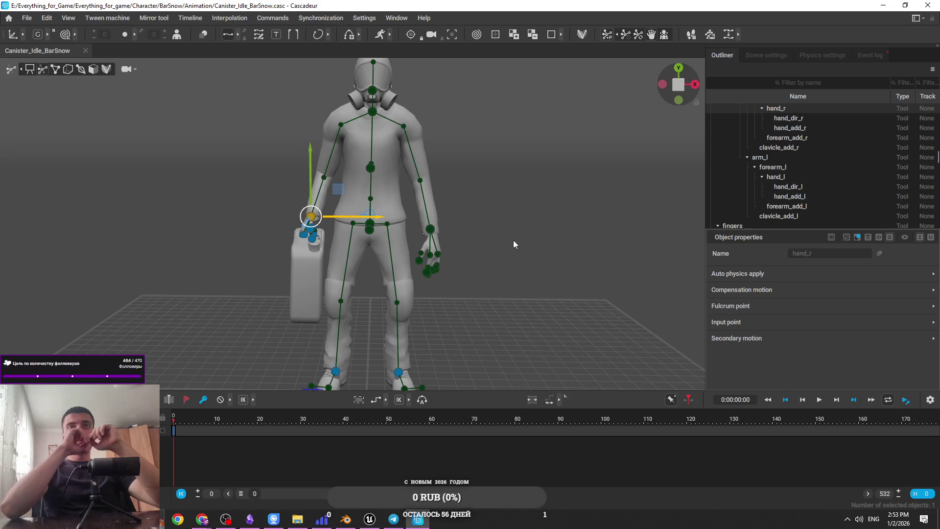
click(687, 323)
scroll(466, 285, down, 3)
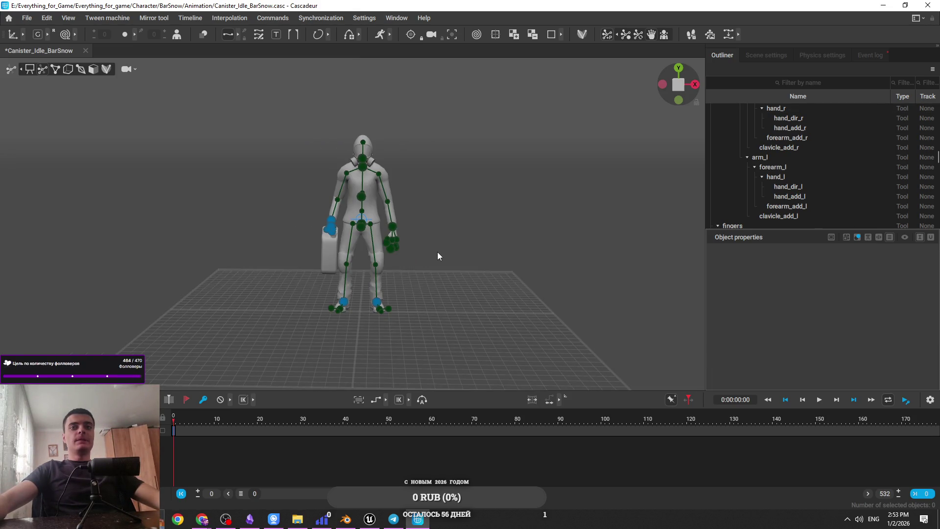
Step: Make the scene end at frame 24, then view the idle pose from the front
key(f)
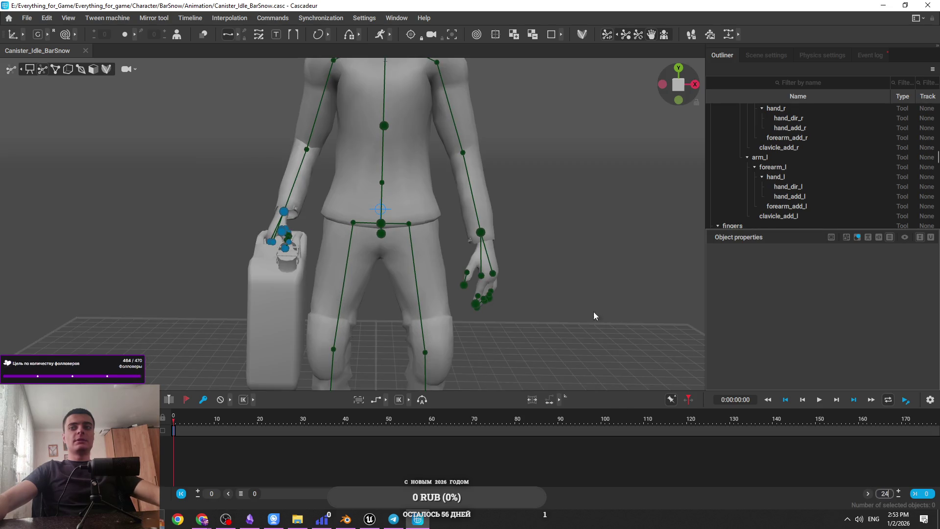
key(Return)
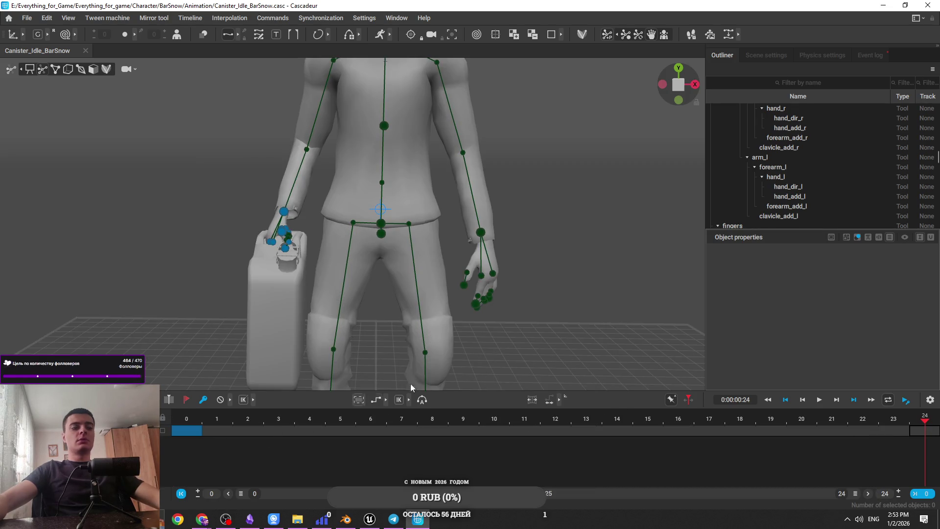
scroll(422, 267, down, 3)
mouse_move(422, 266)
mouse_down()
mouse_move(427, 278)
mouse_move(490, 245)
mouse_move(437, 338)
mouse_move(345, 336)
mouse_move(401, 337)
mouse_up()
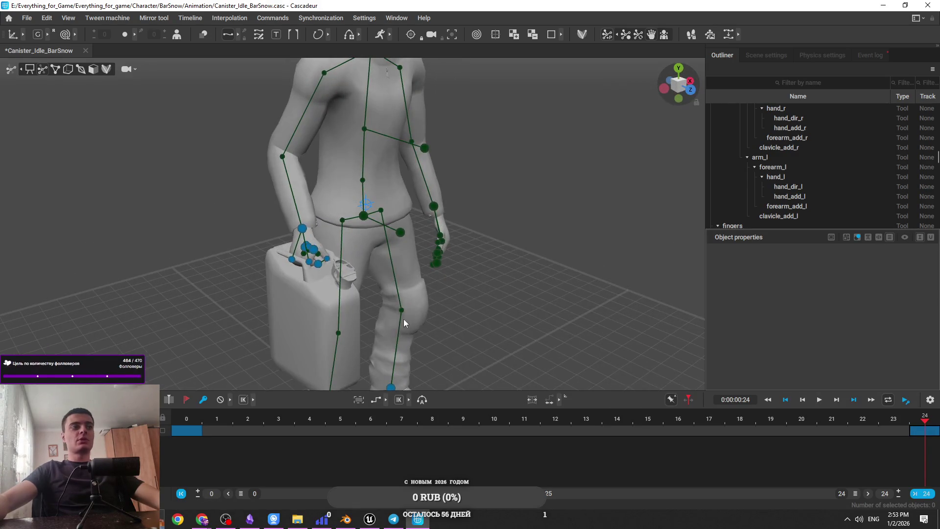
drag(451, 310, 343, 293)
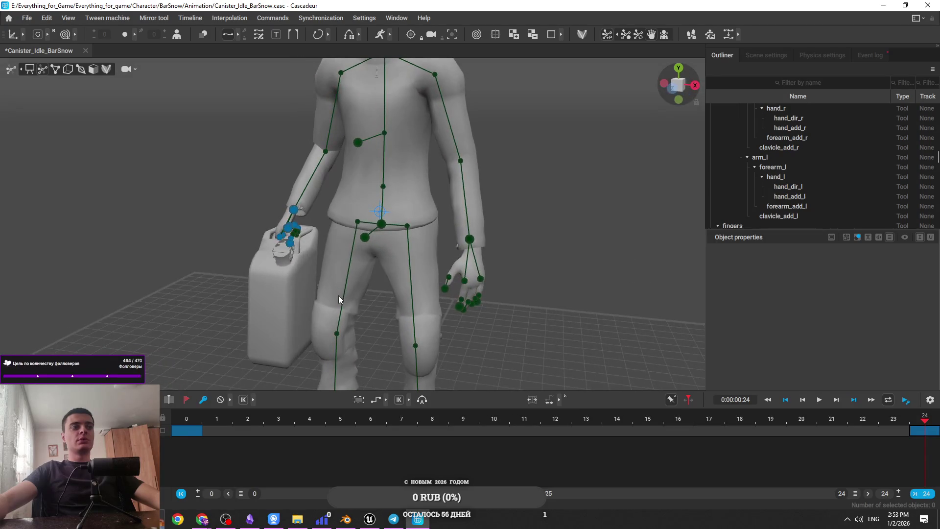
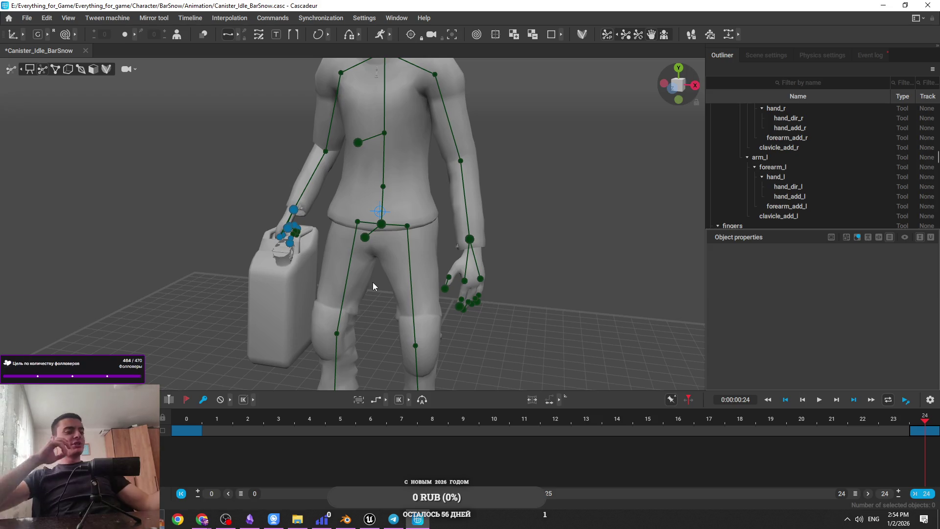
Step: Select the hand_r controller, rotate the right hand, and save the scene
mouse_move(302, 281)
mouse_down()
mouse_move(348, 230)
mouse_move(269, 305)
mouse_up()
click(349, 228)
click(360, 233)
drag(360, 233, 399, 238)
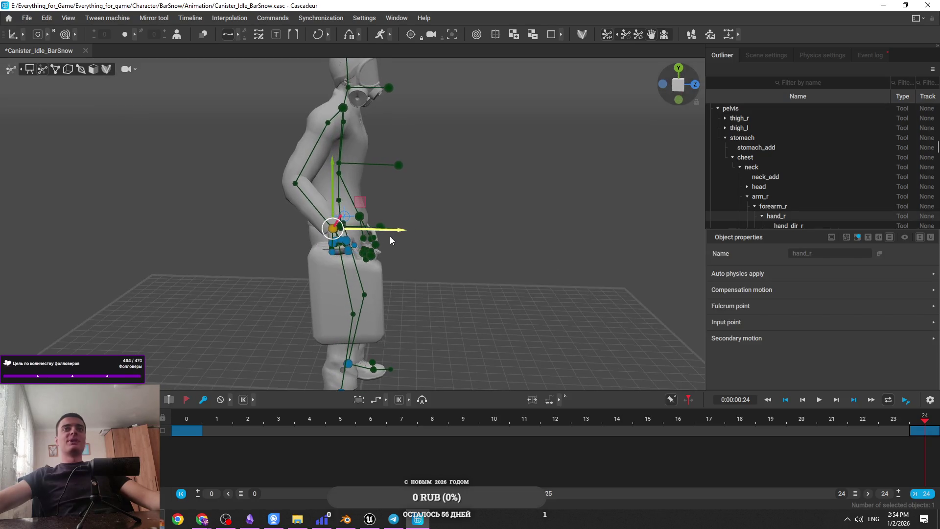
scroll(389, 234, up, 2)
key(e)
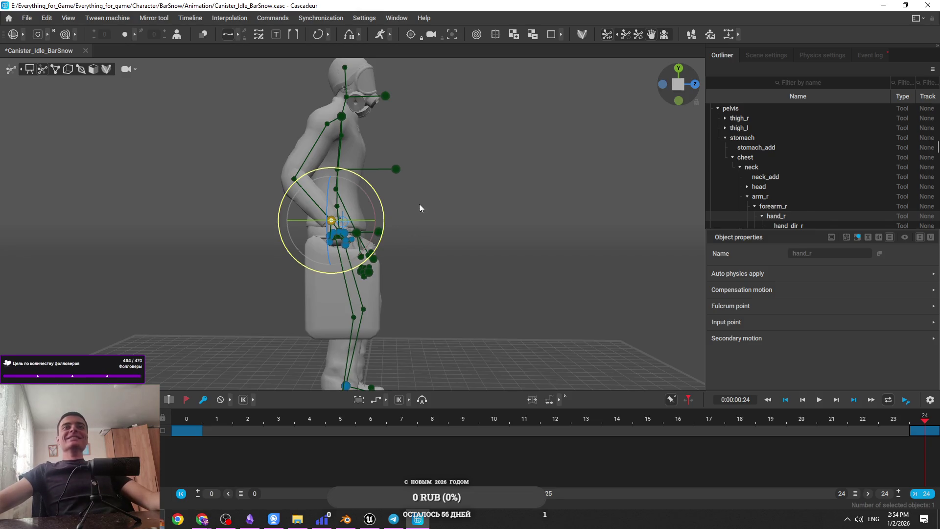
key(ctrl+s)
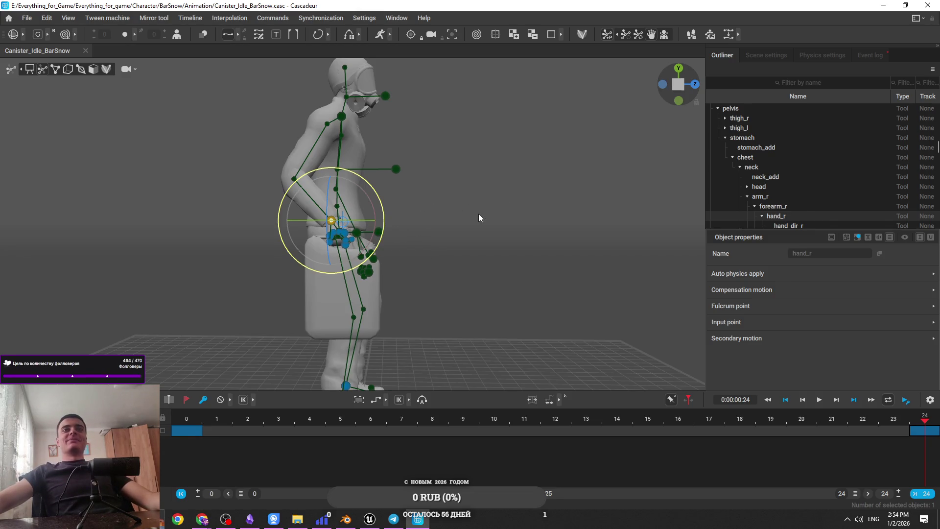
Step: Reselect the right hand and rotate it so the canister hangs naturally at his side
drag(483, 206, 413, 241)
scroll(413, 241, down, 3)
mouse_move(416, 174)
mouse_down()
mouse_move(433, 244)
mouse_move(468, 228)
mouse_up()
click(302, 240)
click(321, 233)
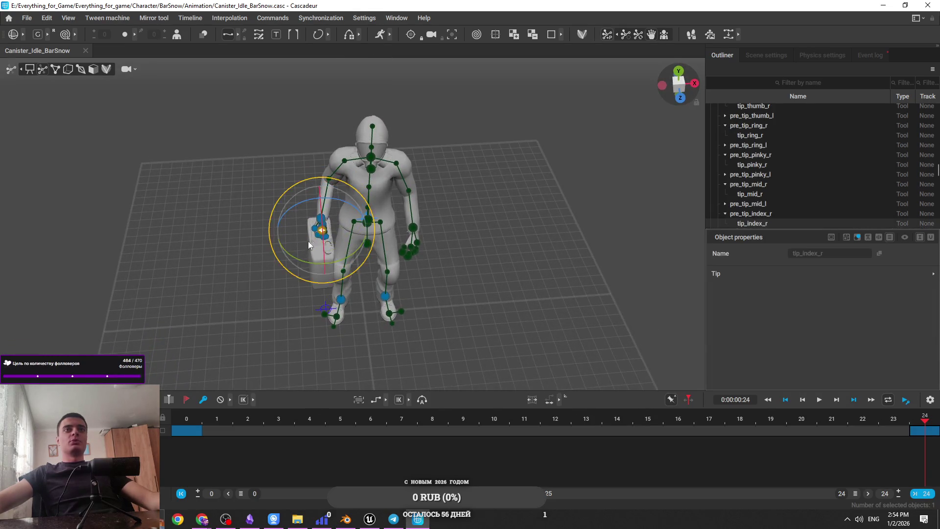
scroll(313, 206, up, 5)
mouse_move(301, 196)
mouse_down()
mouse_move(323, 230)
mouse_move(302, 196)
mouse_up()
key(w)
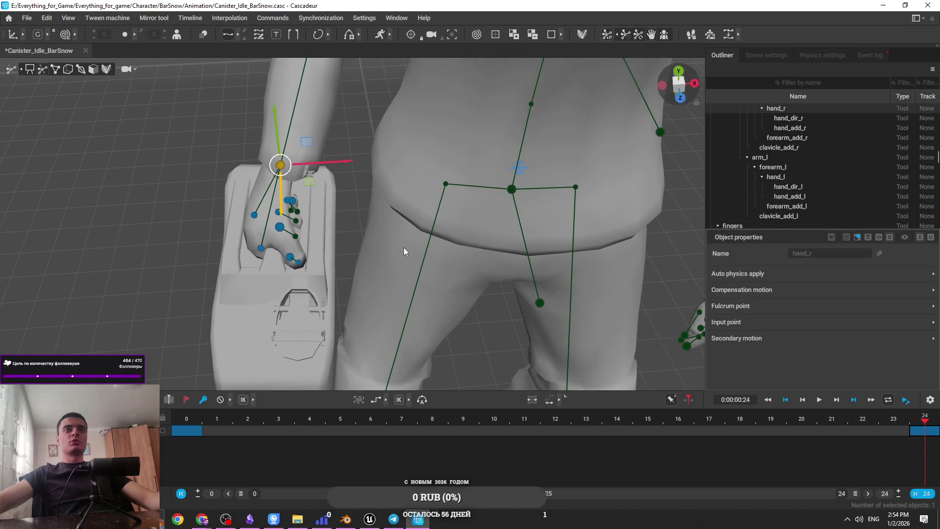
scroll(404, 251, down, 8)
key(e)
scroll(392, 208, up, 1)
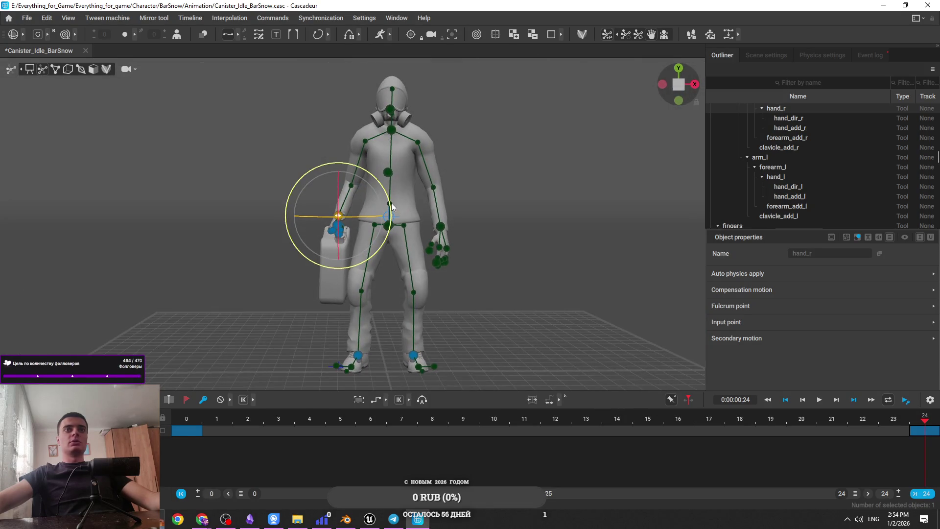
click(36, 19)
Step: Start an Fbx/Dae export, confirm the export settings, and set the save window aside
mouse_move(81, 115)
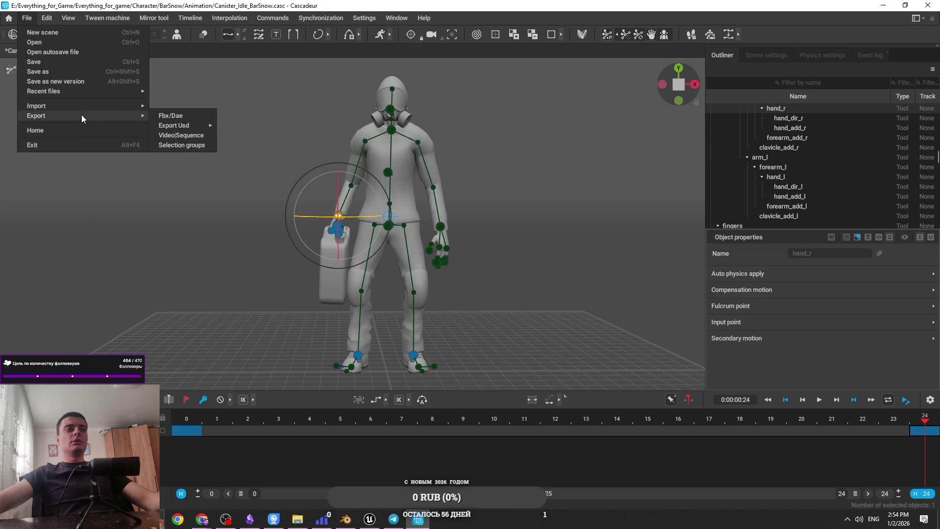
click(182, 116)
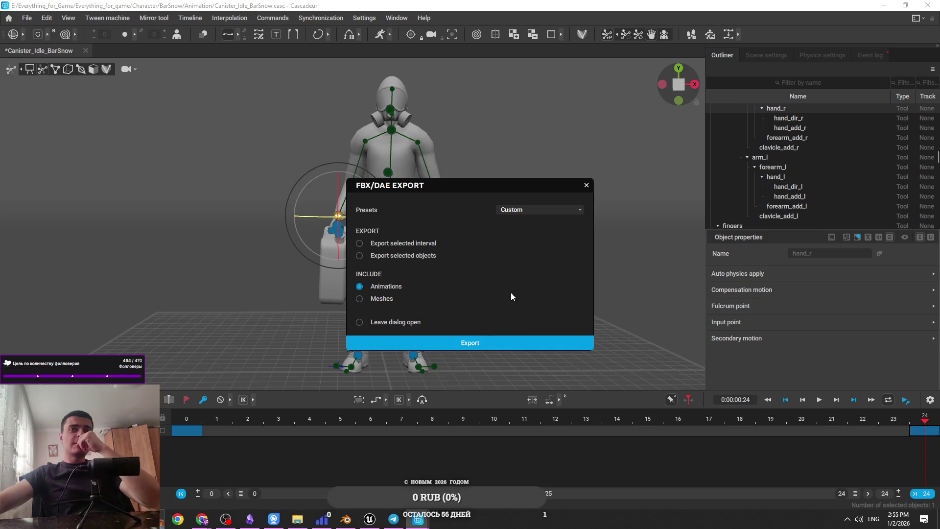
click(499, 342)
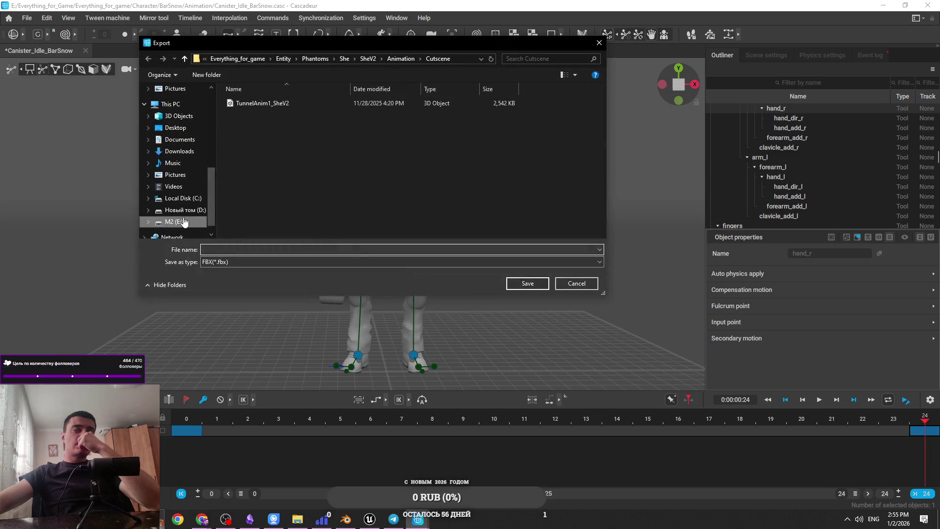
click(599, 43)
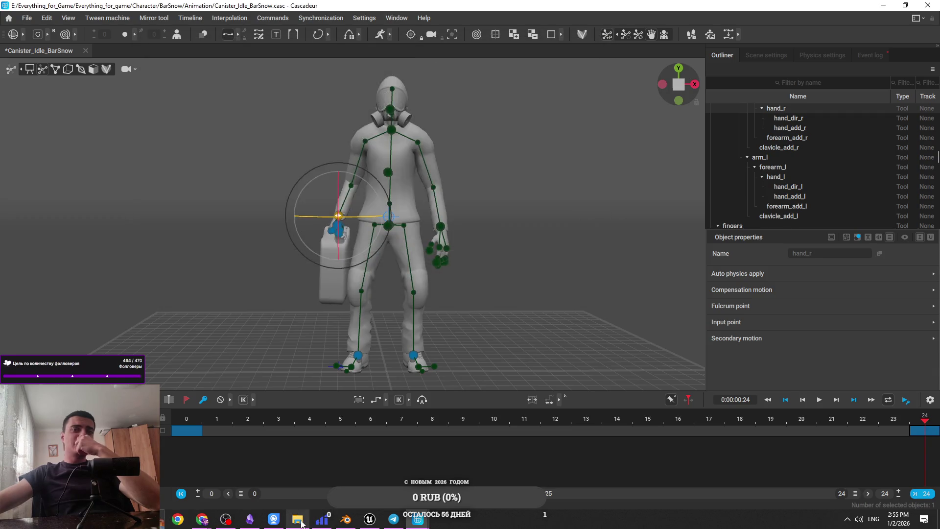
Step: Create a new folder named Canister_BarSnowAnim inside the Items folder
click(297, 519)
right_click(304, 337)
click(201, 168)
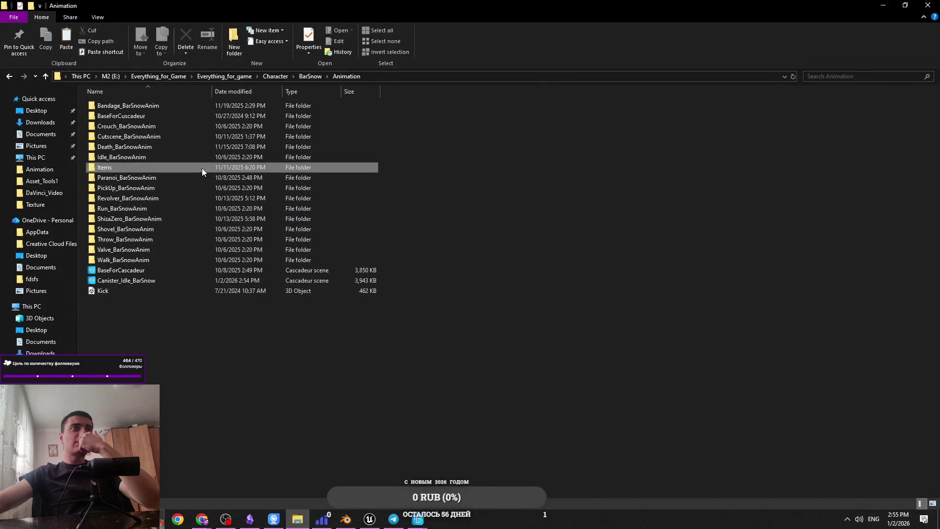
double_click(201, 169)
right_click(215, 212)
mouse_move(266, 342)
click(362, 343)
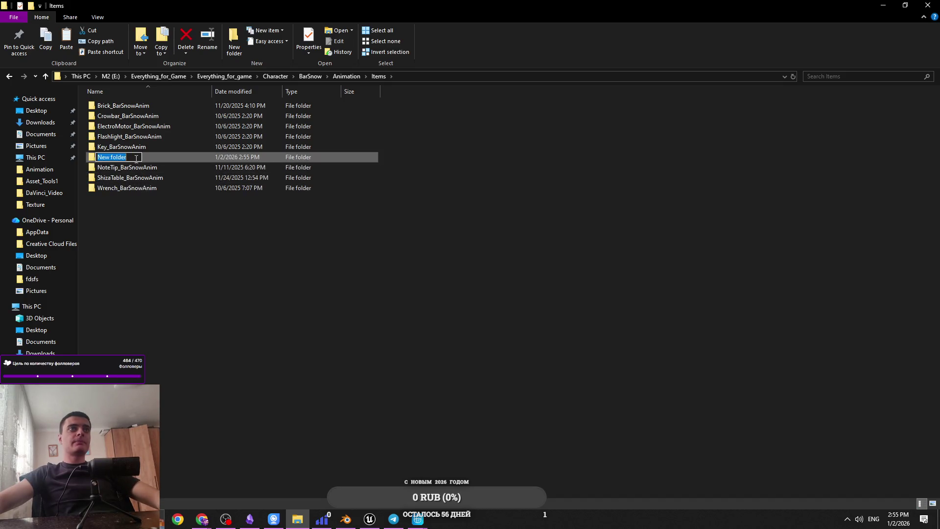
text(Cani)
text(r_Idle)
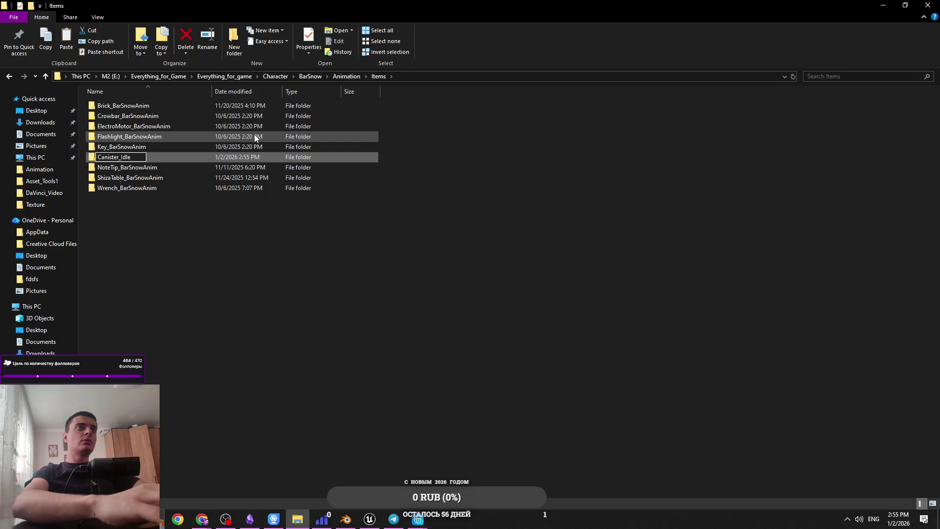
key(BackSpace)
key(BackSpace)
key(BackSpace)
key(BackSpace)
text(BarSnowAnim)
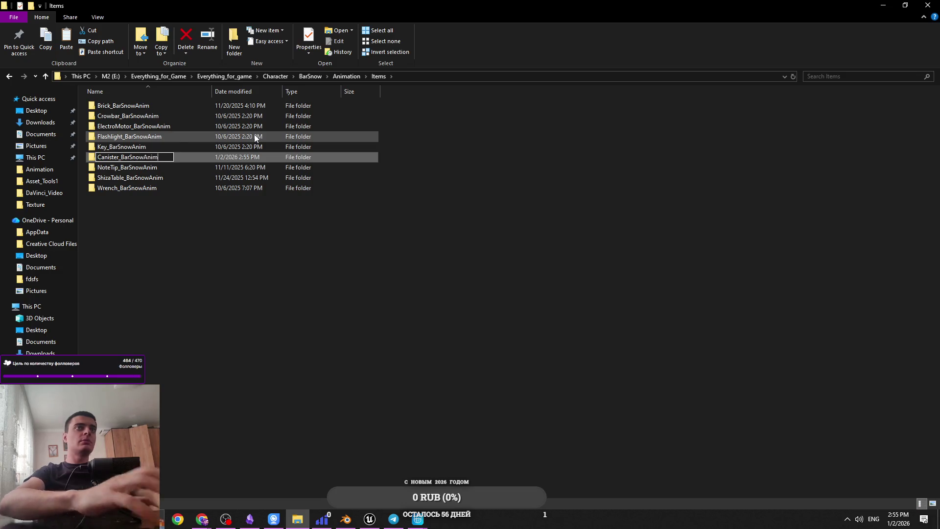
key(Return)
Step: Move the Canister_Idle_BarSnow scene into Canister_BarSnowAnim and open that folder
click(346, 76)
drag(143, 282, 129, 167)
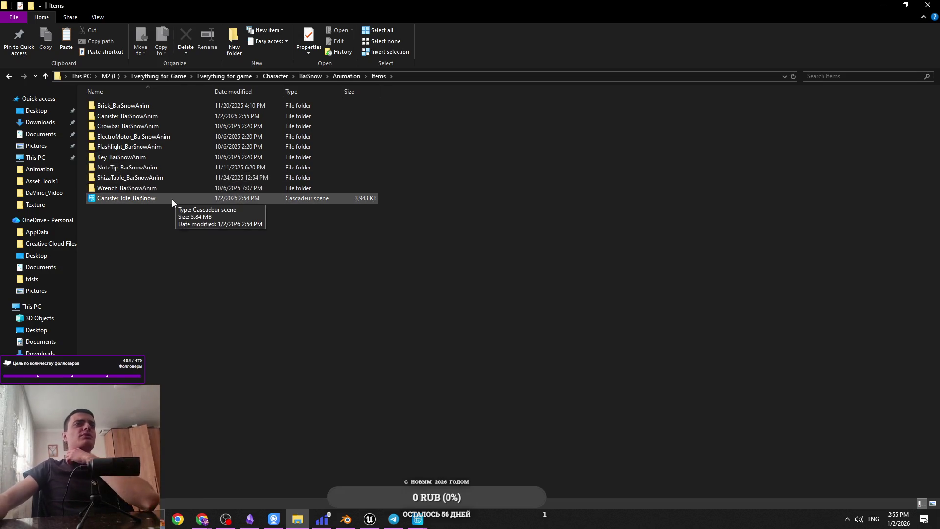
drag(149, 202, 184, 115)
double_click(184, 115)
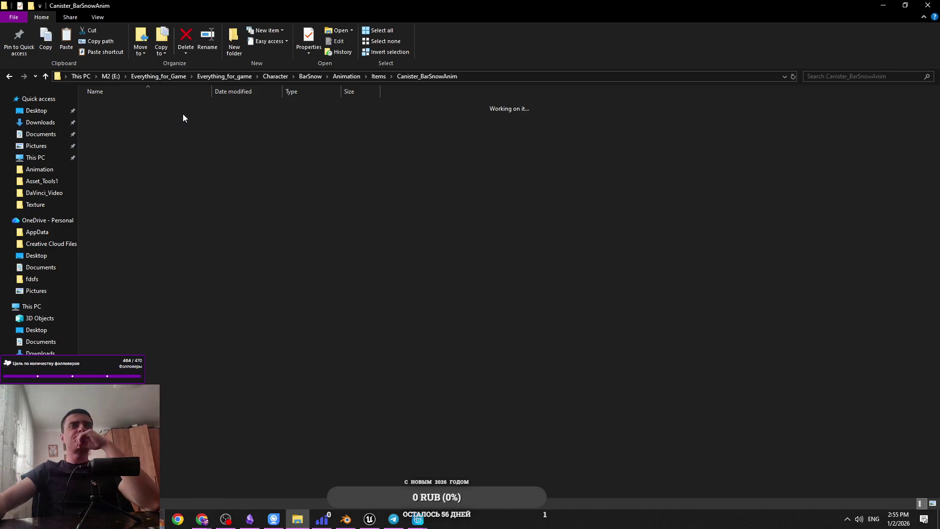
click(418, 519)
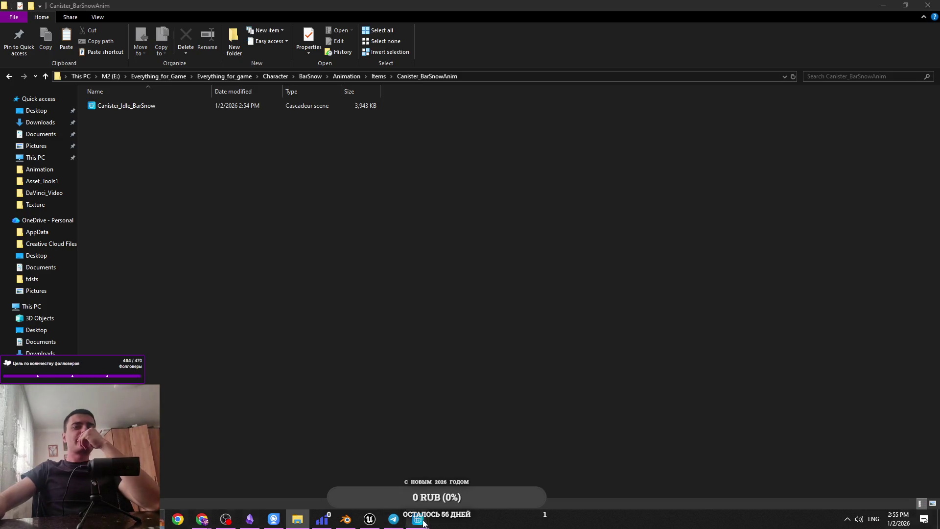
click(482, 464)
Step: Point the export save location to Character > BarSnow > Animation > Items > Canister_BarSnowAnim
click(451, 343)
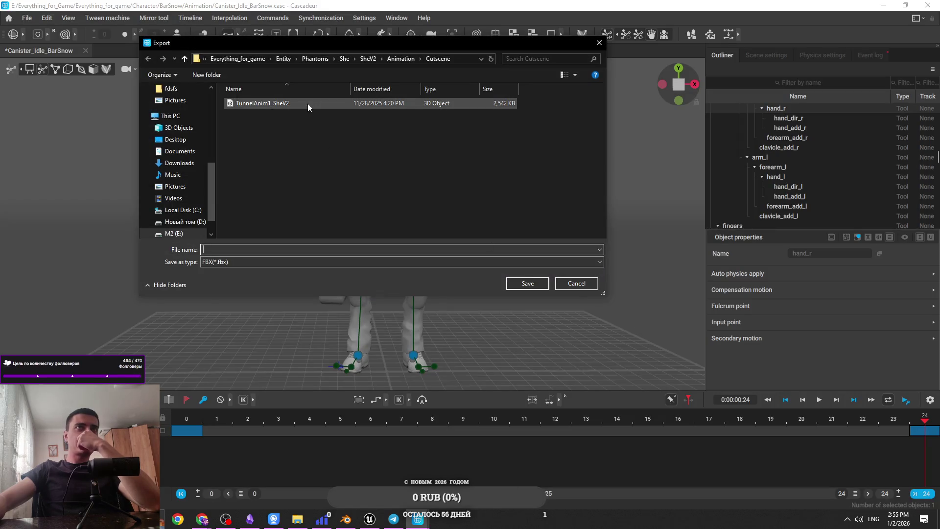
click(372, 57)
click(293, 58)
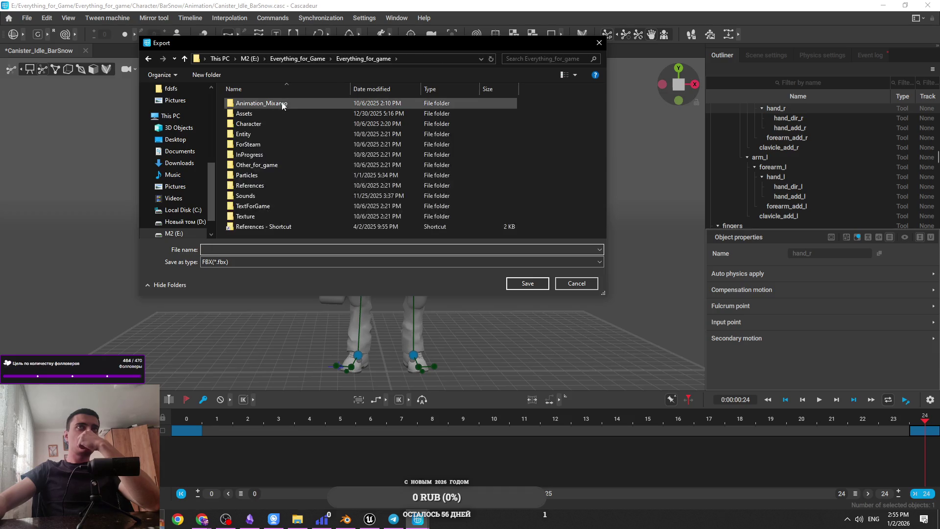
double_click(274, 124)
double_click(275, 105)
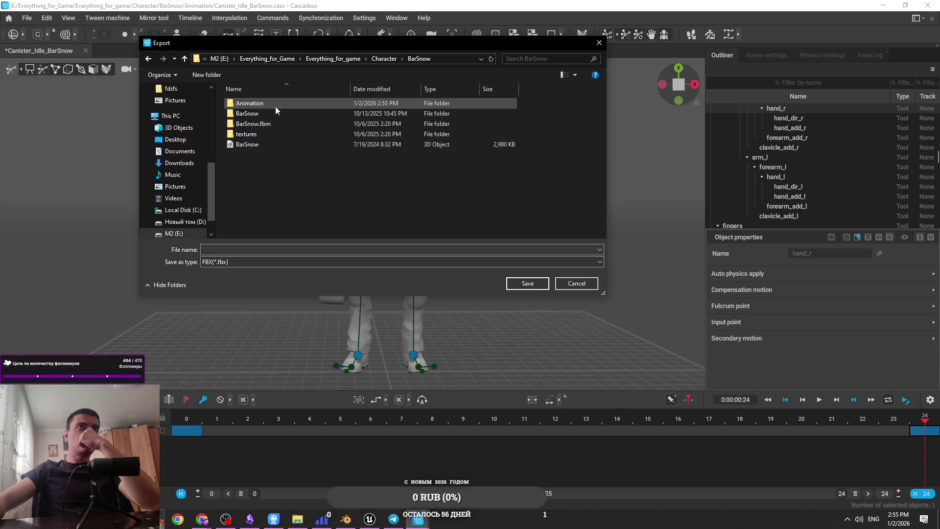
double_click(279, 102)
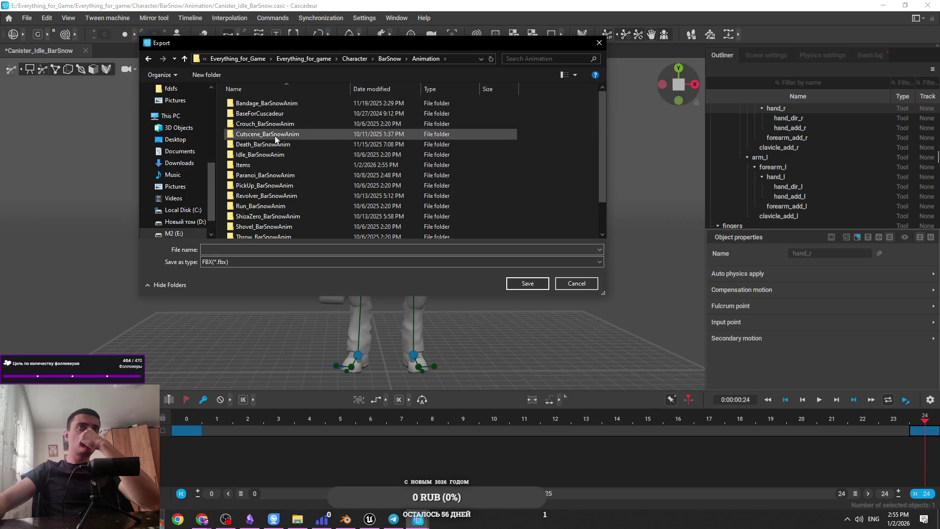
double_click(272, 164)
double_click(279, 114)
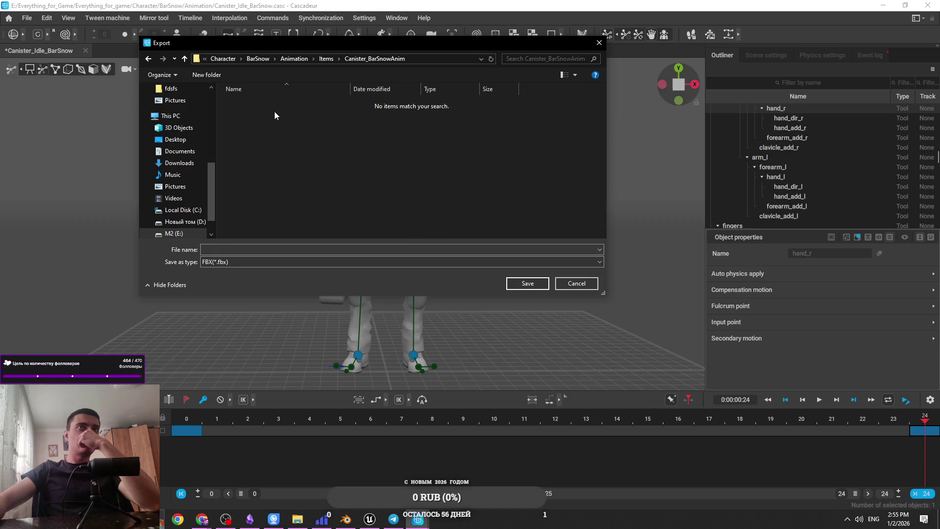
Step: Name the export file Canister_Idle_BarSnowAnim
click(247, 250)
text(caNISTER)
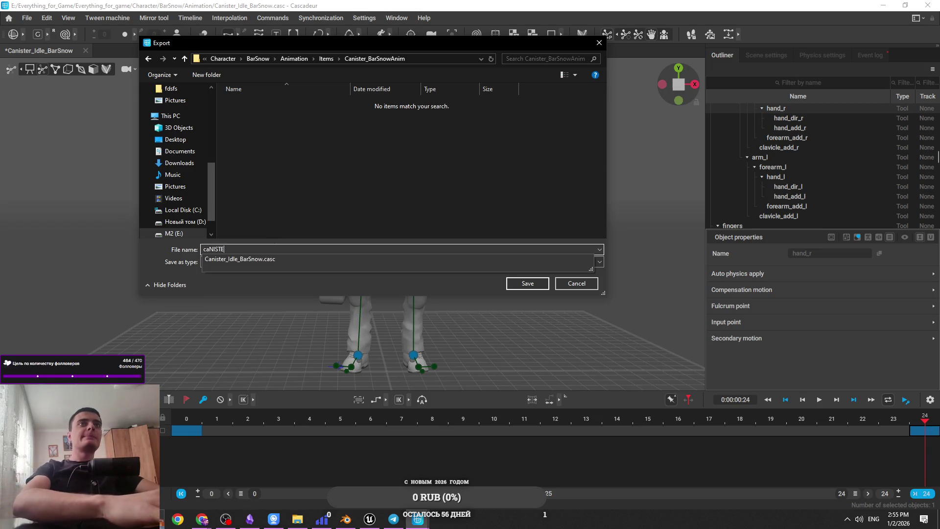
key(BackSpace)
key(BackSpace)
key(BackSpace)
text(Ca)
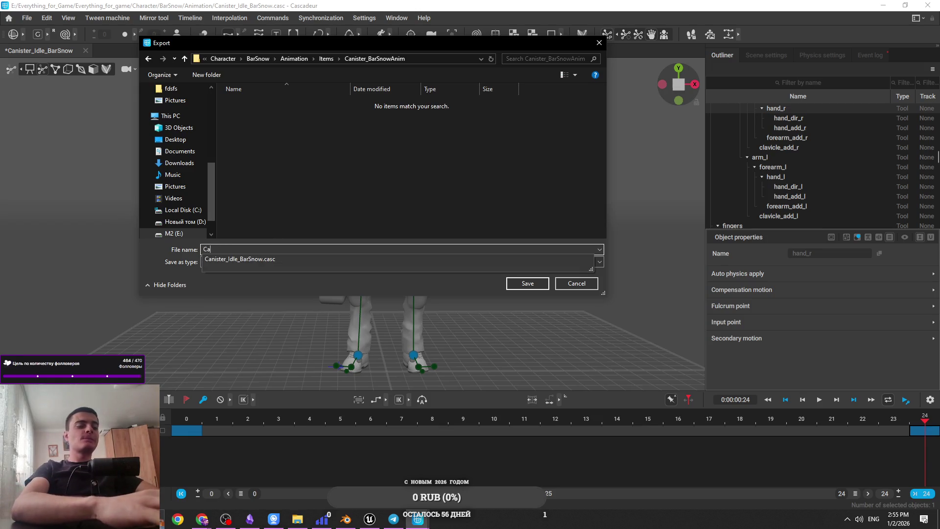
text(nister_)
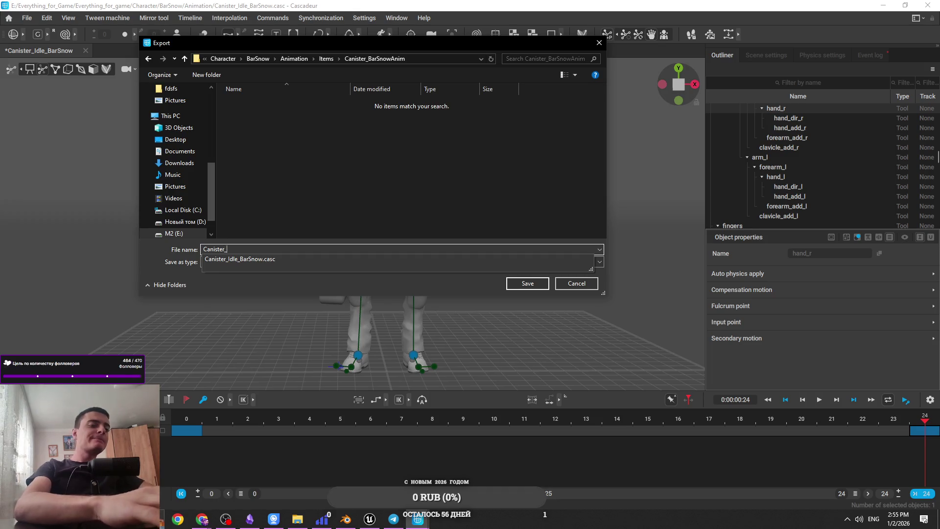
text(Idle_BarSn)
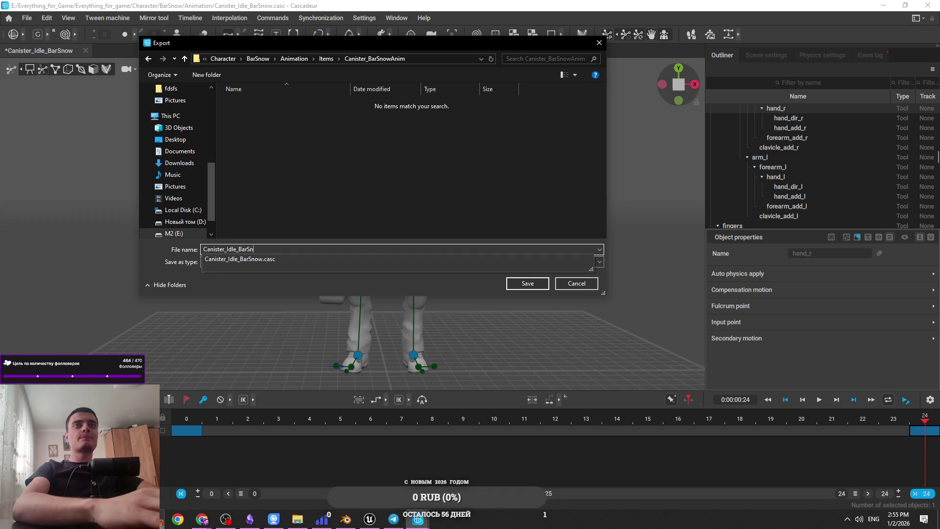
text(owAnim)
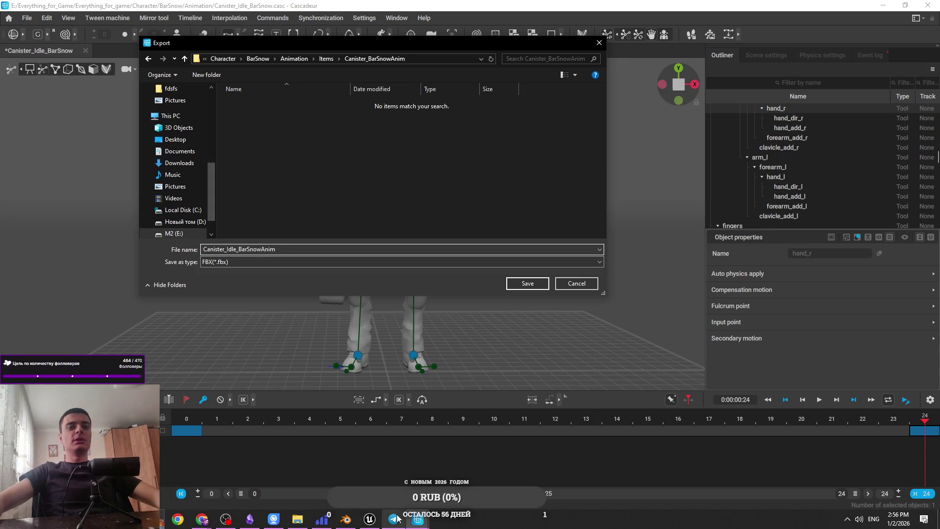
click(370, 518)
drag(398, 187, 363, 193)
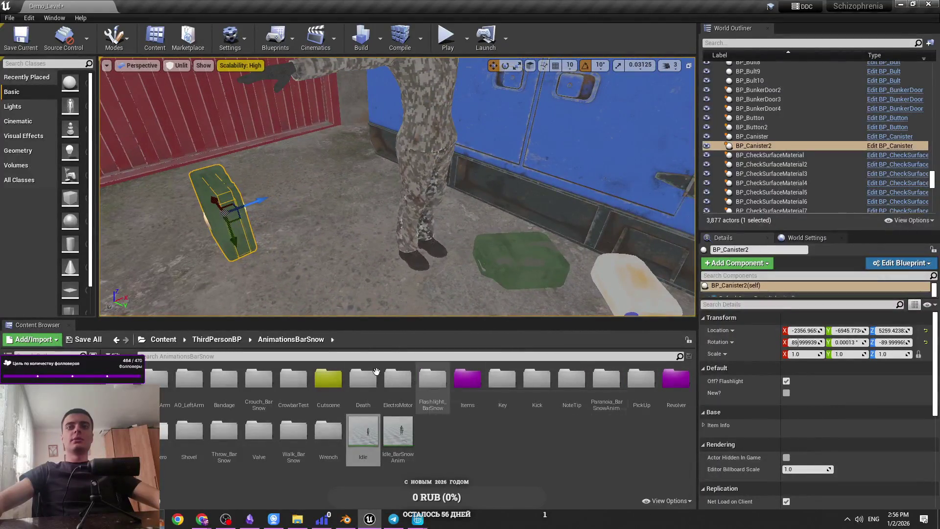
click(216, 339)
double_click(222, 387)
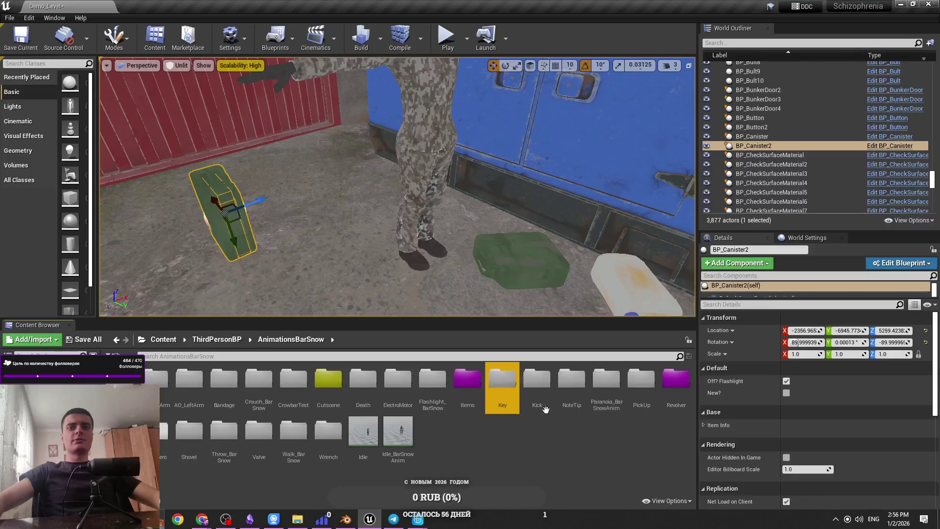
double_click(496, 399)
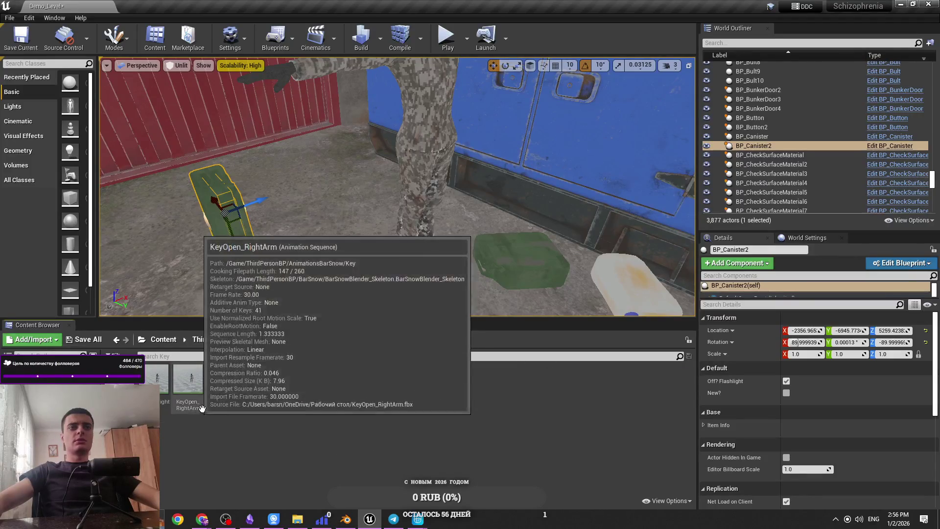
click(290, 339)
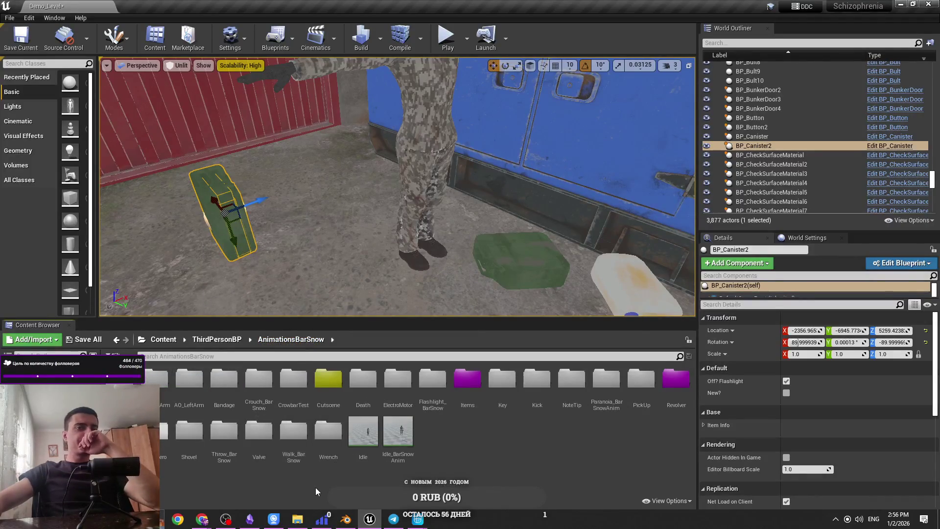
double_click(294, 433)
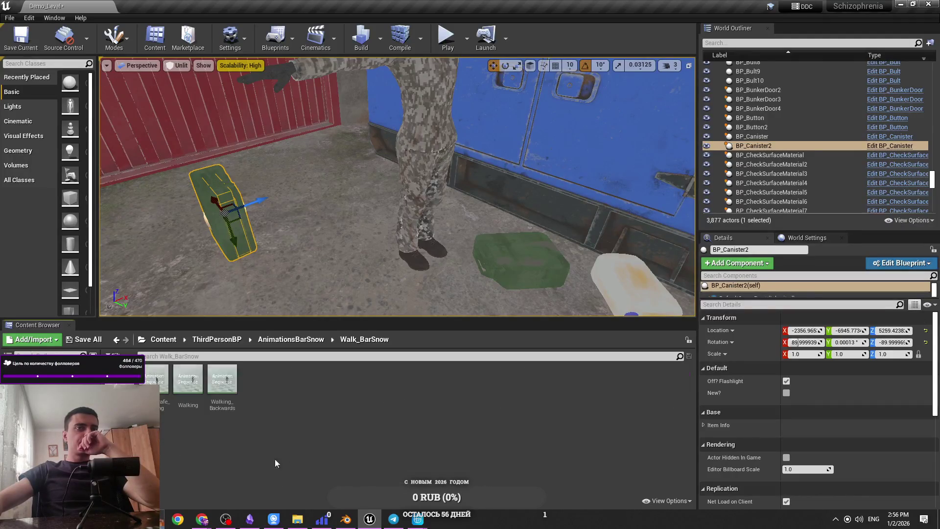
click(291, 339)
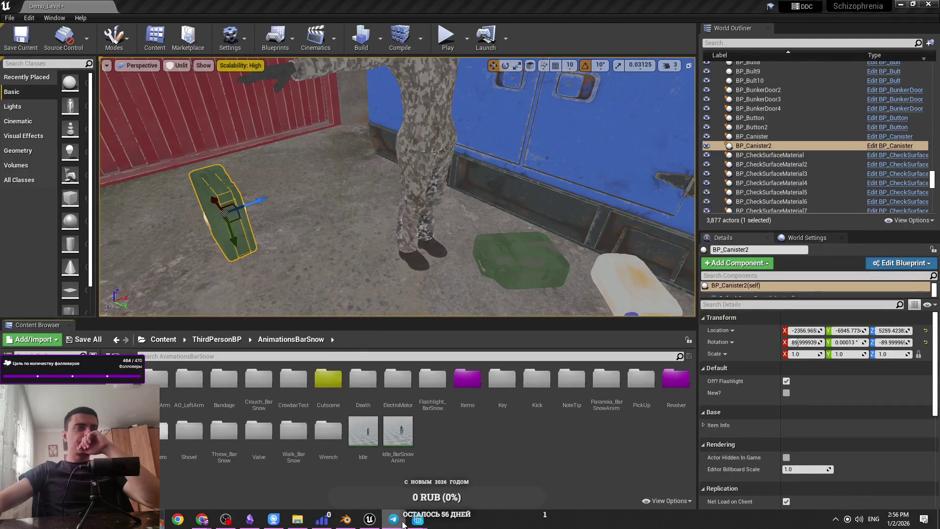
Step: Export Canister_Idle_BarSnowAnim as FBX into Canister_BarSnowAnim and return to the Unreal level
mouse_move(417, 523)
click(470, 466)
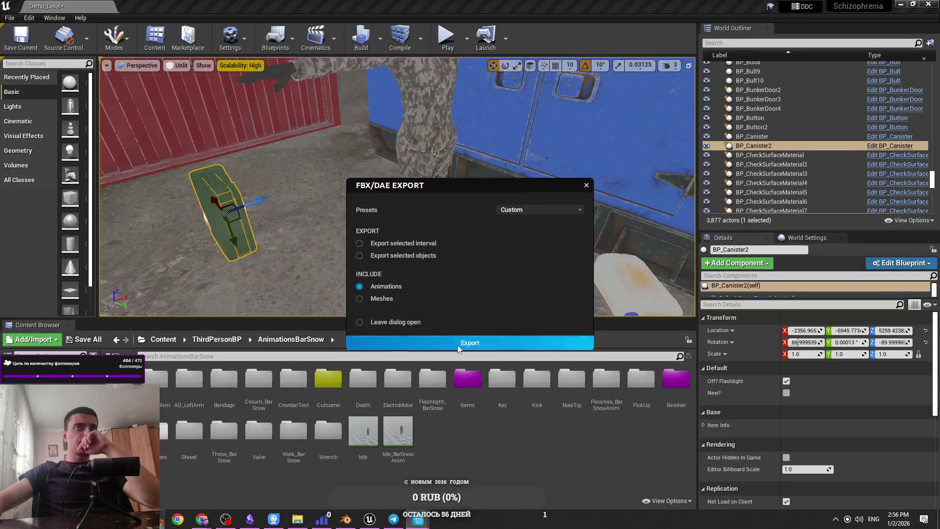
click(418, 522)
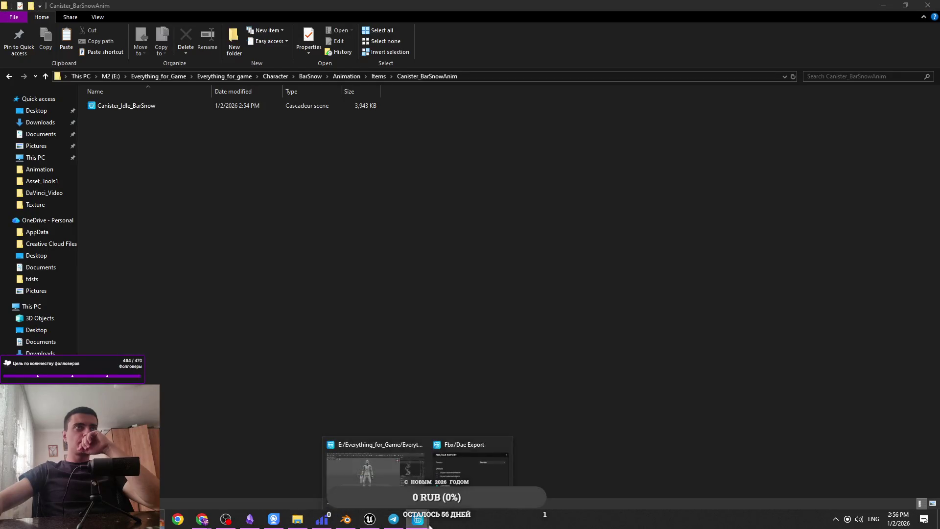
click(483, 445)
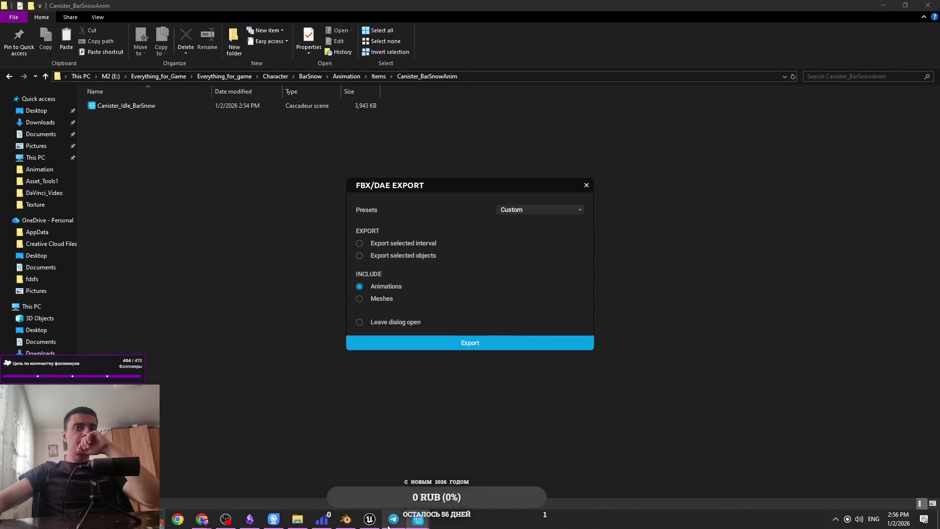
click(472, 342)
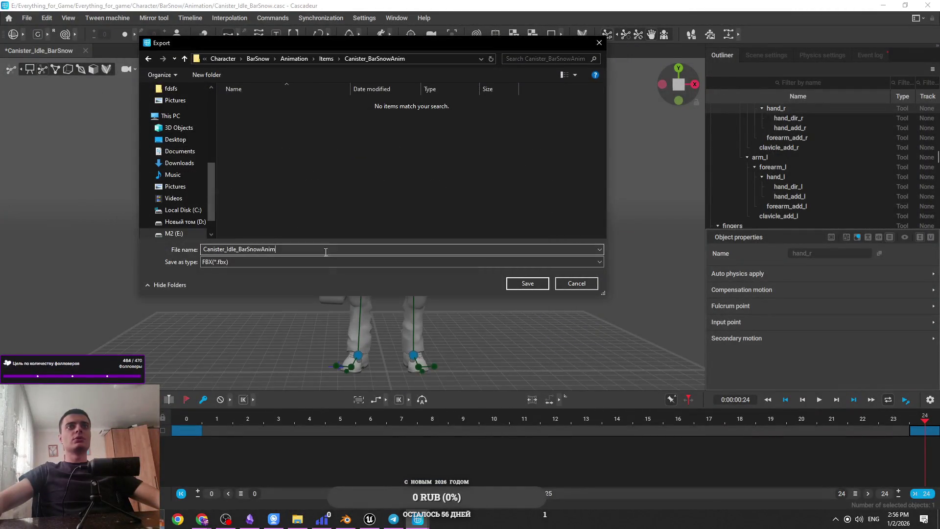
click(523, 288)
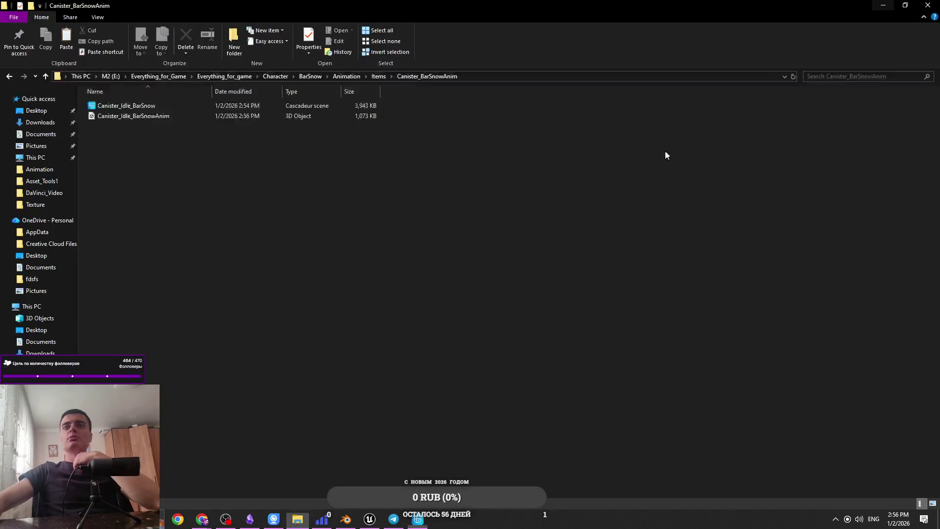
click(884, 6)
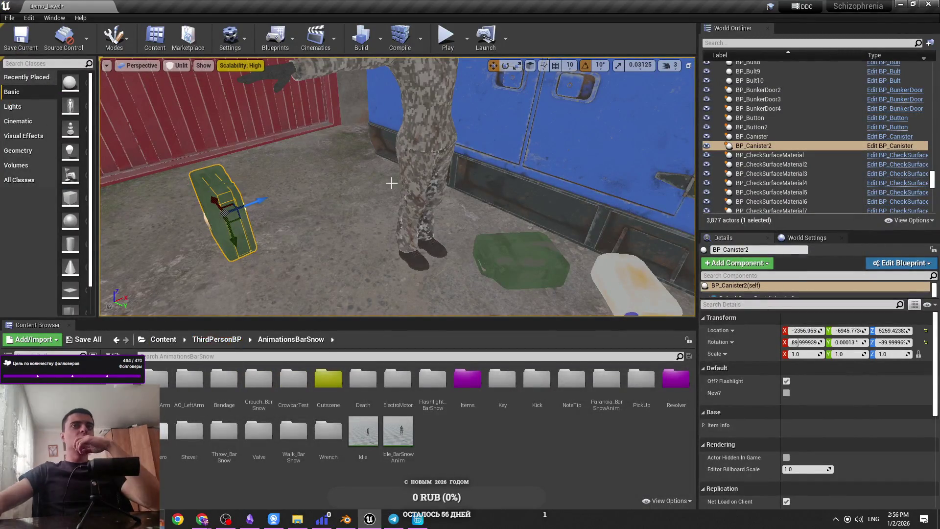
Step: Open the MainCharacter Blueprint from Content > ThirdPersonBP > CharacterBP and view its Event Graph
click(430, 149)
click(873, 265)
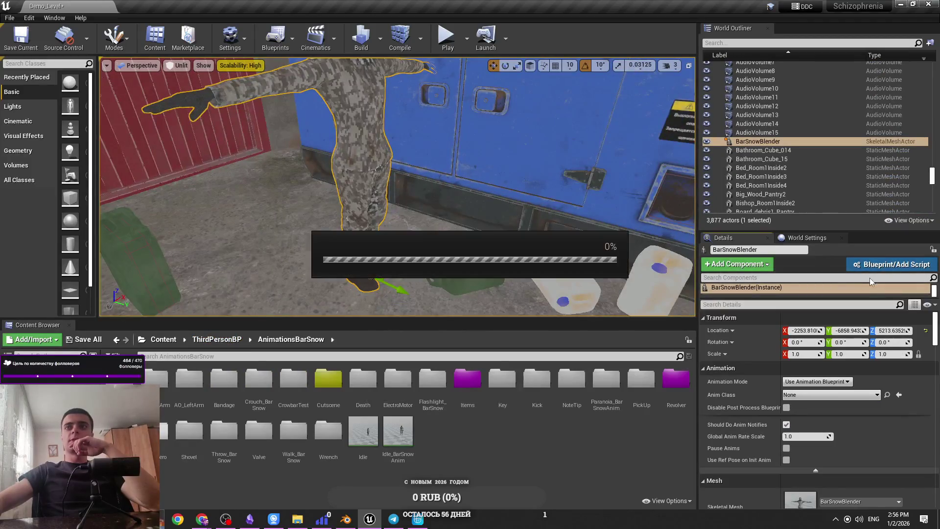
click(605, 106)
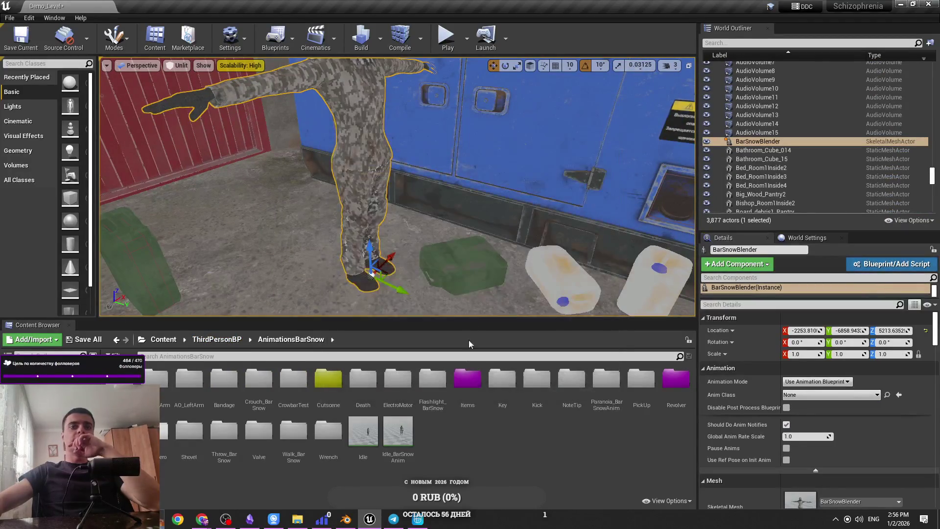
click(163, 340)
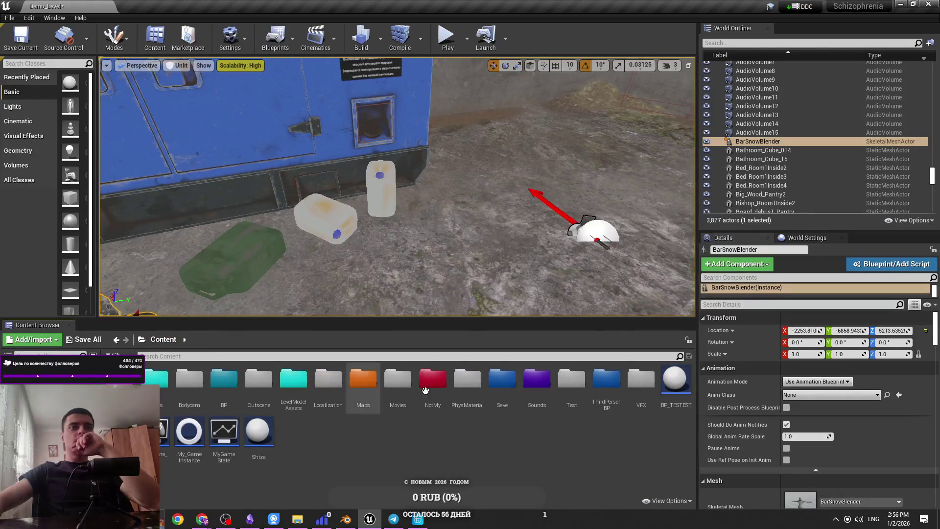
double_click(606, 386)
double_click(216, 384)
click(217, 340)
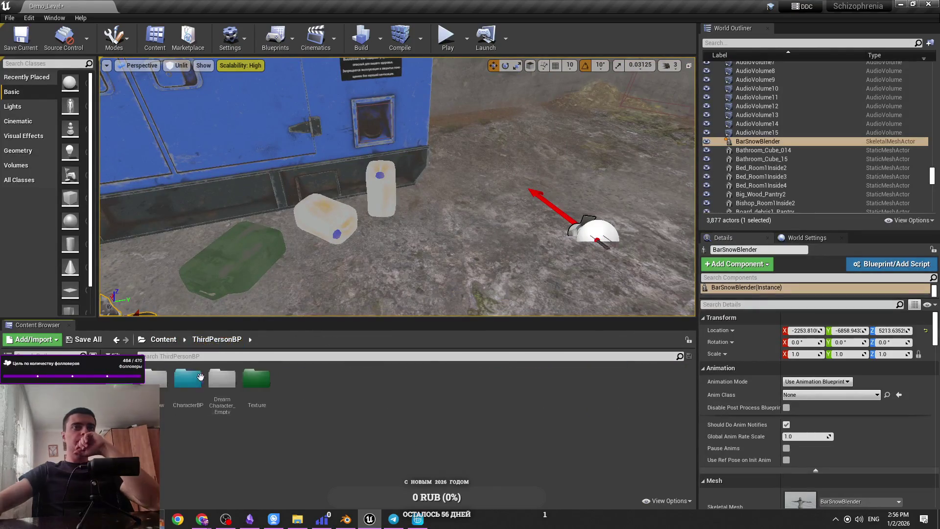
double_click(192, 381)
double_click(359, 381)
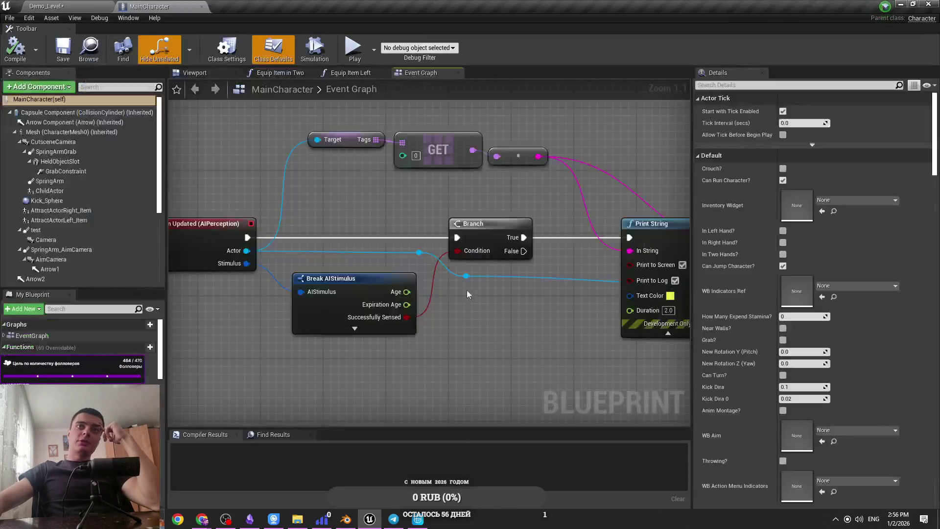
scroll(468, 290, down, 10)
drag(387, 295, 510, 192)
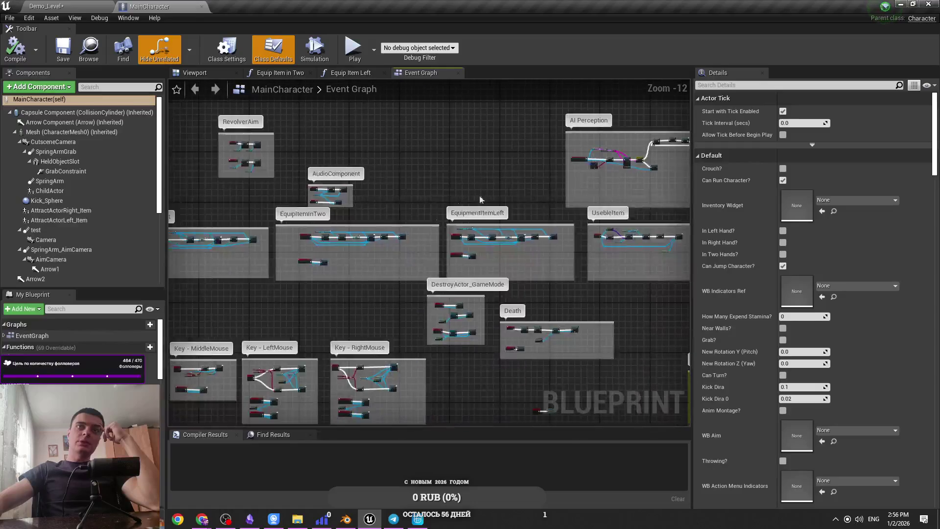
scroll(321, 245, up, 11)
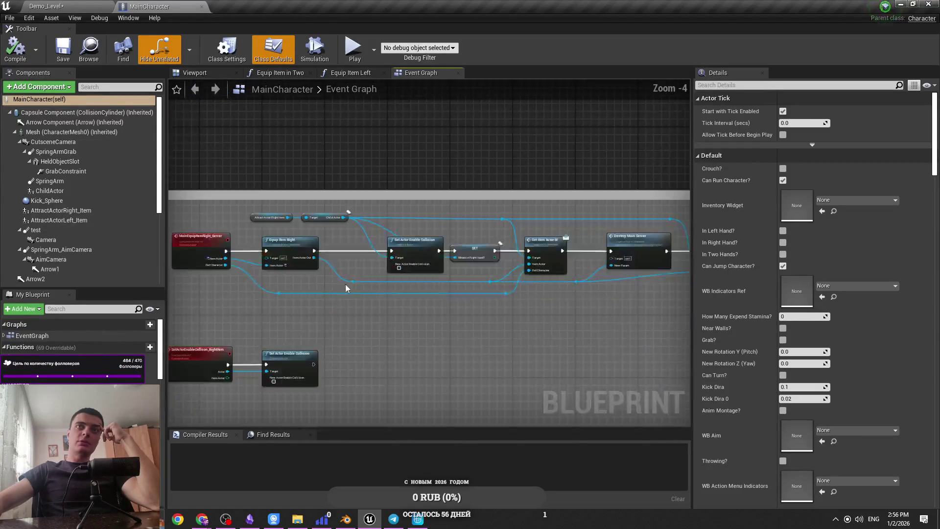
Step: Add a Canister pin to the Switch on String node in Equip Item Right
scroll(364, 273, up, 1)
double_click(421, 213)
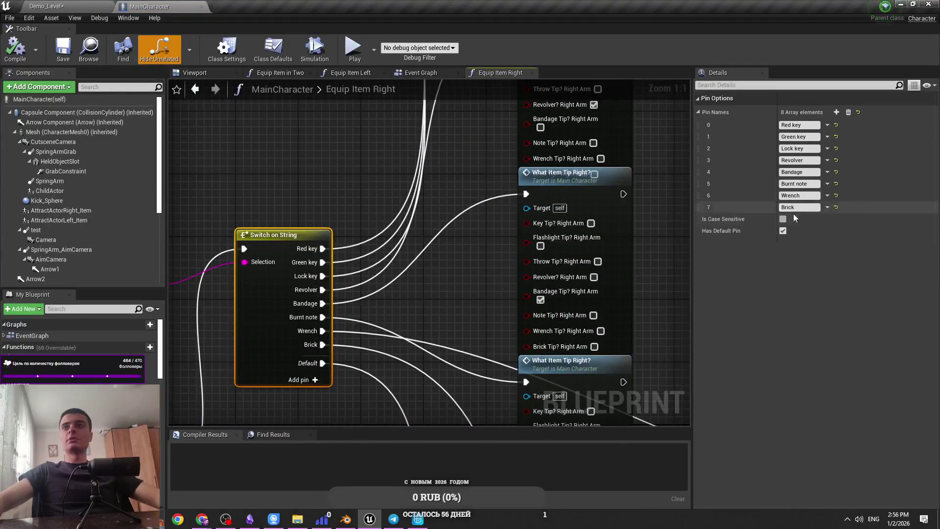
click(837, 112)
click(801, 219)
text(ca)
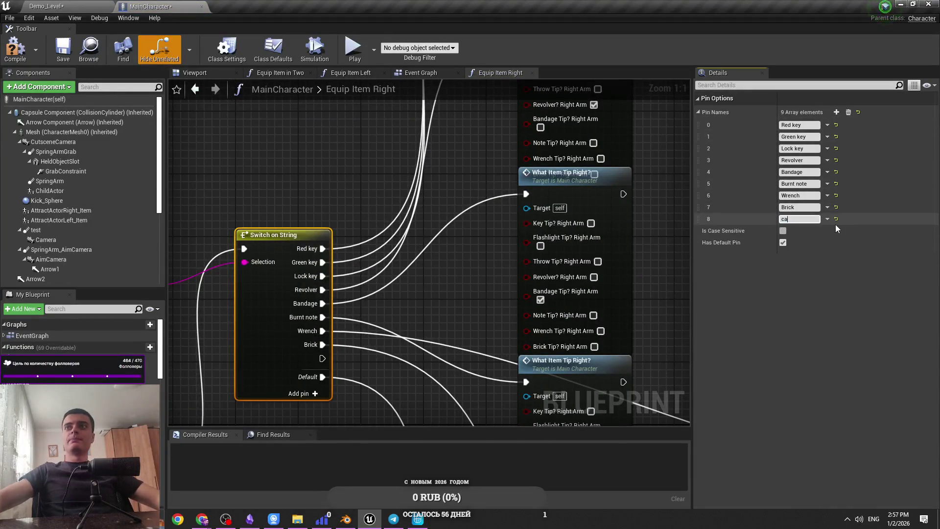
text(nis)
key(BackSpace)
key(BackSpace)
key(BackSpace)
text(Caniste)
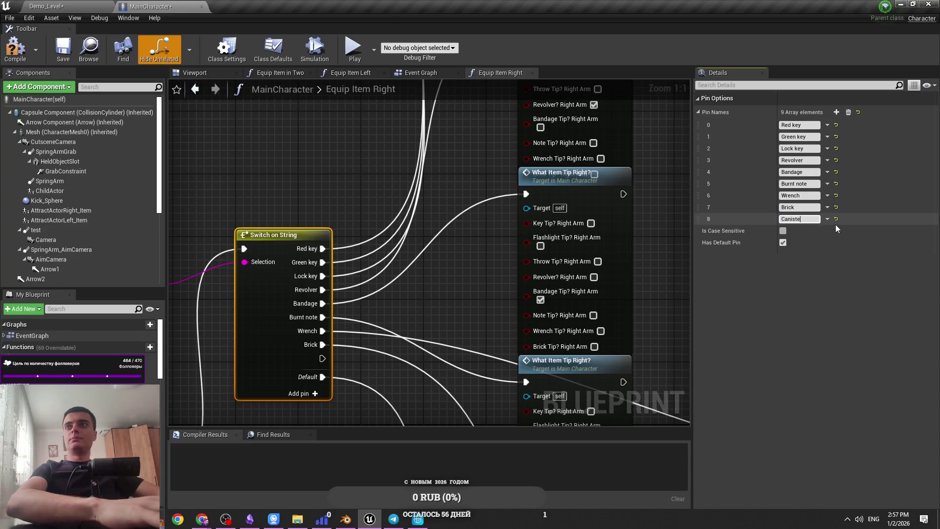
text(r)
key(Return)
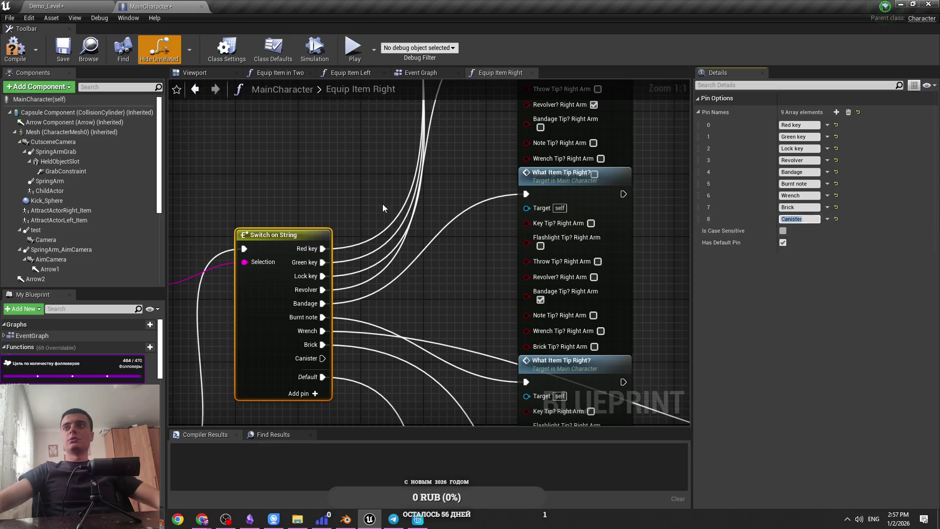
click(383, 208)
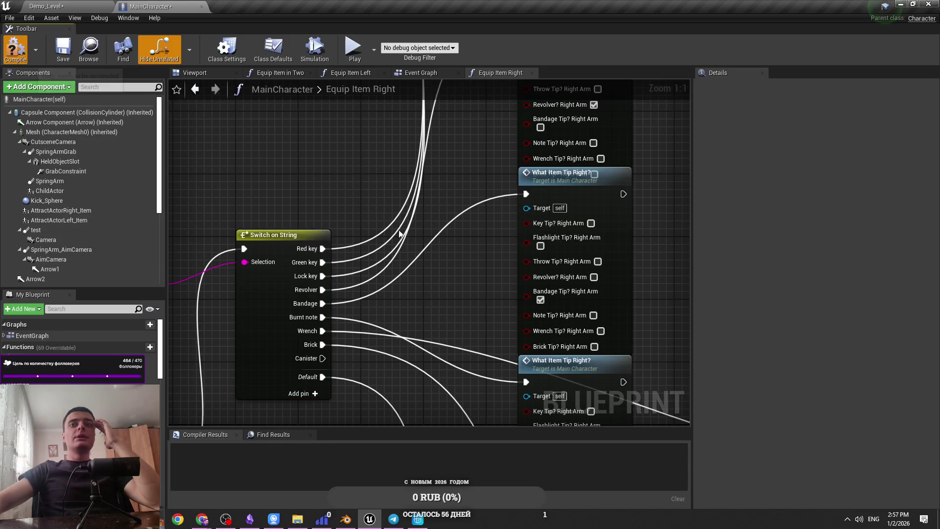
right_click(416, 261)
Step: Reposition the What Item Tip Right? nodes and paste a copy of one
key(Escape)
scroll(349, 173, down, 4)
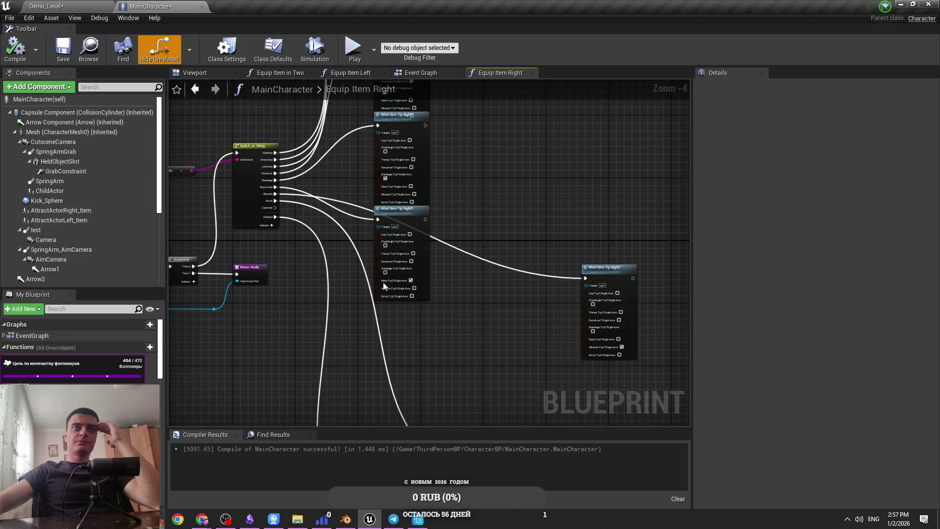
mouse_move(610, 269)
mouse_down()
mouse_move(527, 292)
mouse_move(570, 202)
mouse_move(567, 231)
mouse_up()
click(449, 306)
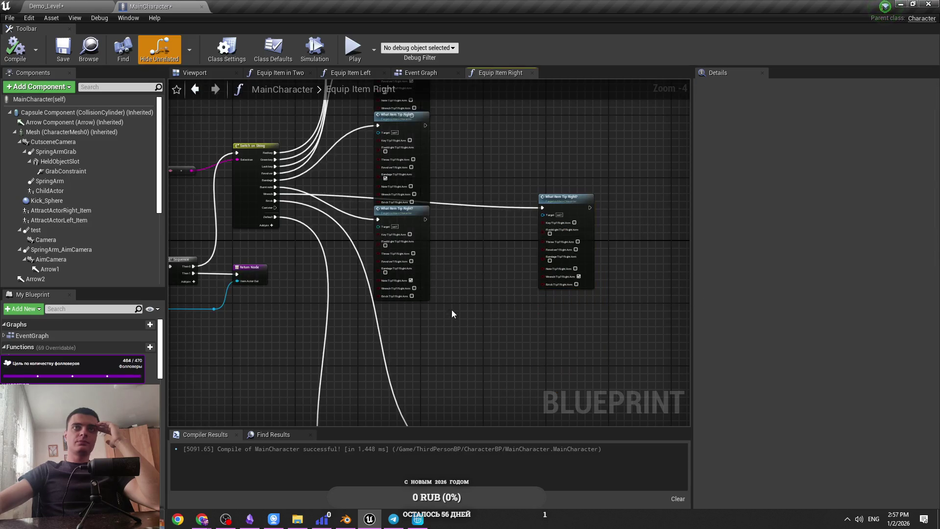
drag(450, 306, 476, 169)
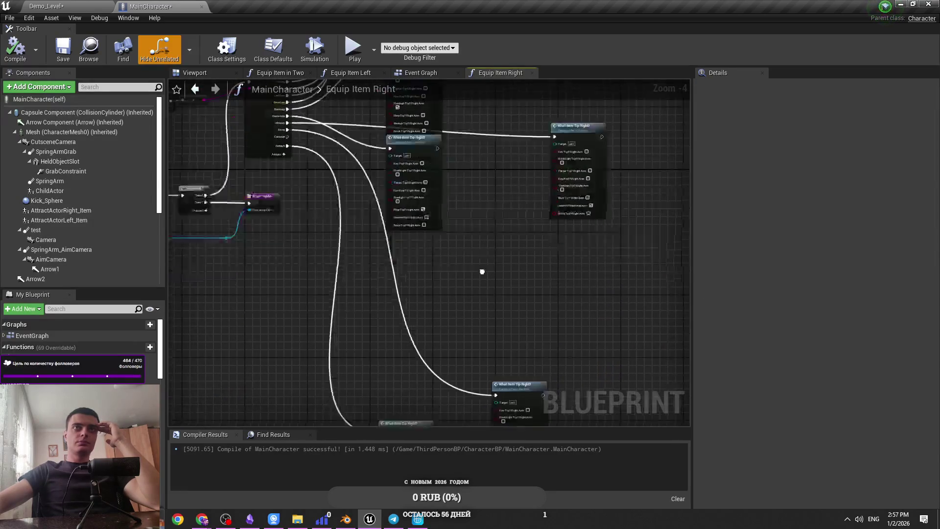
drag(523, 323, 488, 212)
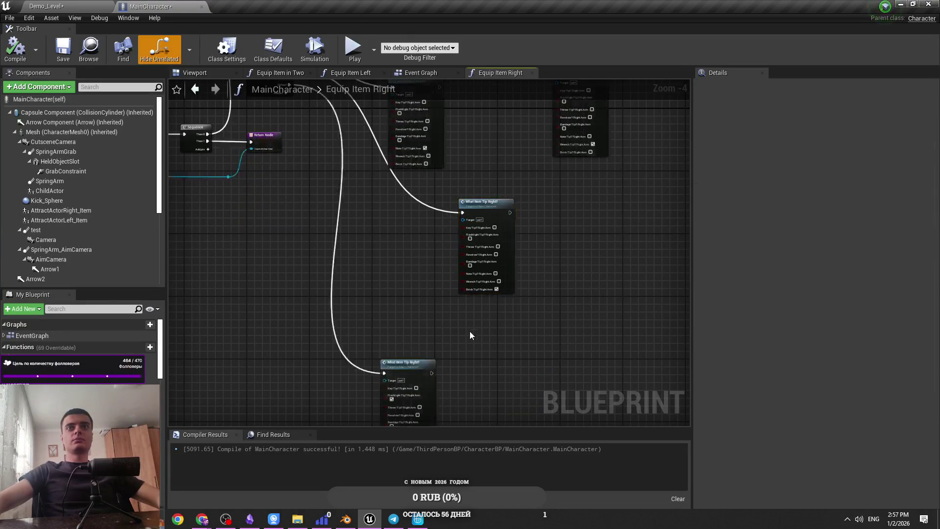
key(ctrl+v)
drag(160, 382, 167, 509)
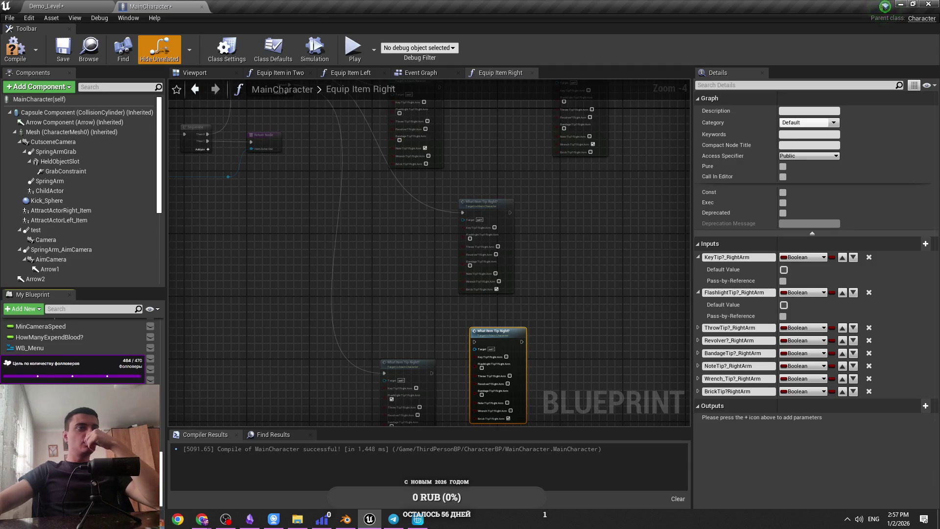
scroll(78, 338, up, 10)
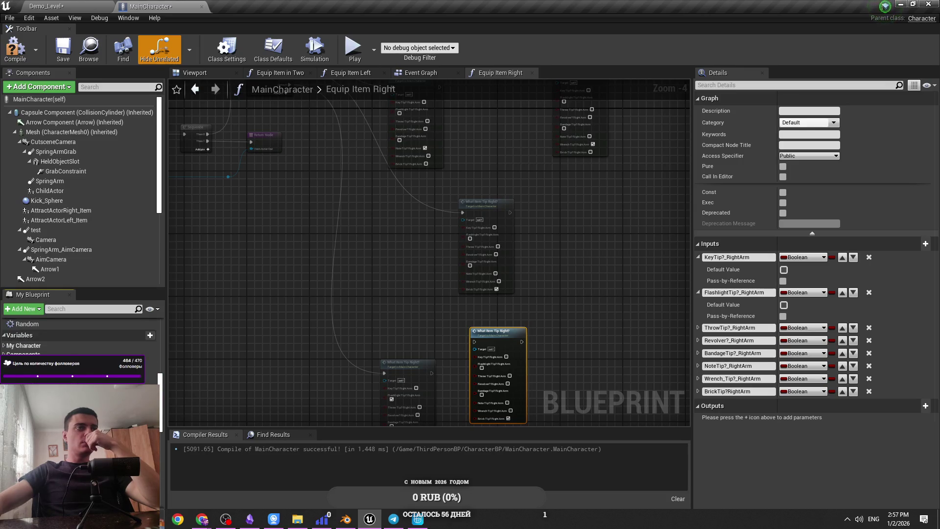
scroll(78, 338, down, 5)
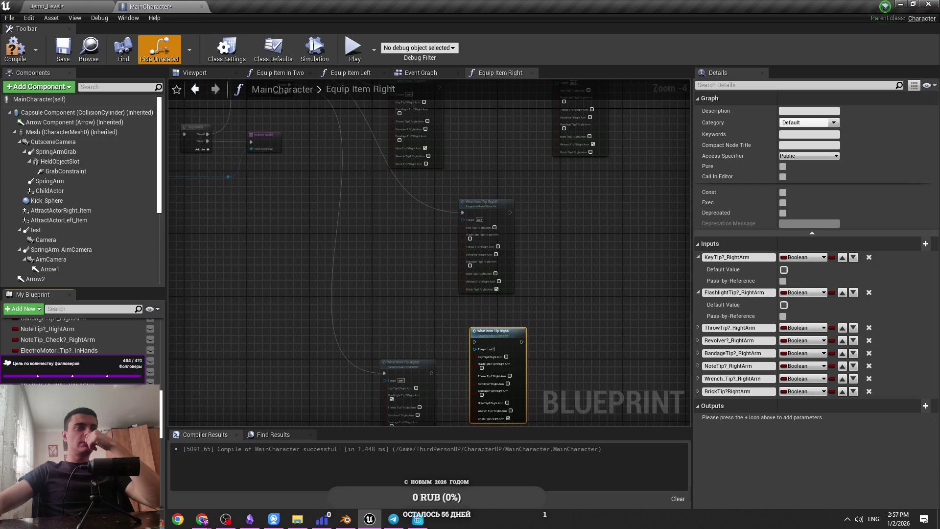
scroll(78, 338, down, 1)
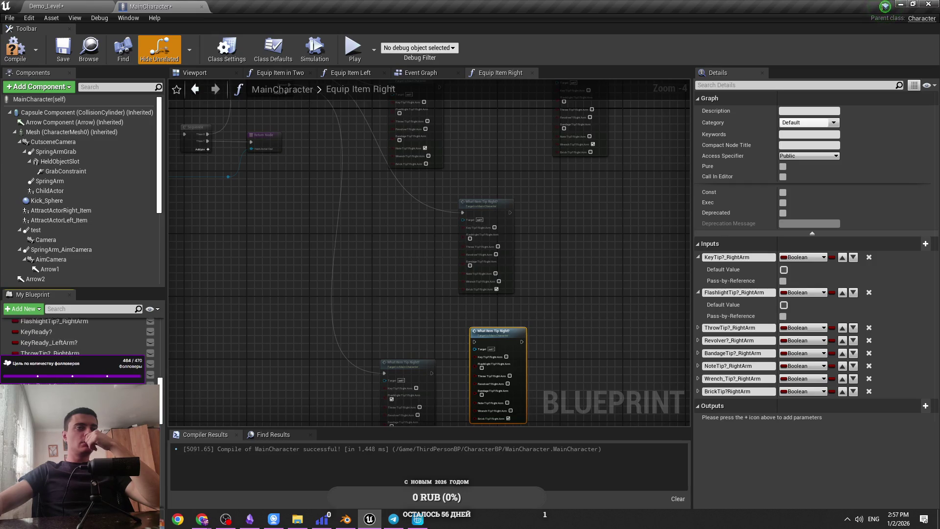
Step: Rename the new boolean toward CanisterTip?_RightArm, file it under Tips in Hads, and compile
click(78, 338)
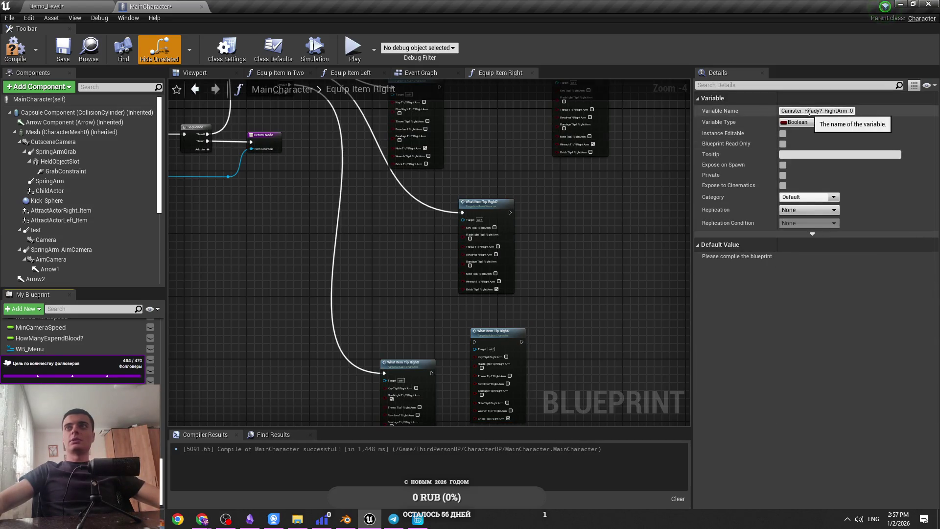
text(Typ)
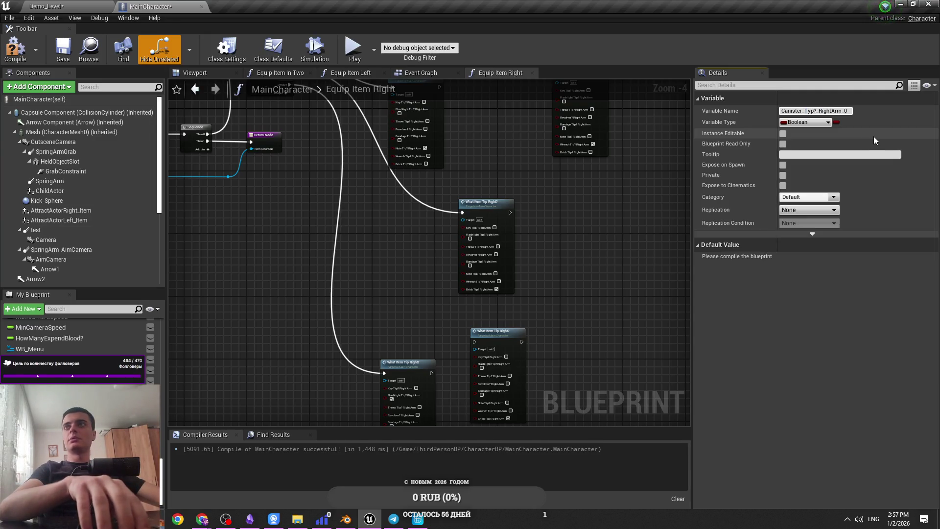
text(e)
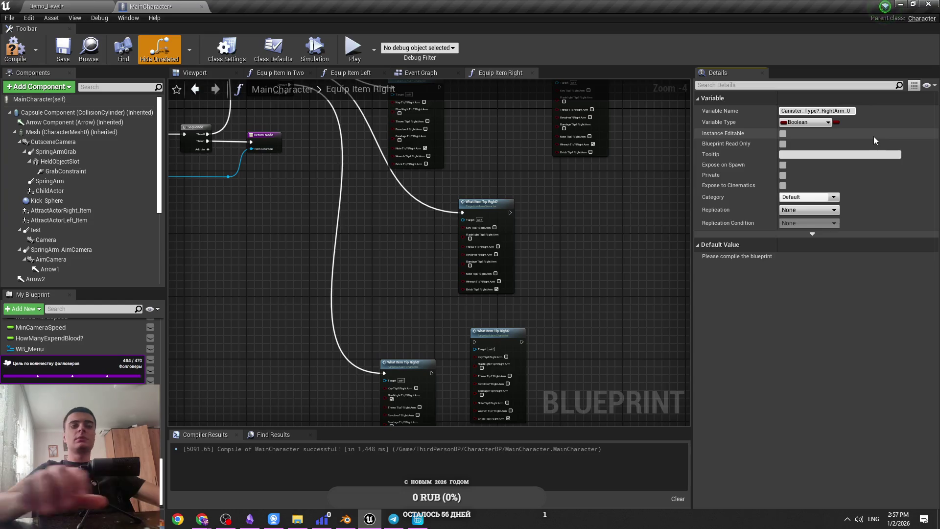
key(BackSpace)
key(BackSpace)
key(Return)
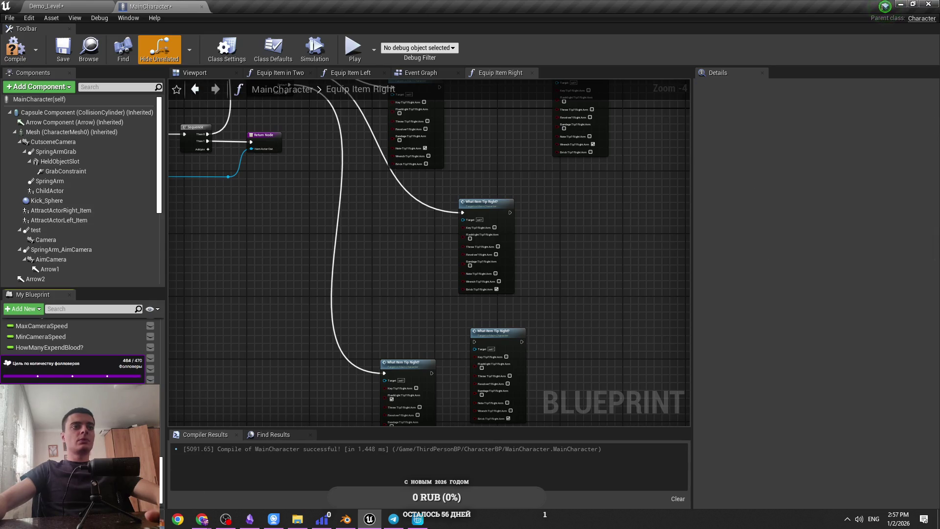
scroll(73, 343, down, 5)
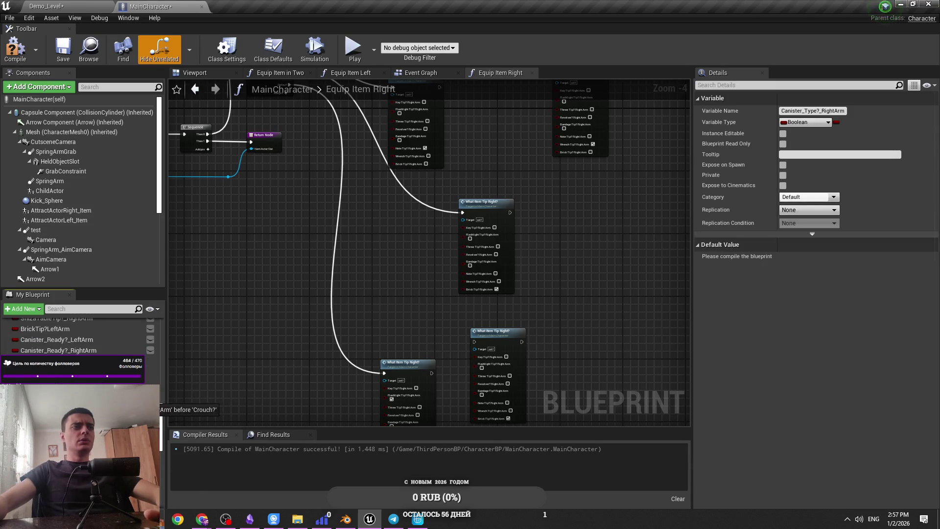
drag(73, 399, 73, 392)
drag(42, 351, 42, 350)
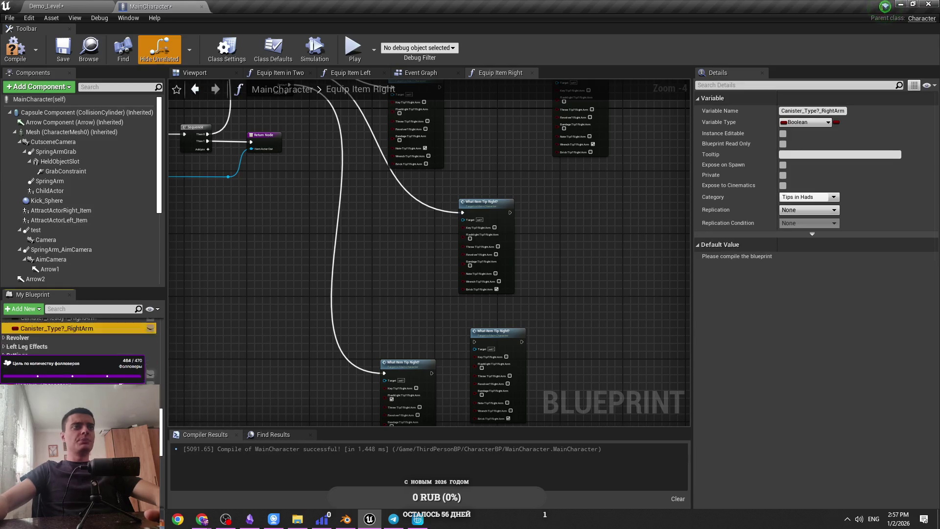
key(BackSpace)
key(BackSpace)
key(BackSpace)
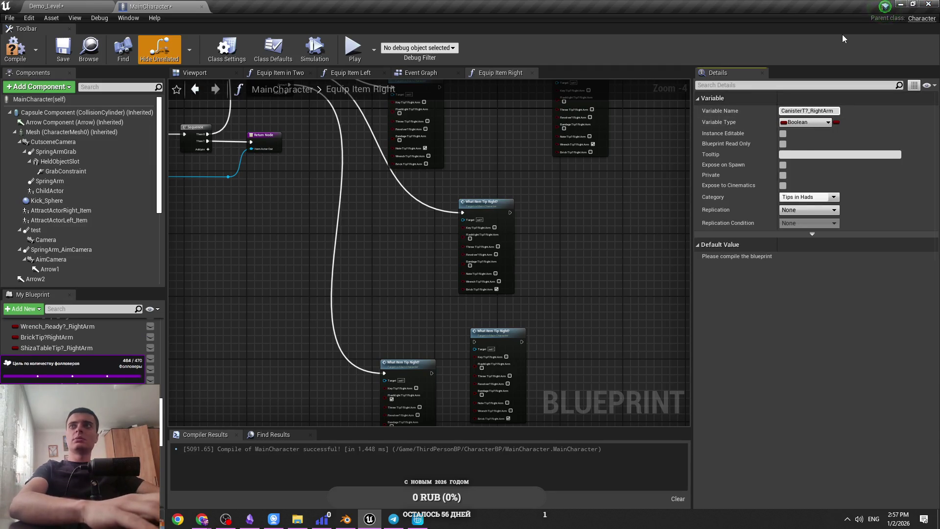
text(Tip)
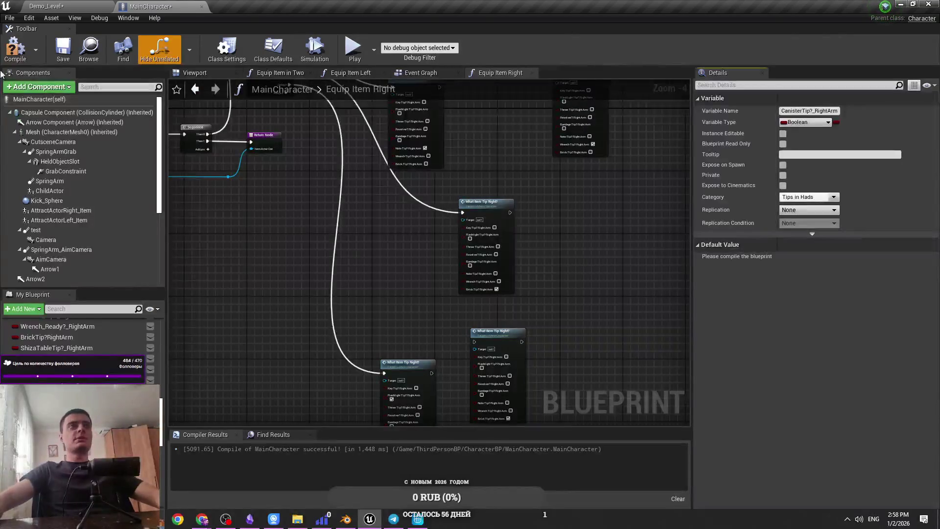
key(F7)
Step: Add a CanisterTip?_RightArm setter after the Brick setter in What Item Tip Right? and wire it
scroll(391, 306, up, 2)
double_click(392, 306)
scroll(426, 296, up, 5)
key(ctrl+v)
mouse_move(451, 247)
mouse_down()
mouse_move(592, 247)
mouse_move(367, 382)
mouse_move(267, 375)
mouse_move(366, 346)
mouse_move(364, 337)
mouse_up()
click(504, 294)
scroll(504, 293, down, 2)
mouse_move(523, 322)
mouse_down()
mouse_move(94, 322)
mouse_move(485, 264)
mouse_up()
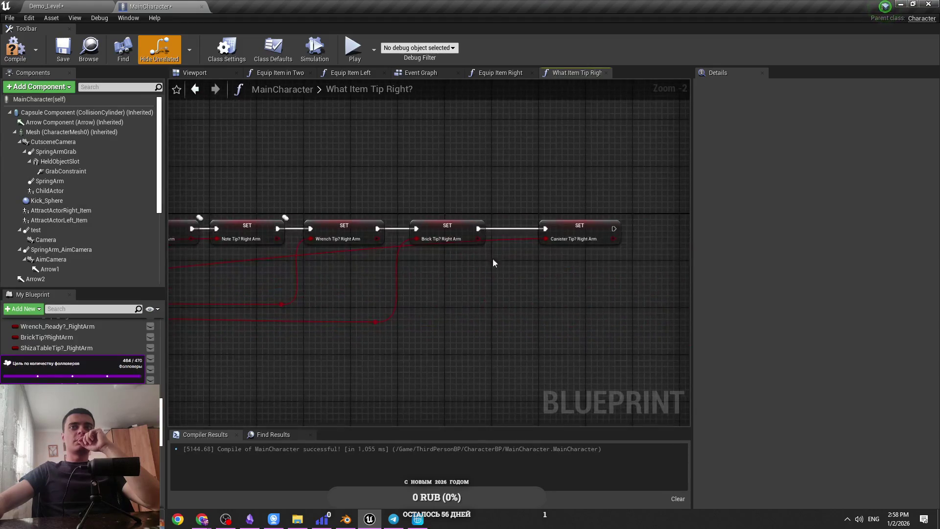
drag(548, 275, 584, 325)
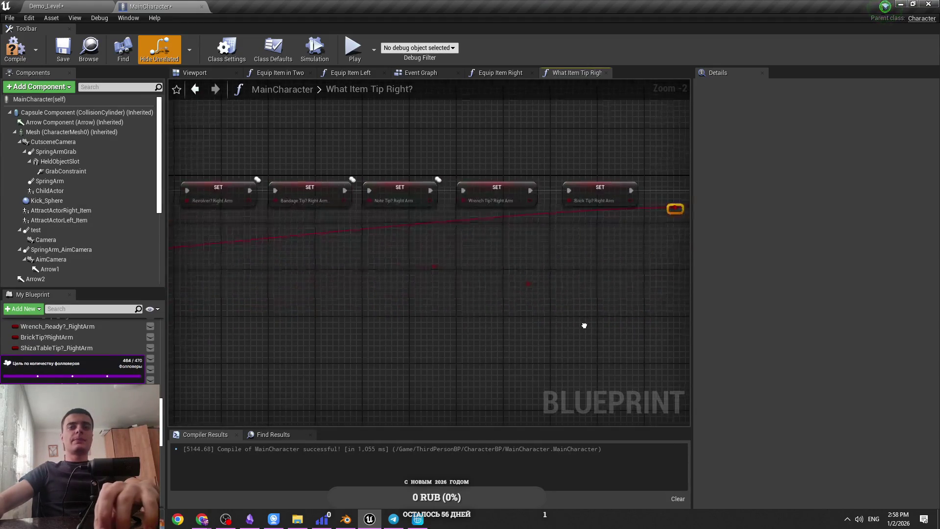
drag(451, 325, 314, 323)
drag(549, 298, 525, 296)
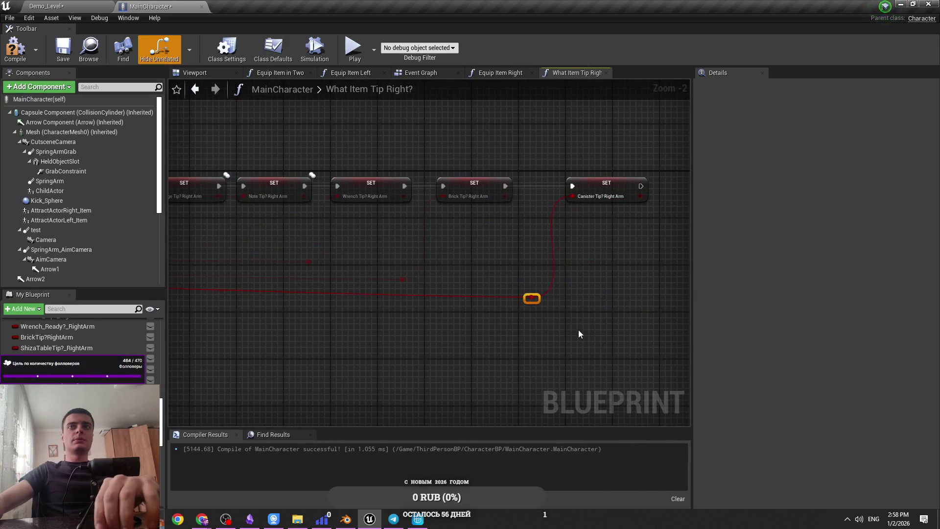
click(511, 98)
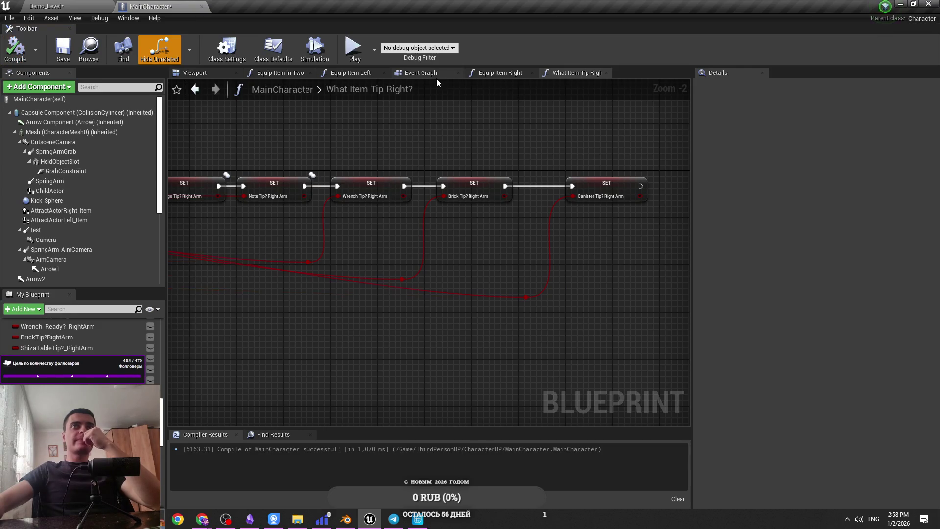
Step: Return to Equip Item Right and locate the What Item Tip Right? calls by the switch
click(492, 74)
mouse_move(455, 265)
mouse_down()
mouse_move(442, 345)
mouse_move(338, 206)
mouse_up()
drag(313, 163, 314, 83)
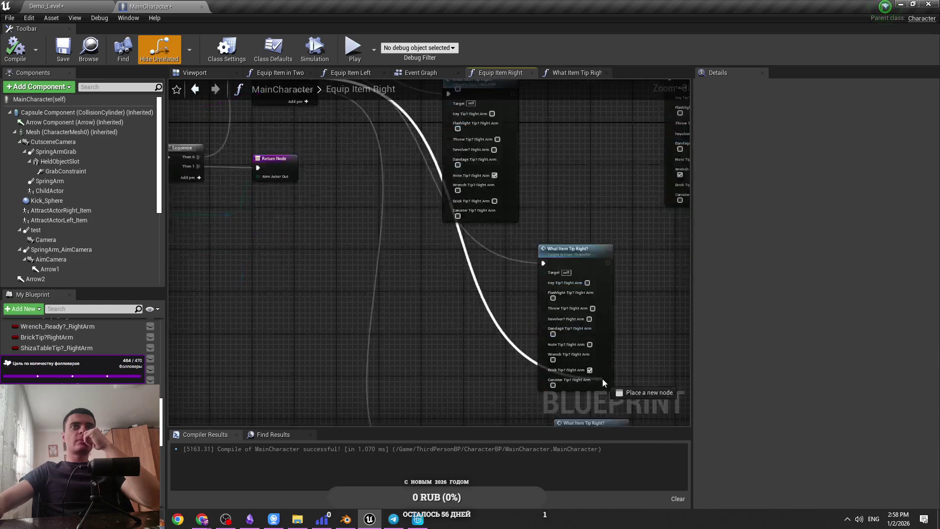
drag(538, 342, 549, 269)
drag(512, 395, 414, 297)
scroll(414, 297, down, 1)
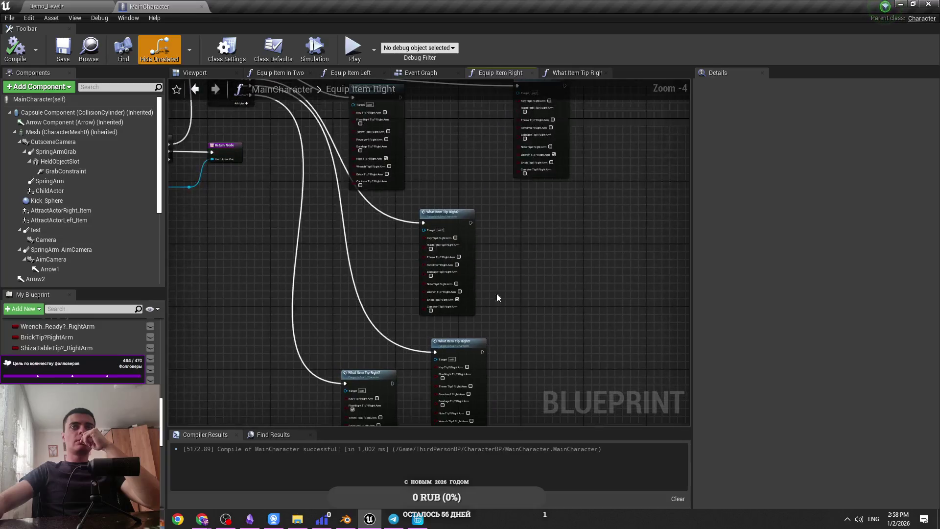
drag(498, 311, 509, 399)
Step: Arrange the What Item Tip Right? nodes in Equip Item Right into a tidy column
drag(382, 203, 421, 218)
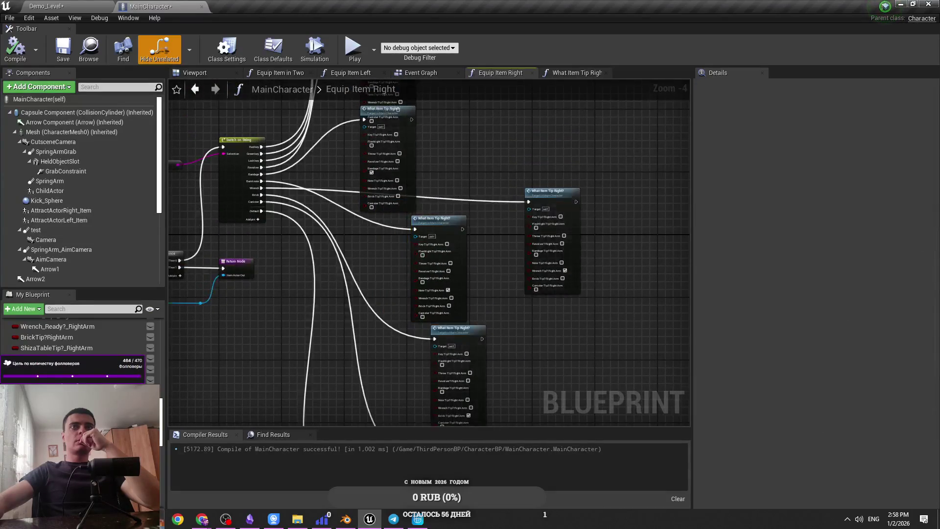
drag(431, 122, 432, 208)
click(395, 196)
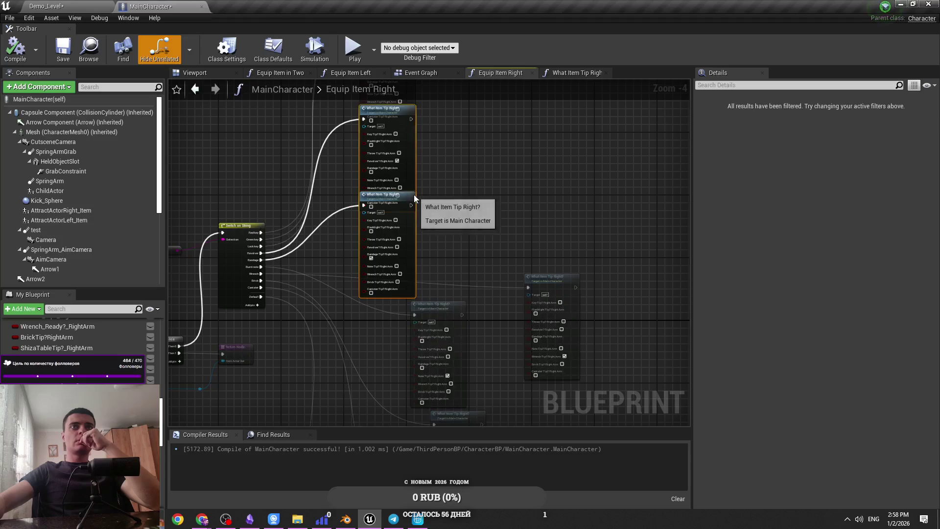
mouse_move(410, 82)
mouse_down()
mouse_move(401, 148)
mouse_move(437, 242)
mouse_up()
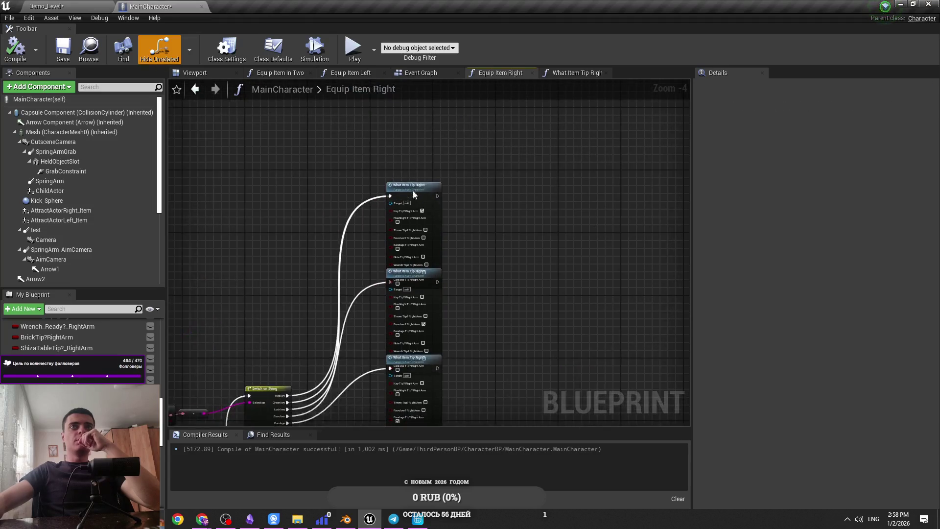
drag(411, 196, 419, 151)
mouse_move(411, 271)
mouse_down()
mouse_move(504, 237)
mouse_move(453, 117)
mouse_up()
drag(358, 238, 447, 231)
mouse_move(571, 165)
mouse_down()
mouse_move(445, 266)
mouse_move(476, 209)
mouse_move(507, 235)
mouse_up()
click(403, 252)
mouse_move(404, 253)
mouse_down()
mouse_move(412, 122)
mouse_move(474, 199)
mouse_up()
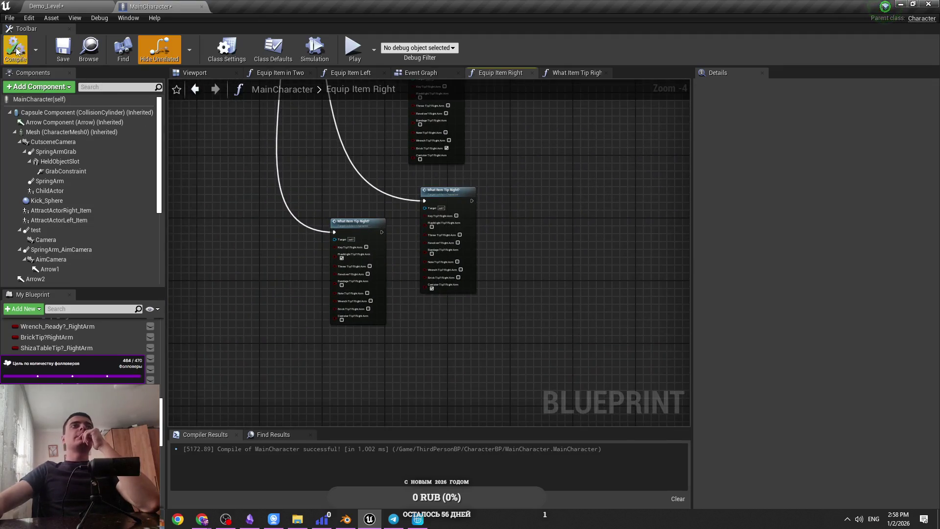
Step: Select the canister in the level and open its BP_Canister blueprint for editing
click(433, 75)
drag(450, 313, 260, 299)
scroll(260, 298, down, 1)
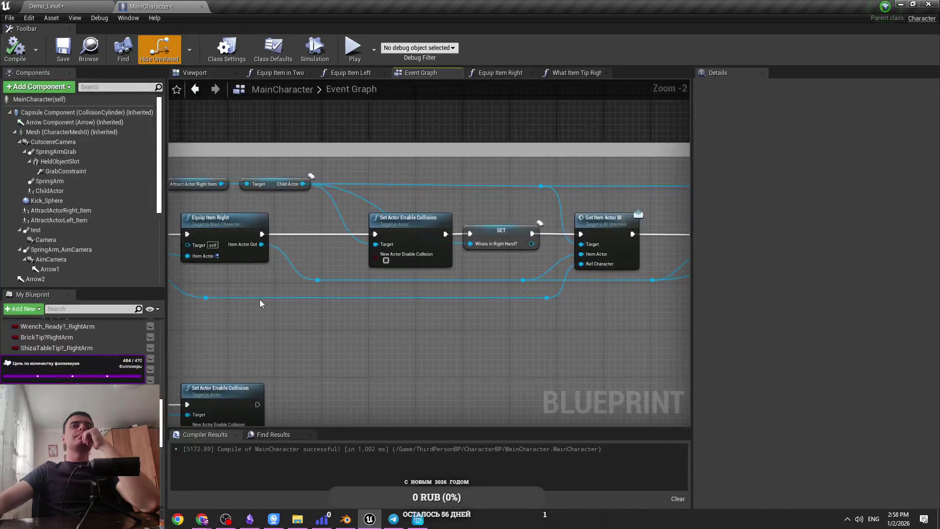
scroll(261, 299, down, 3)
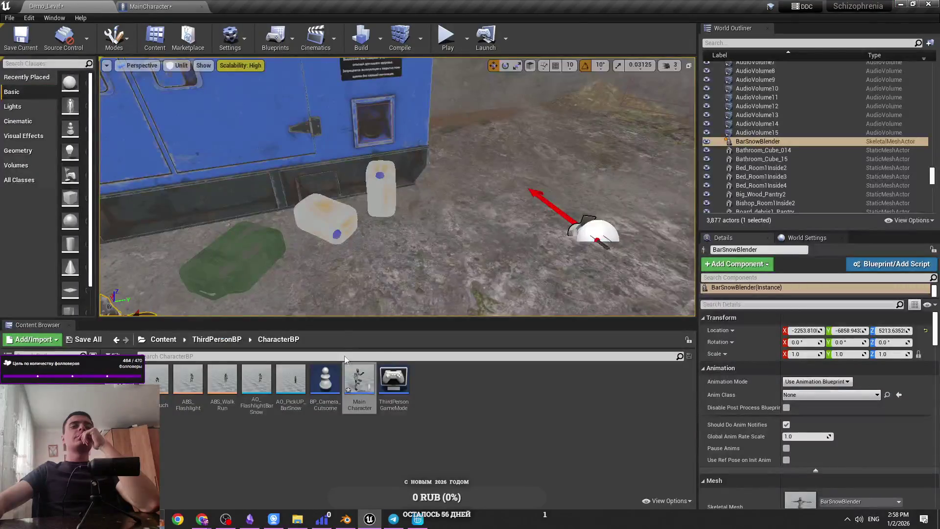
click(236, 341)
key(f)
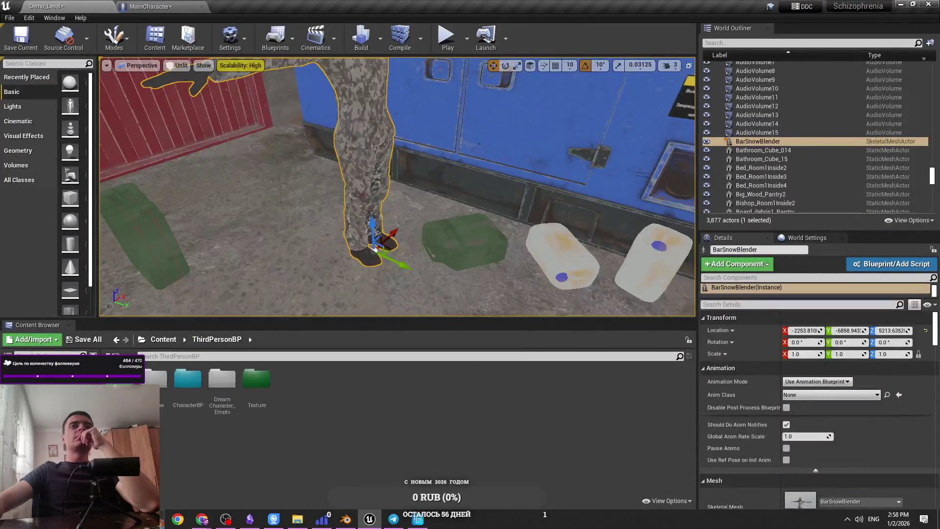
click(463, 247)
click(164, 242)
click(901, 263)
click(784, 280)
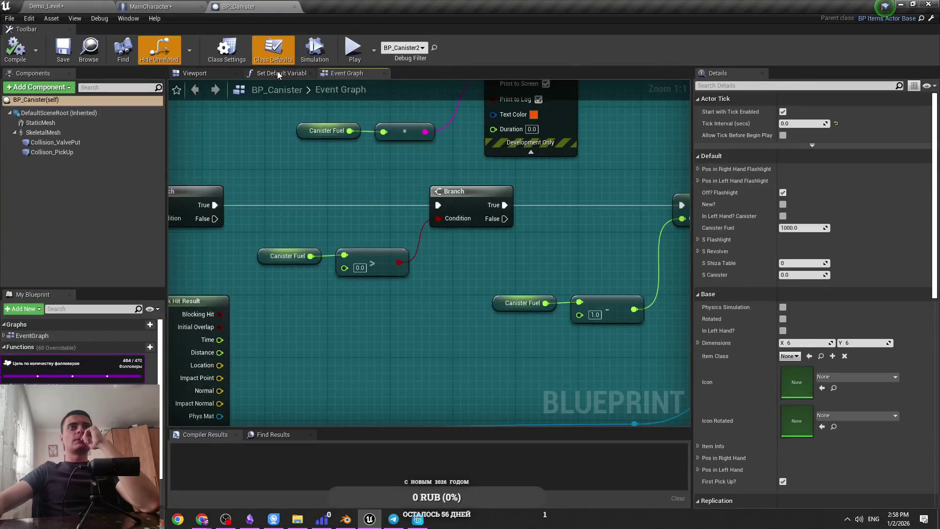
Step: In Set Default Variables, set the item class and item name to Canister, then compile
click(277, 75)
scroll(392, 240, up, 4)
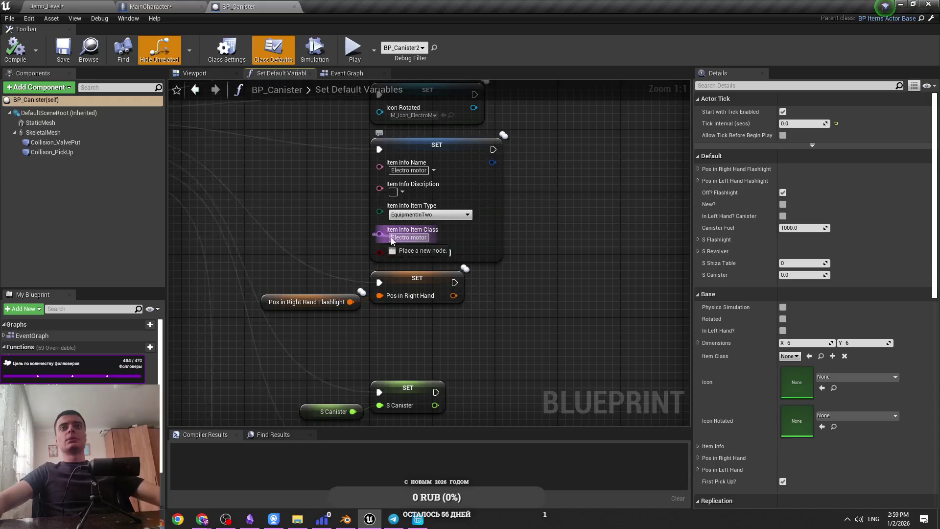
text(Can)
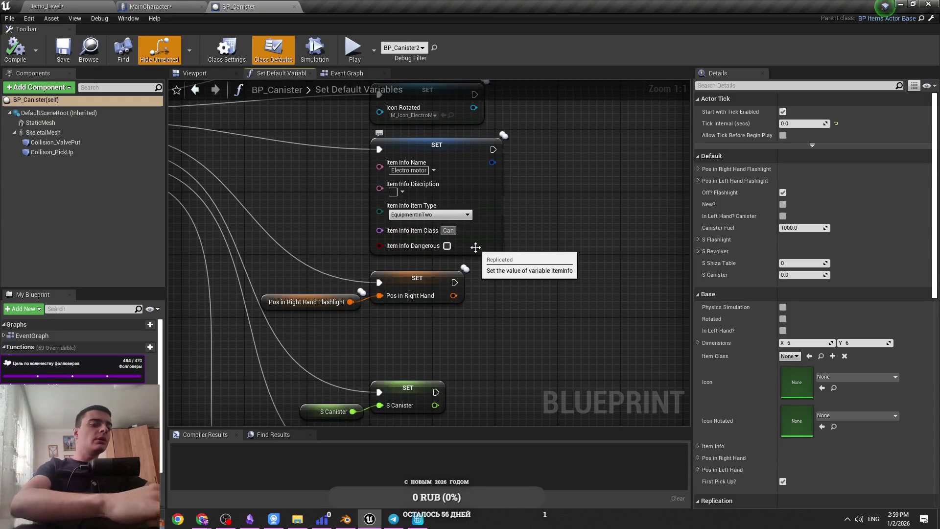
text(ister)
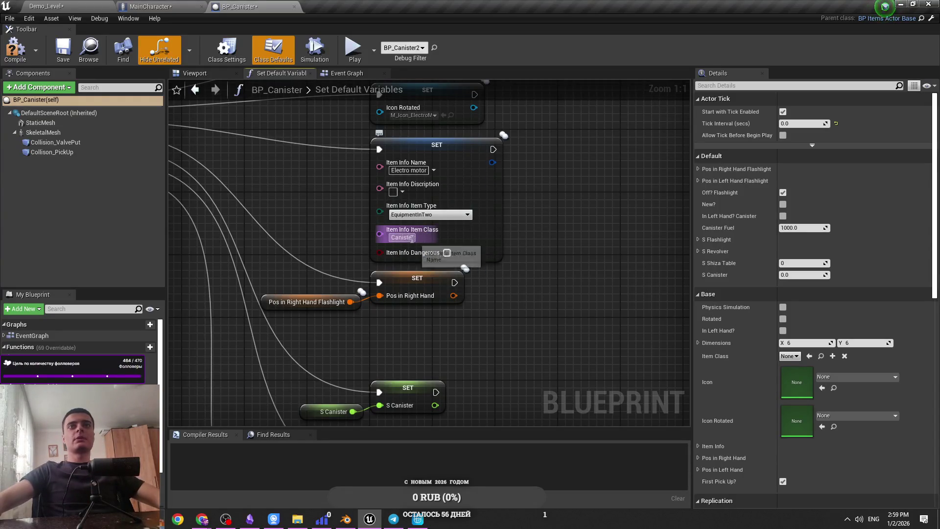
key(ctrl+c)
click(411, 171)
key(ctrl+v)
key(Return)
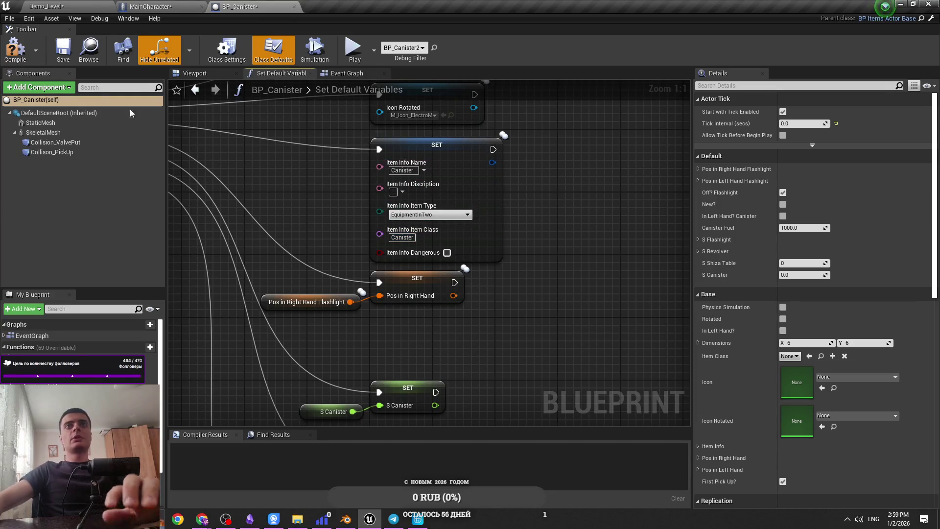
click(15, 49)
Step: Fill the item description with Canister and recompile BP_Canister
click(191, 6)
click(253, 7)
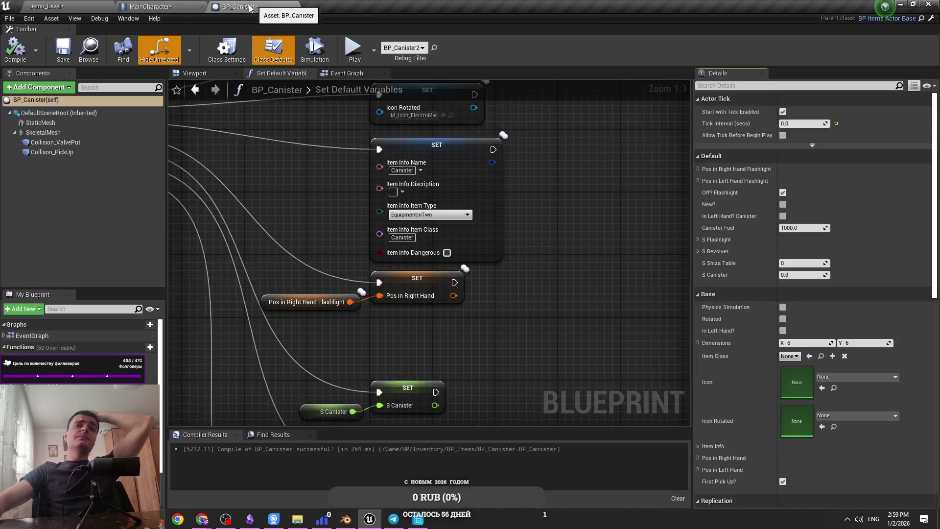
click(394, 191)
key(ctrl+v)
key(Return)
click(15, 49)
click(146, 6)
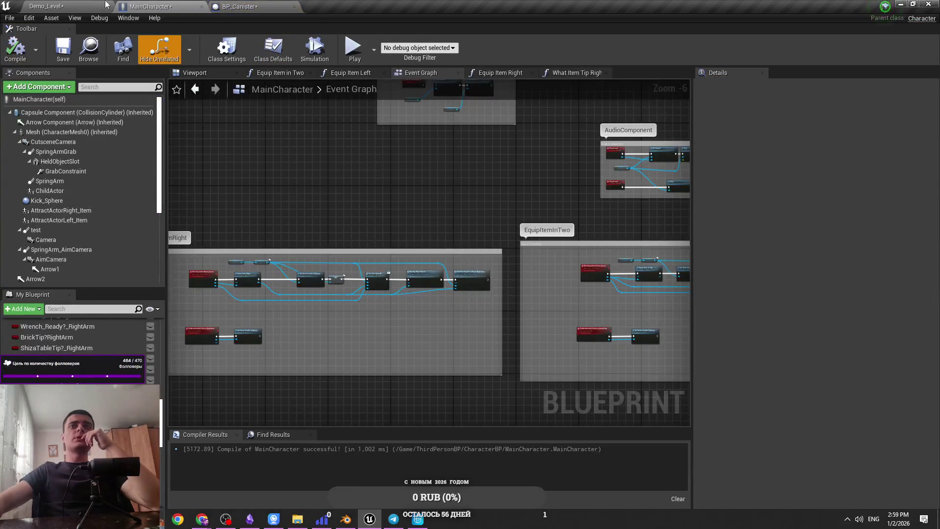
Step: In the level editor's Content Browser, browse from Content to the ThirdPersonBP folder
scroll(514, 213, up, 3)
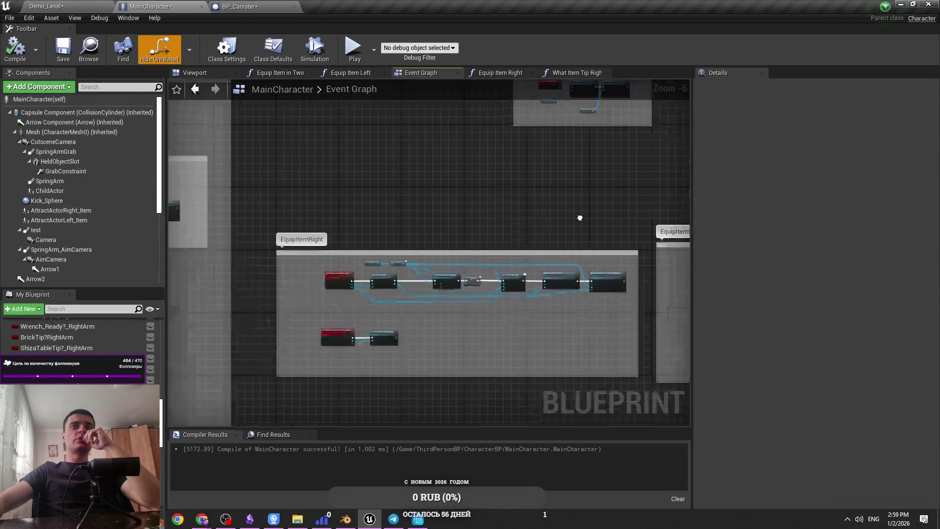
scroll(485, 164, down, 4)
click(47, 5)
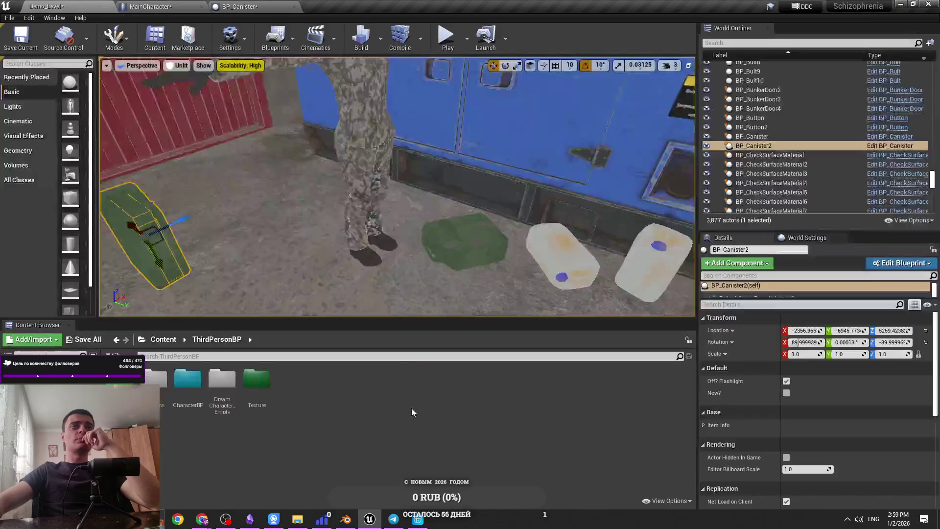
click(156, 342)
double_click(328, 380)
click(164, 340)
double_click(607, 382)
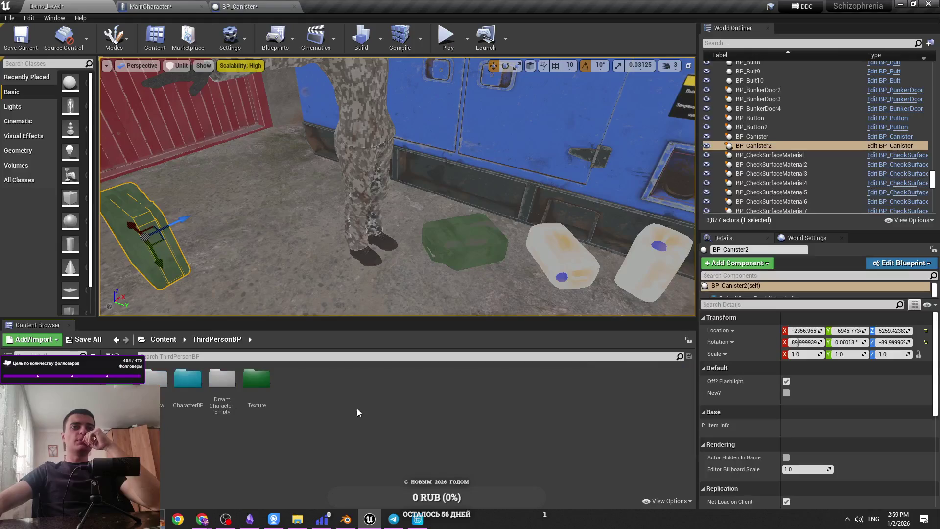
click(201, 404)
click(163, 339)
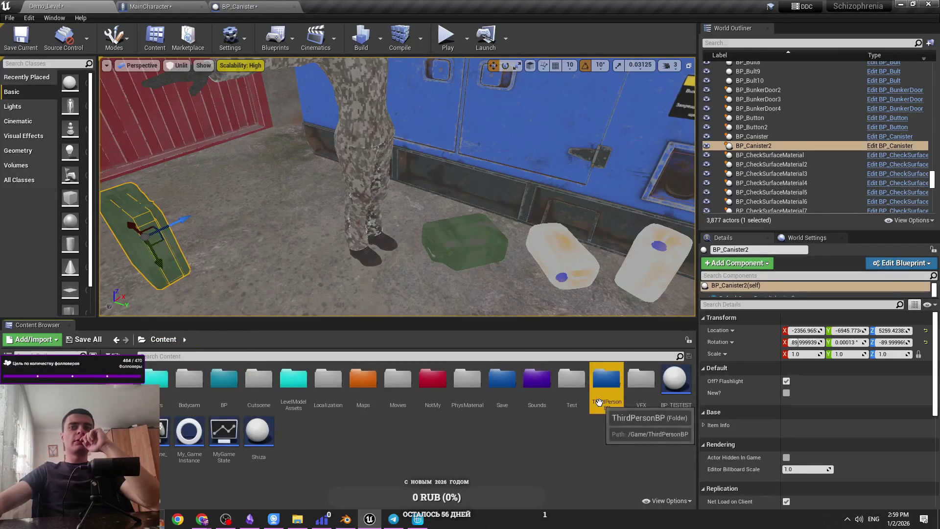
double_click(607, 380)
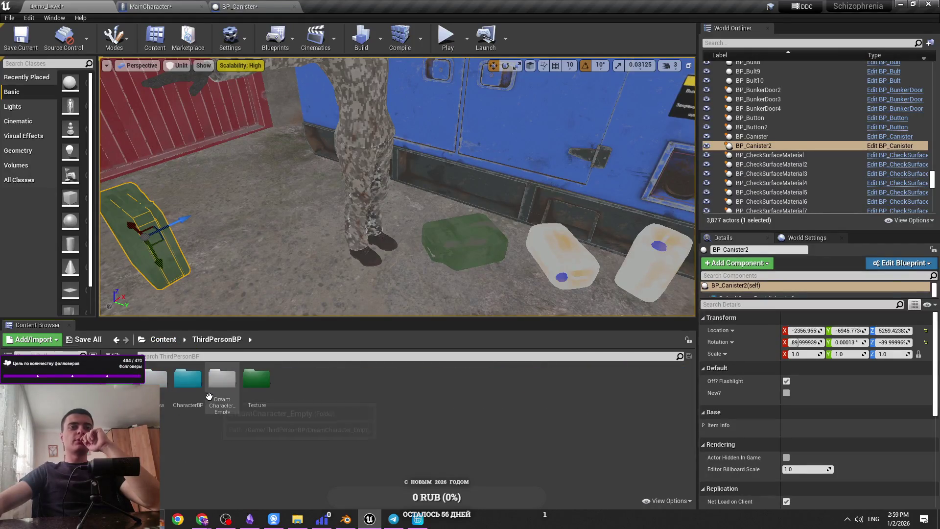
Step: Open the ABB_BarSnow animation blueprint from ThirdPersonBP/CharacterBP
double_click(187, 379)
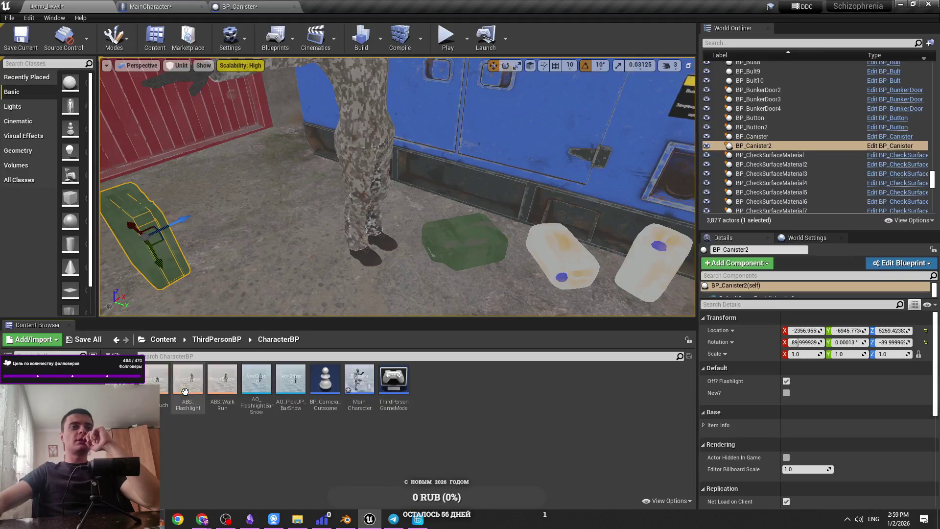
click(214, 339)
double_click(156, 378)
key(alt+Left)
key(Return)
key(alt+Left)
double_click(188, 379)
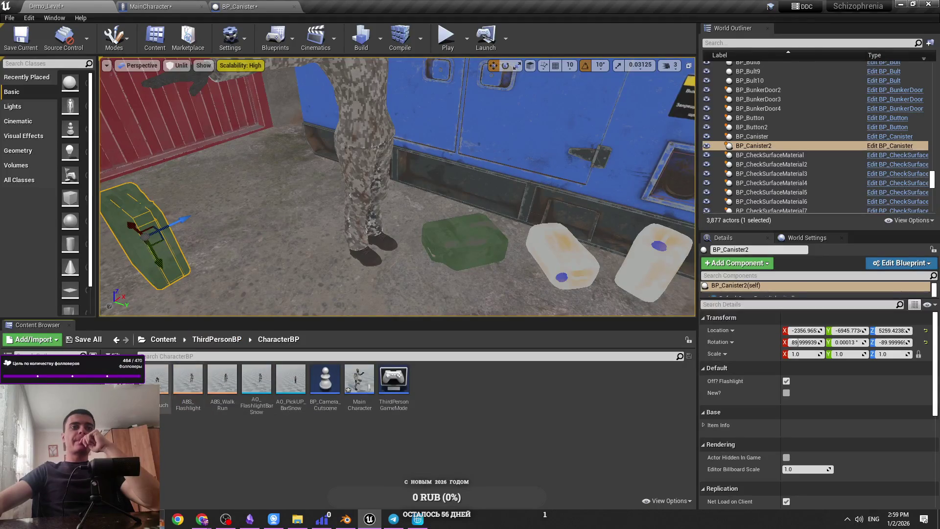
double_click(155, 379)
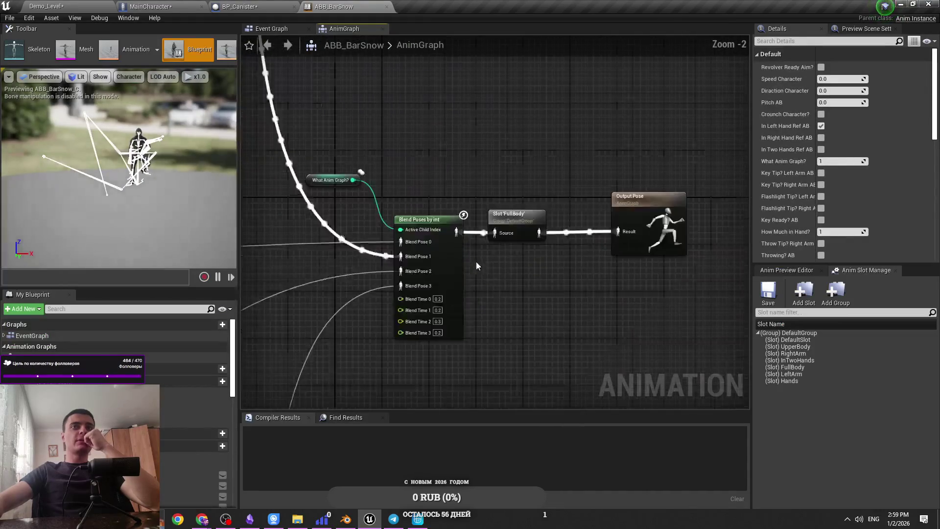
Step: In the RightArm state machine, add a new state named Canister coming out of Flashlight
scroll(486, 307, down, 7)
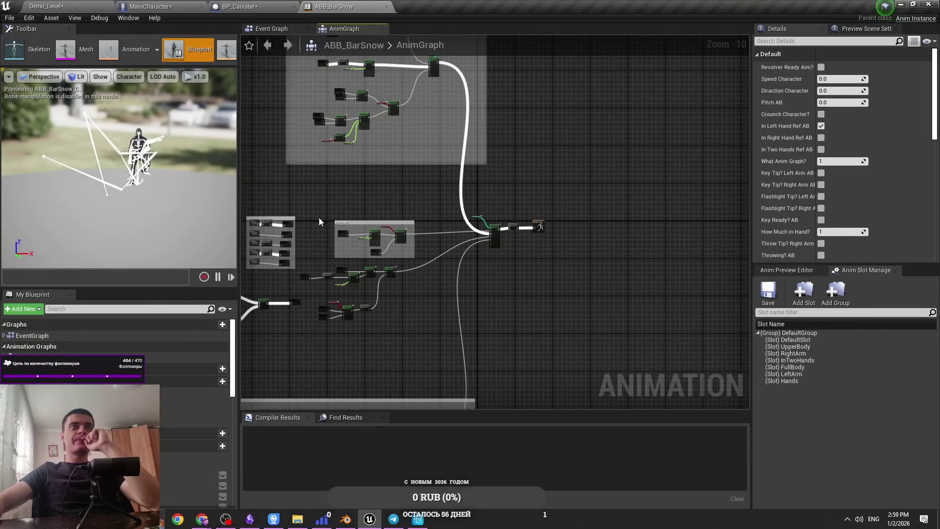
scroll(325, 225, up, 10)
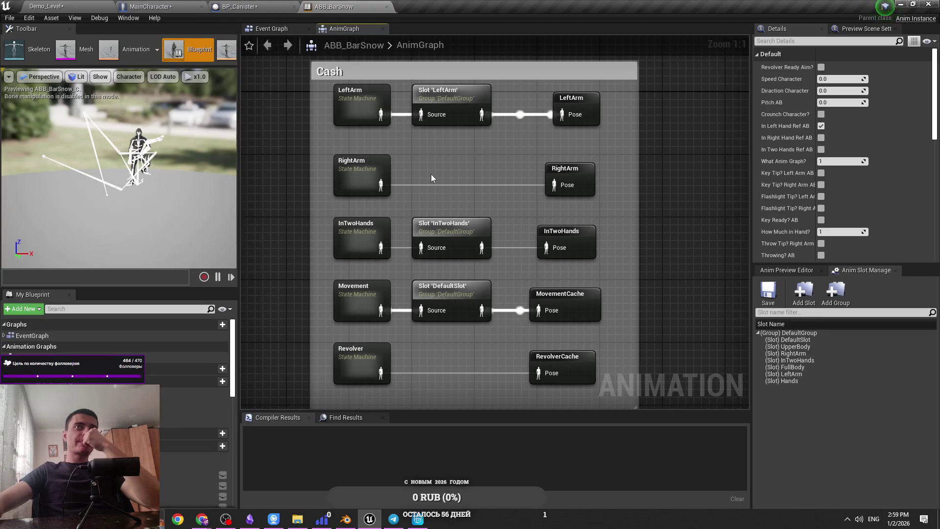
double_click(375, 181)
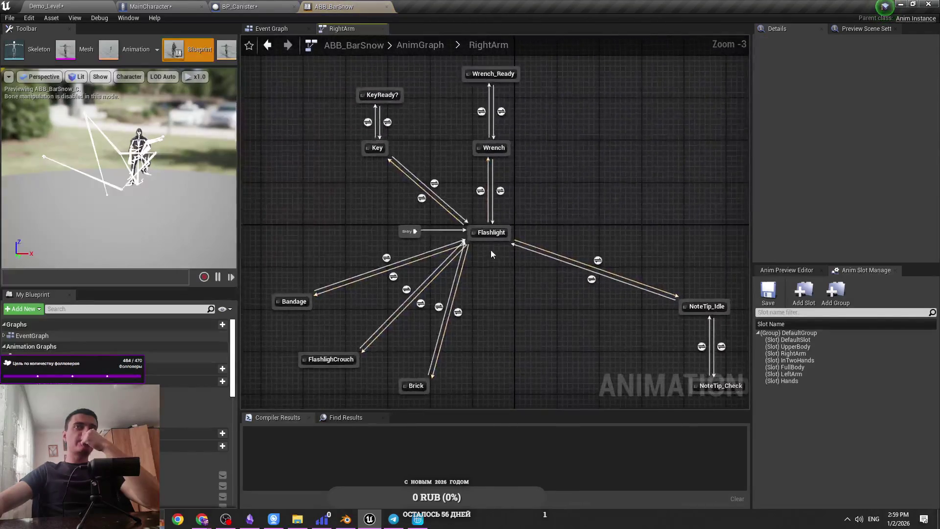
mouse_move(429, 180)
mouse_down()
mouse_move(412, 201)
mouse_move(438, 296)
mouse_up()
text(Can)
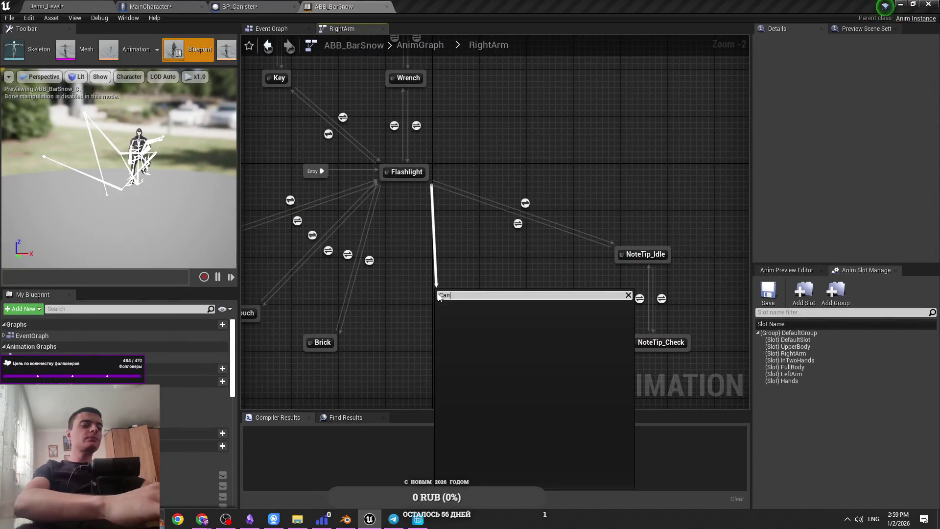
key(BackSpace)
key(BackSpace)
key(BackSpace)
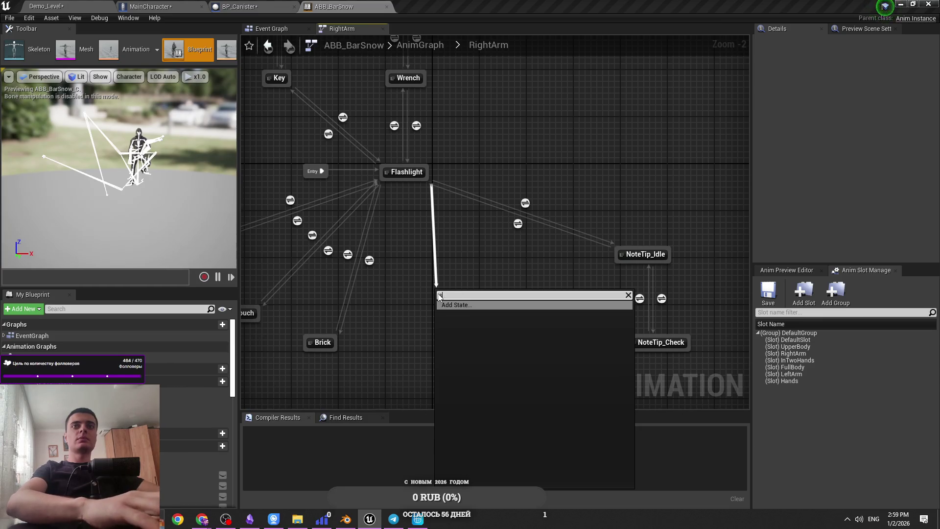
click(458, 312)
scroll(539, 348, up, 2)
text(C)
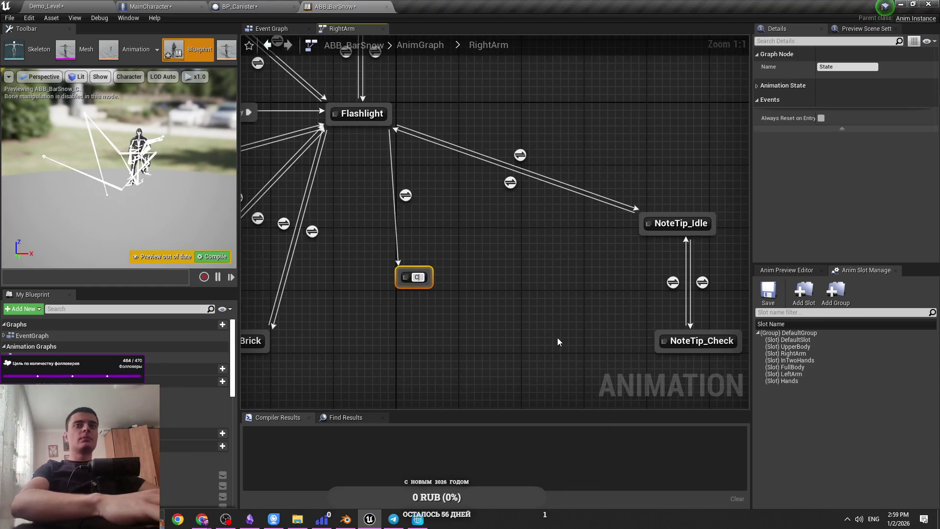
text(anister)
key(Return)
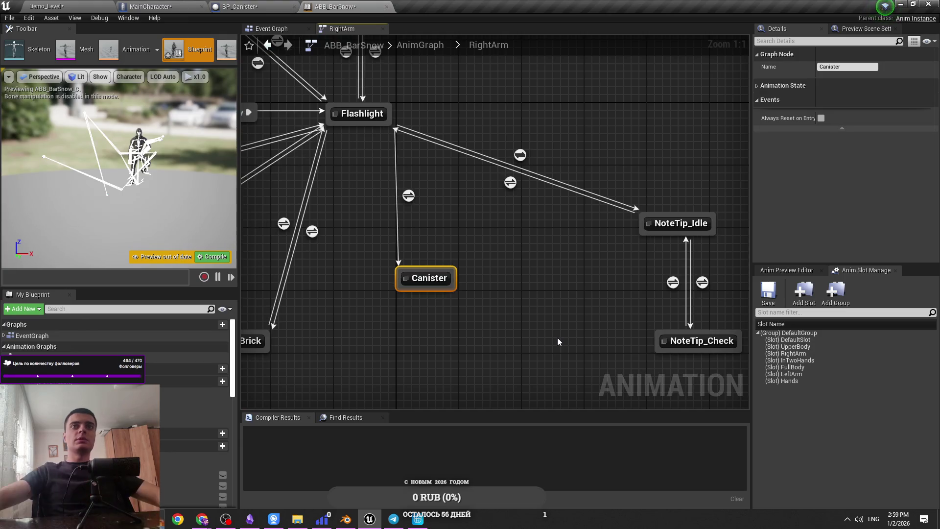
Step: Position the Canister state, add a transition back to Flashlight, and save
mouse_move(418, 276)
mouse_down()
mouse_move(397, 364)
mouse_move(371, 129)
mouse_up()
click(439, 320)
drag(393, 365, 354, 365)
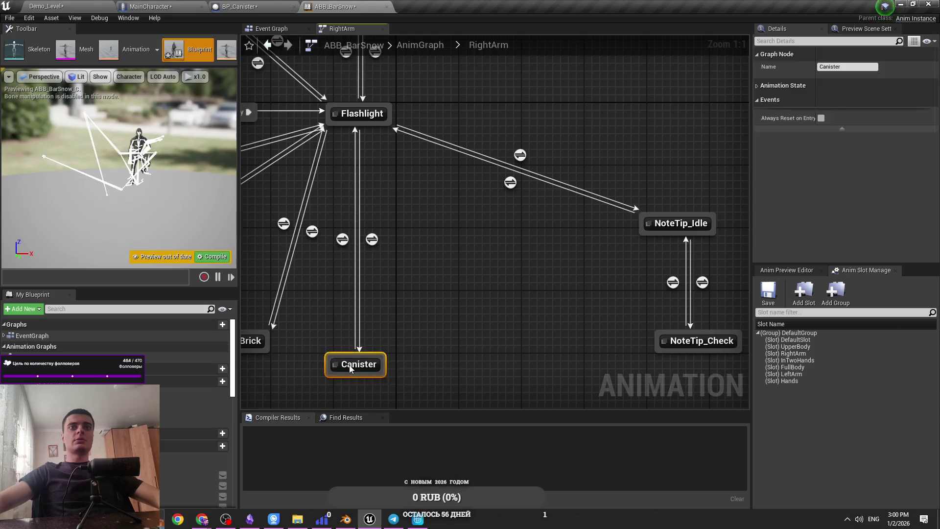
click(445, 347)
key(ctrl+s)
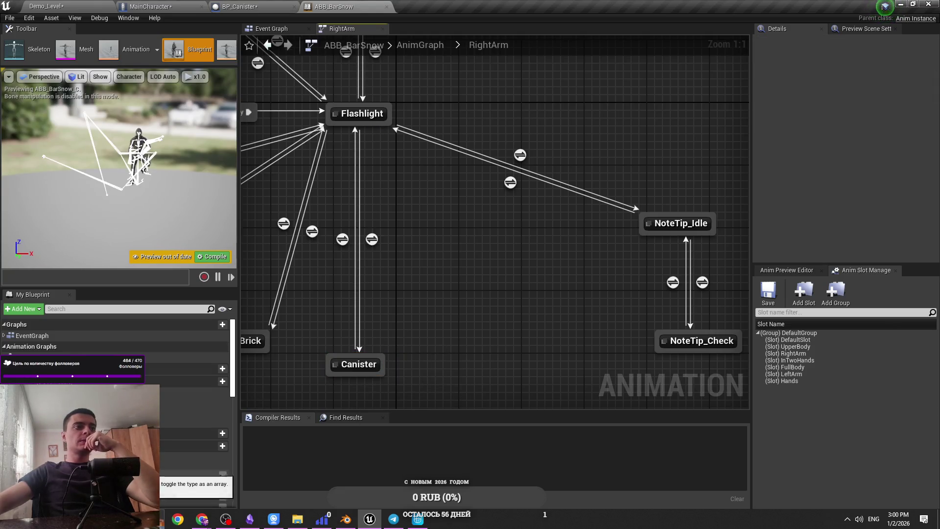
scroll(117, 406, down, 15)
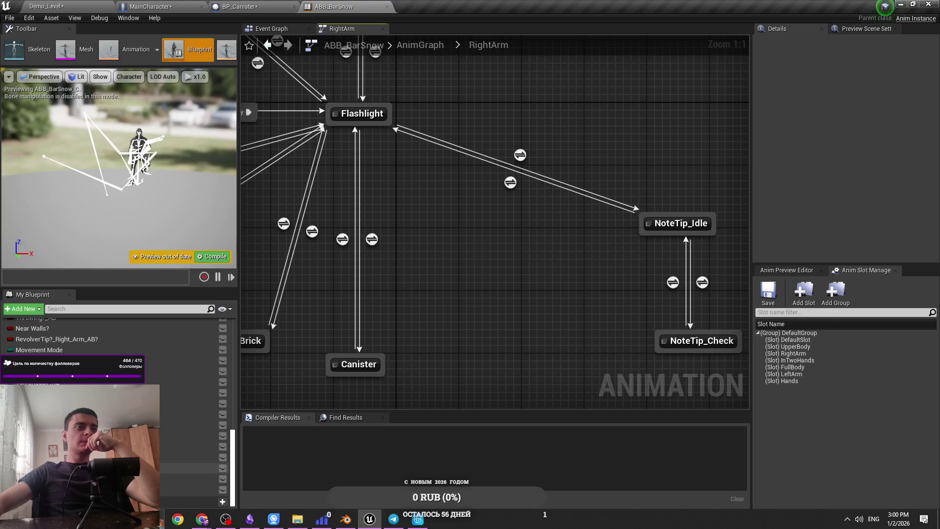
scroll(117, 406, up, 15)
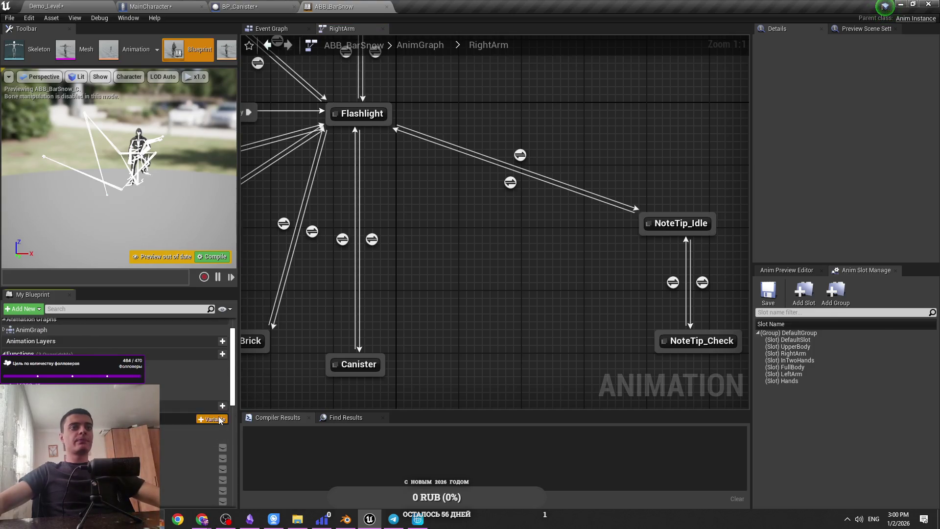
click(212, 419)
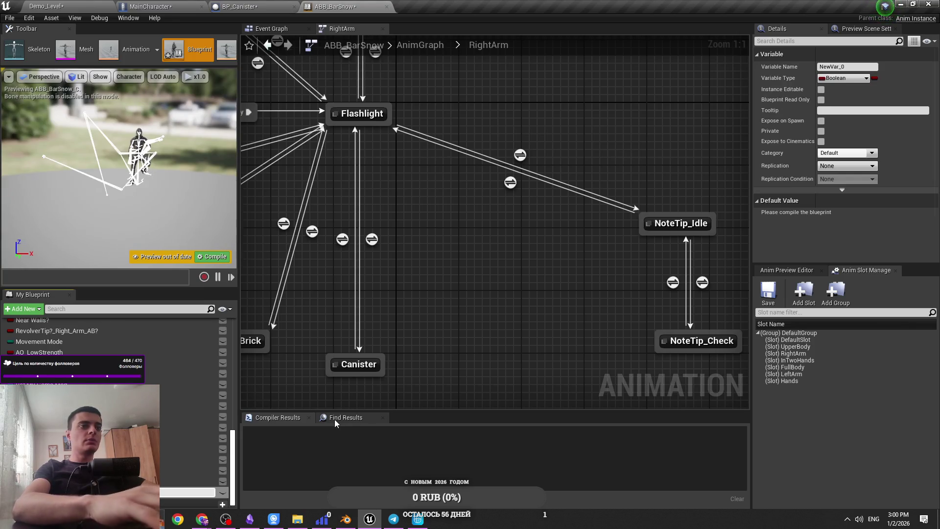
text(CanisterTip?_RightArm_AB)
Step: Name the Boolean CanisterTip?_RightArm_AB and use it as the Flashlight-to-Canister transition rule
key(Return)
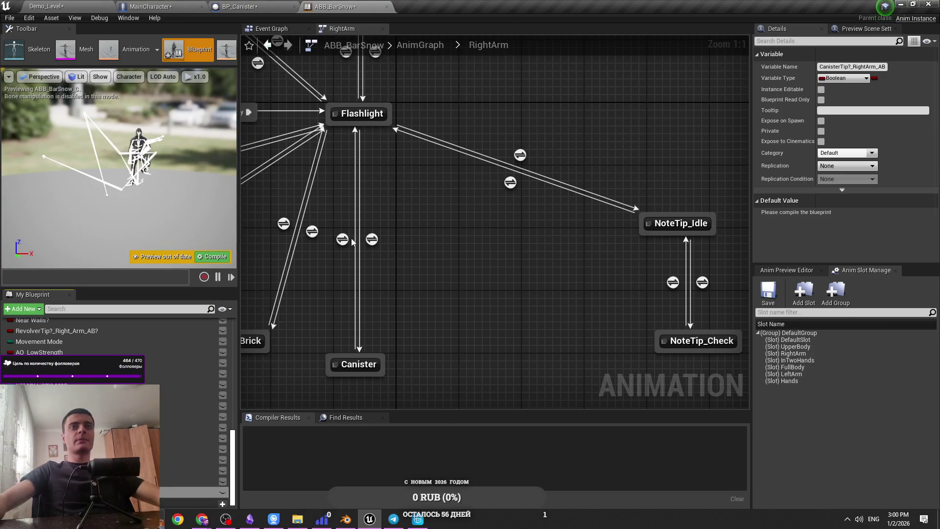
double_click(372, 239)
mouse_move(196, 491)
mouse_down()
mouse_move(315, 379)
mouse_move(327, 248)
mouse_up()
key(ctrl+s)
click(363, 252)
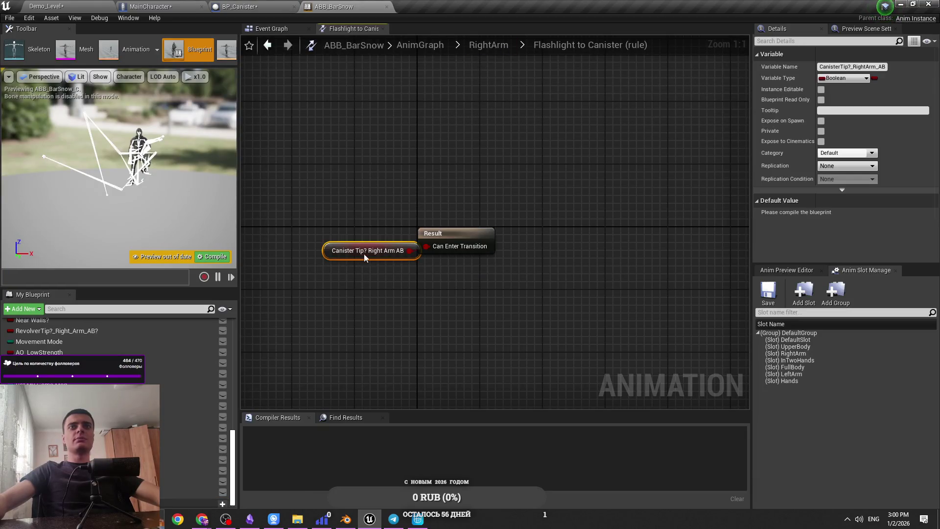
click(489, 45)
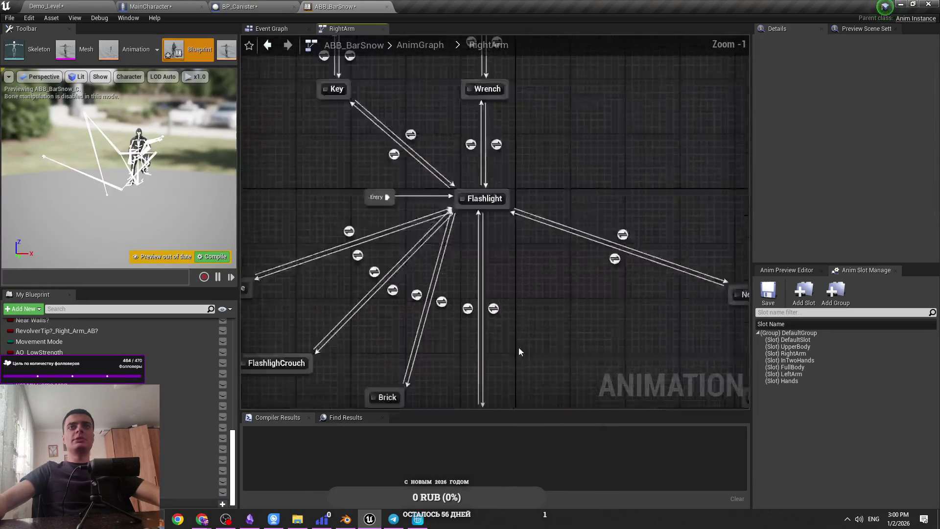
Step: Feed NOT CanisterTip?_RightArm_AB into the Canister-to-Flashlight transition rule
double_click(462, 305)
key(ctrl+v)
mouse_move(482, 255)
mouse_down()
mouse_move(403, 247)
mouse_move(443, 256)
mouse_up()
text(not)
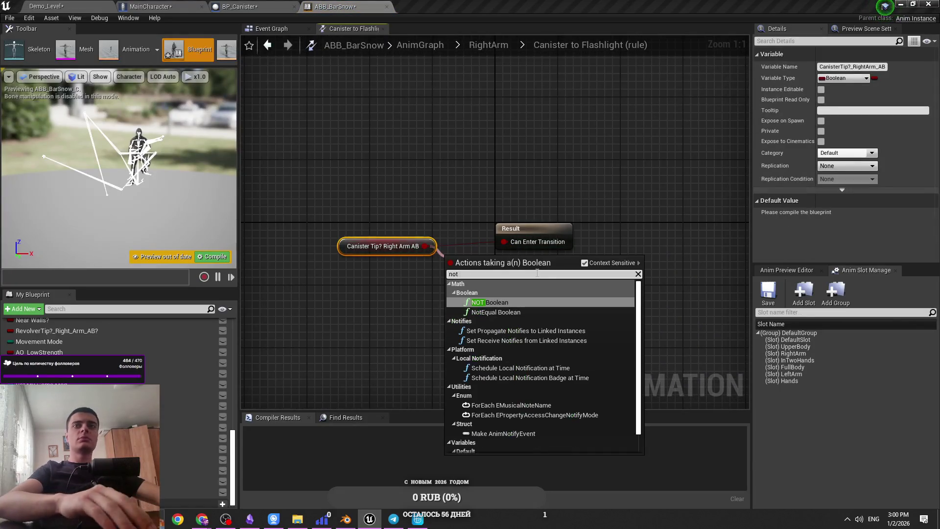
key(Return)
key(ctrl+s)
mouse_move(502, 260)
mouse_down()
mouse_move(484, 245)
mouse_move(436, 249)
mouse_up()
ctrl+click(383, 245)
click(198, 182)
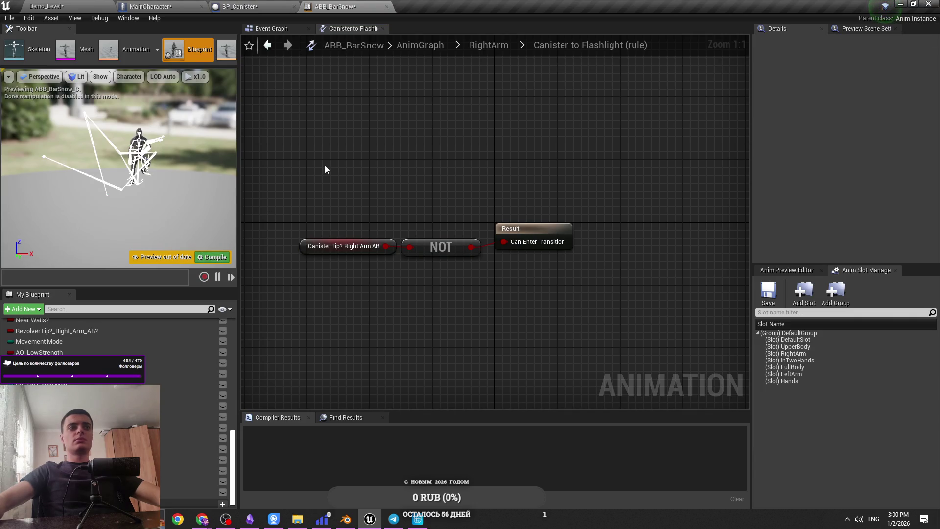
Step: Compile and save ABB_BarSnow
key(F7)
click(489, 48)
key(ctrl+s)
scroll(462, 358, up, 2)
click(475, 278)
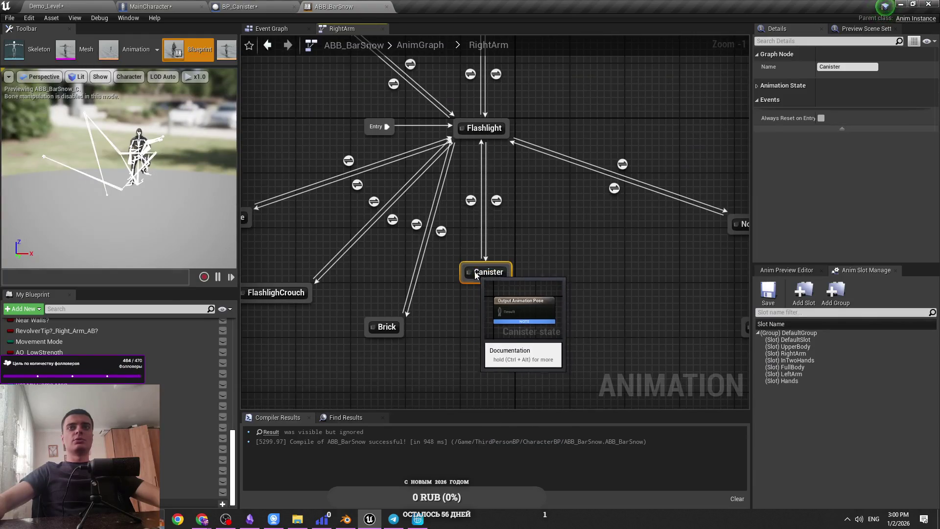
Step: Save ABB_BarSnow and browse the Demo_Level Content Browser to ThirdPersonBP/AnimationsBarSnow
double_click(475, 277)
key(ctrl+s)
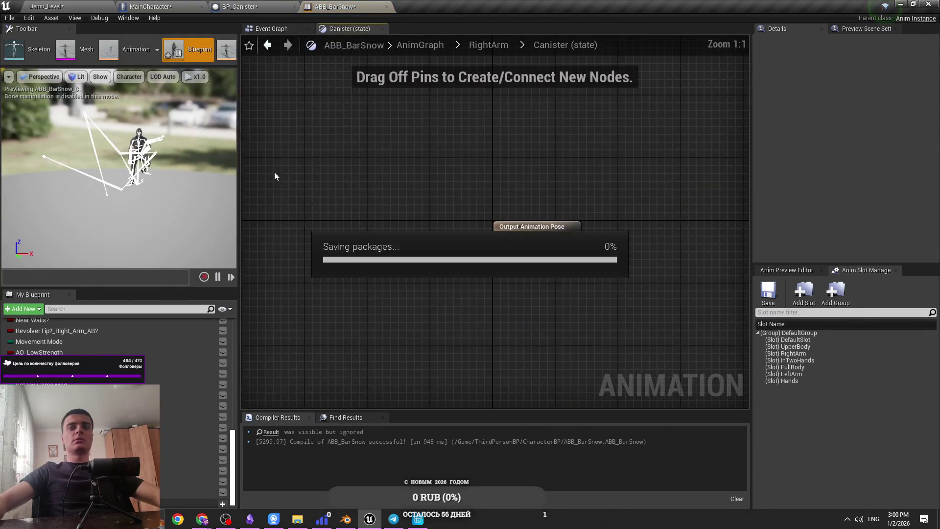
key(ctrl+Tab)
click(163, 340)
double_click(606, 382)
double_click(158, 379)
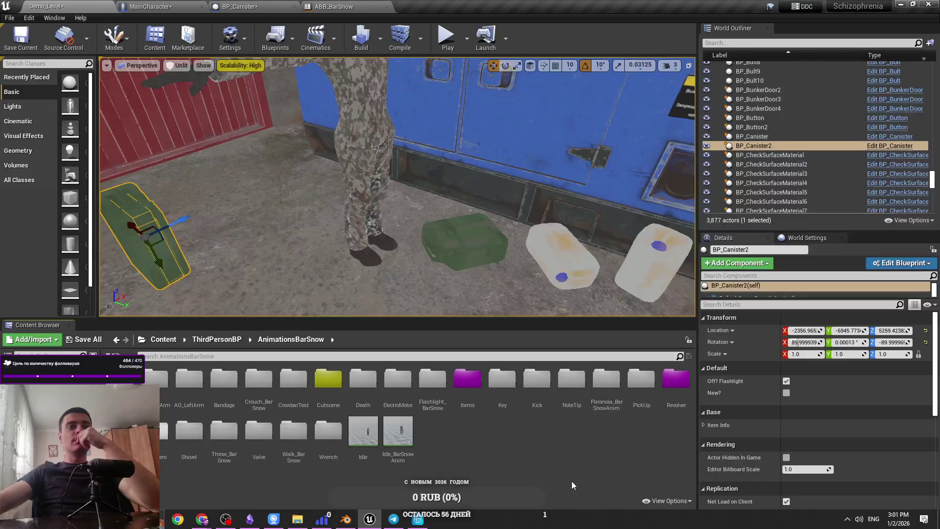
Step: Create a new folder named Canister inside the Items folder
double_click(469, 384)
right_click(405, 439)
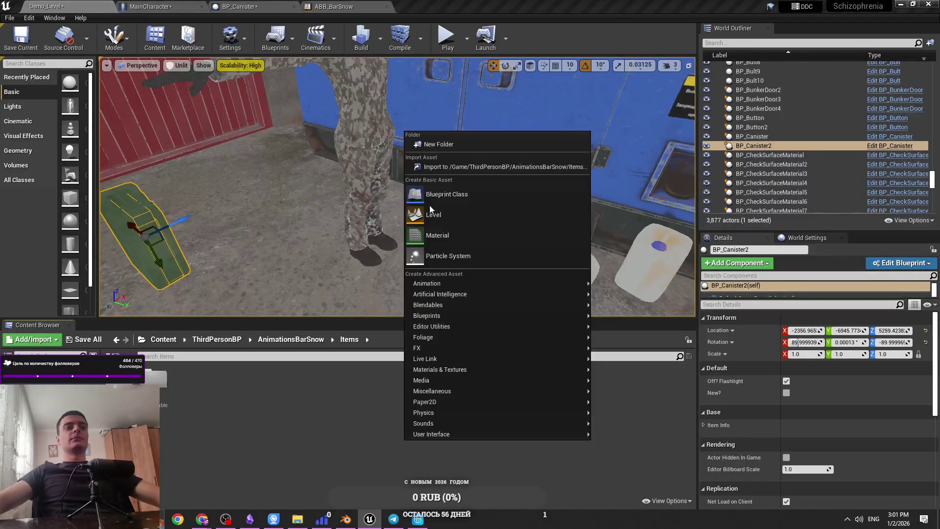
click(456, 145)
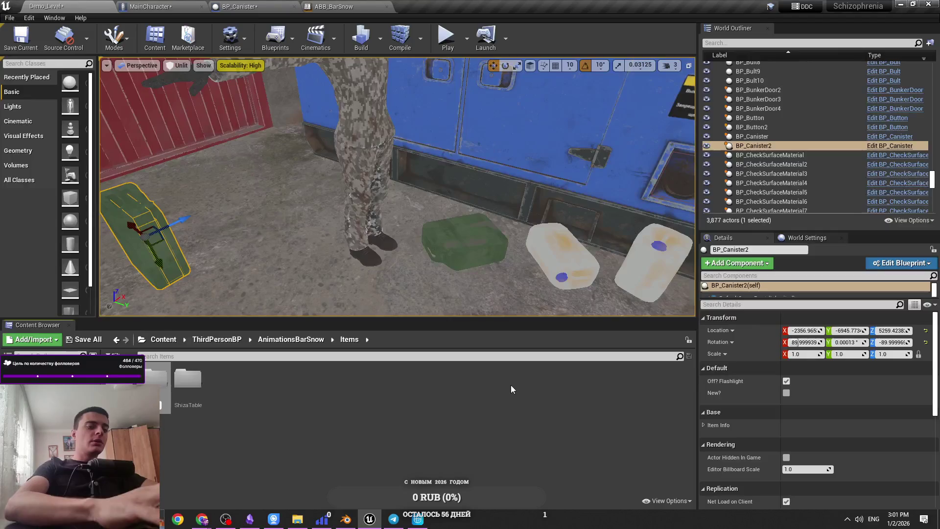
key(Return)
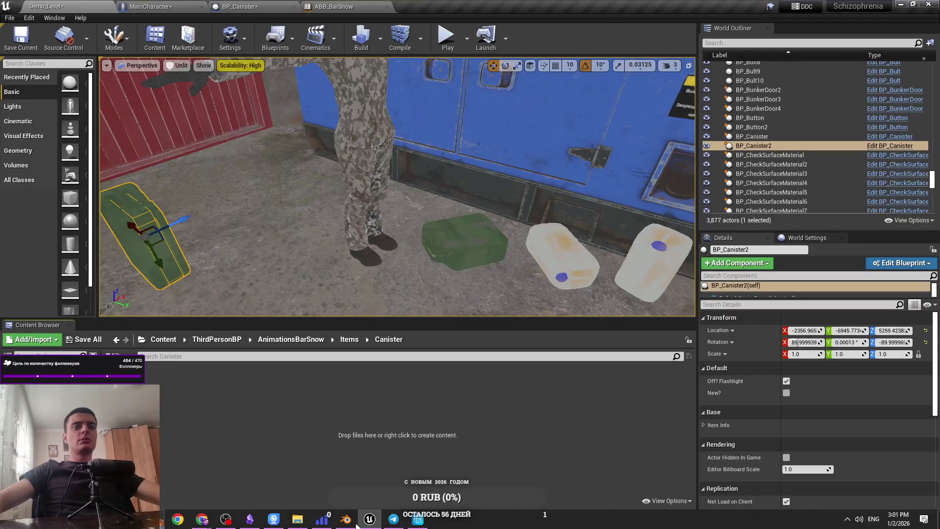
Step: Import the Canister_Idle_BarSnowAnim FBX into the Canister folder using the BarSnow skeleton
click(297, 518)
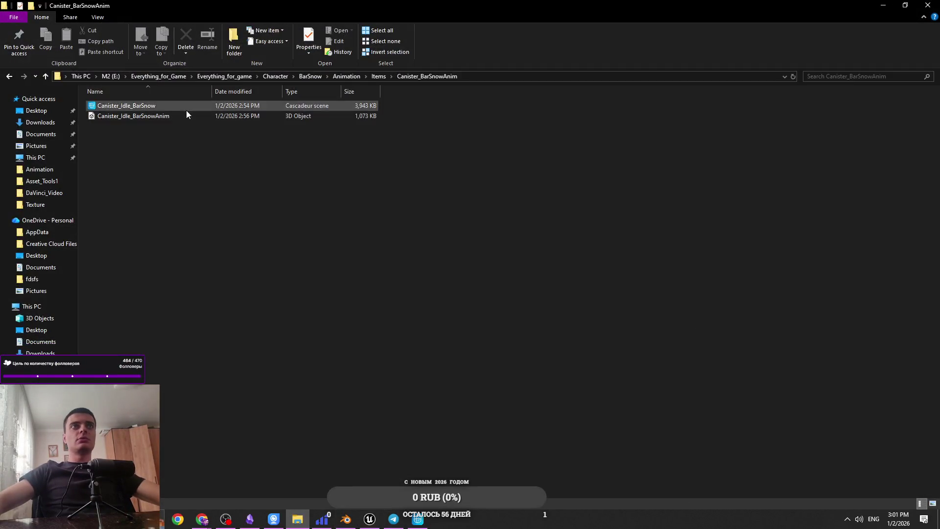
mouse_move(154, 117)
mouse_down()
mouse_move(380, 509)
mouse_move(372, 518)
mouse_move(282, 438)
mouse_move(427, 365)
mouse_up()
click(521, 142)
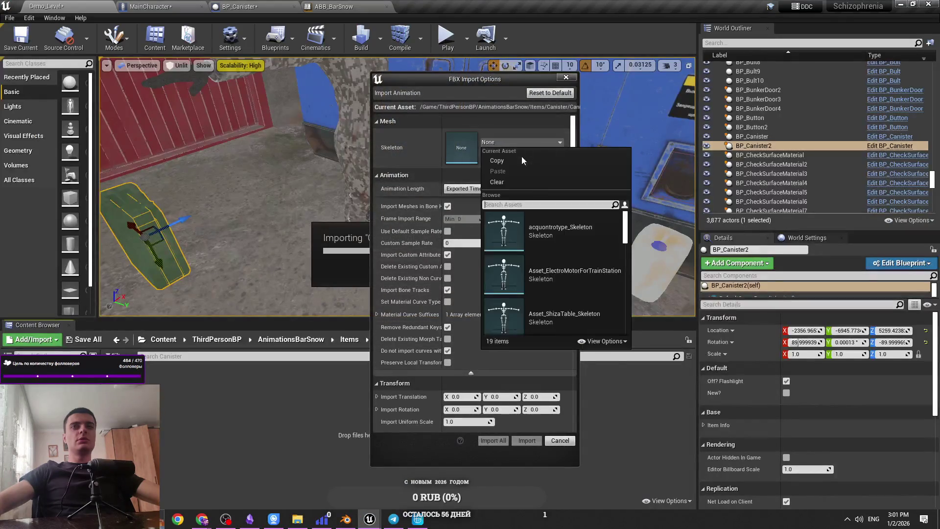
text(bars)
click(553, 220)
click(492, 440)
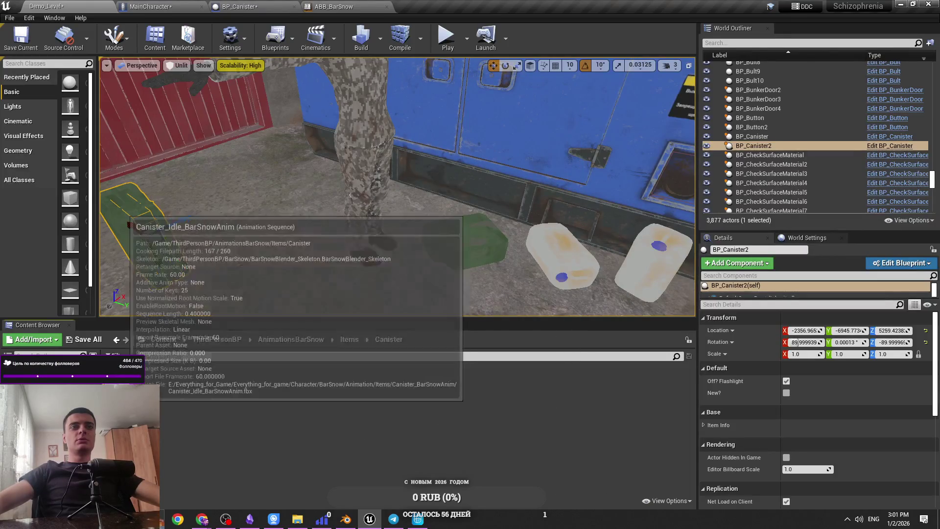
Step: Place the Canister idle animation into ABB_BarSnow's Canister state
click(314, 4)
click(100, 6)
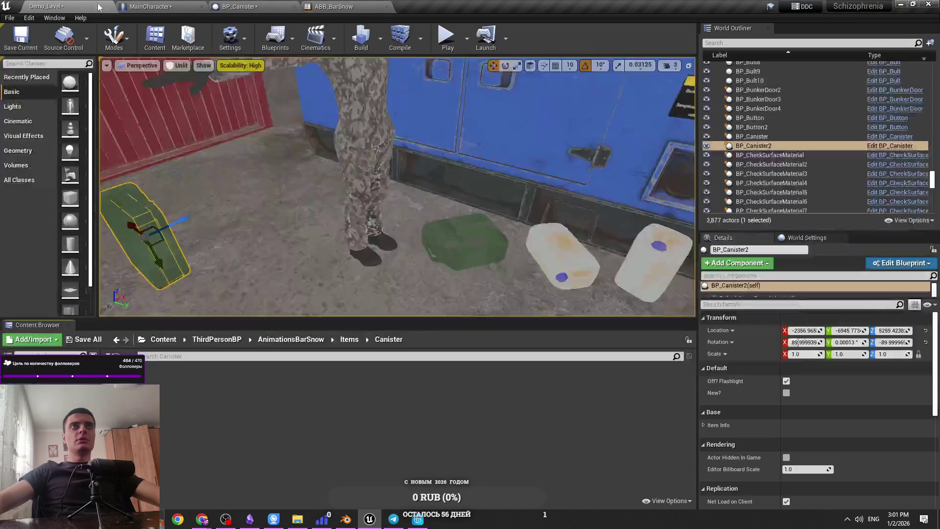
mouse_move(346, 141)
mouse_down()
mouse_move(335, 19)
mouse_move(340, 232)
mouse_up()
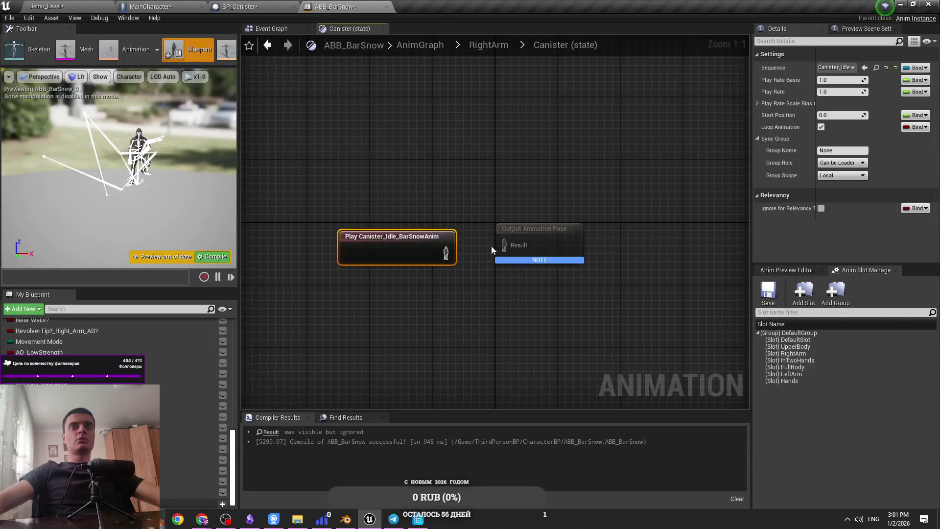
Step: Line up Play Canister_Idle_BarSnowAnim with Output Animation Pose and compile ABB_BarSnow
click(472, 254)
drag(469, 258, 492, 254)
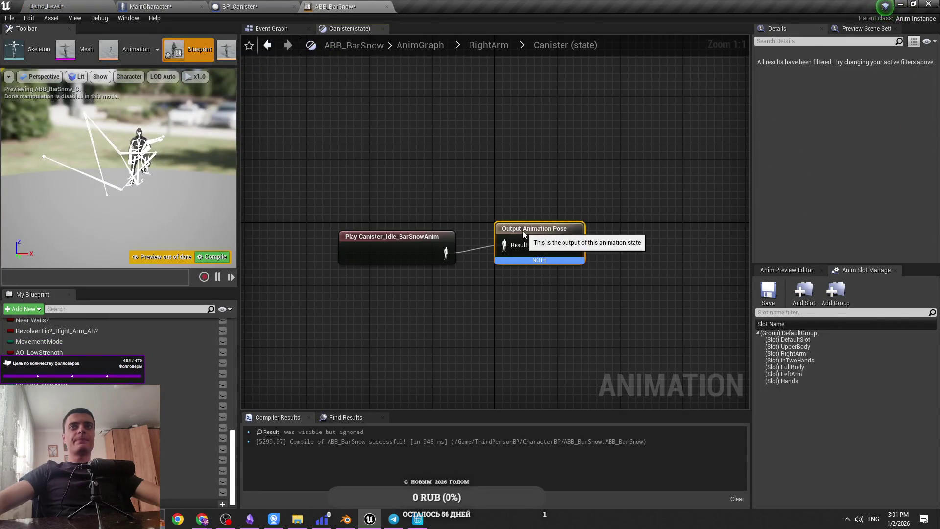
drag(429, 245, 406, 237)
click(254, 251)
click(212, 256)
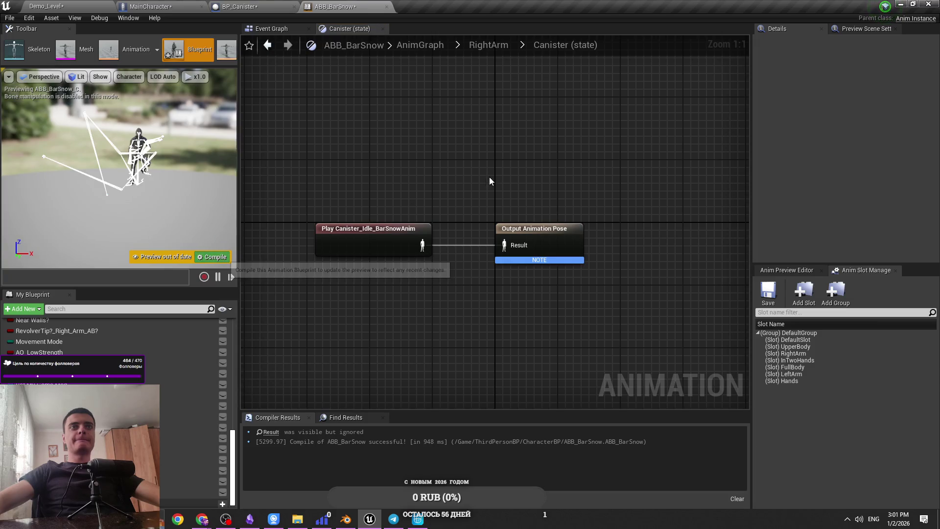
Step: Check the BP_Canister, Demo_Level and MainCharacter tabs, then return to ABB_BarSnow's Event Graph
click(234, 5)
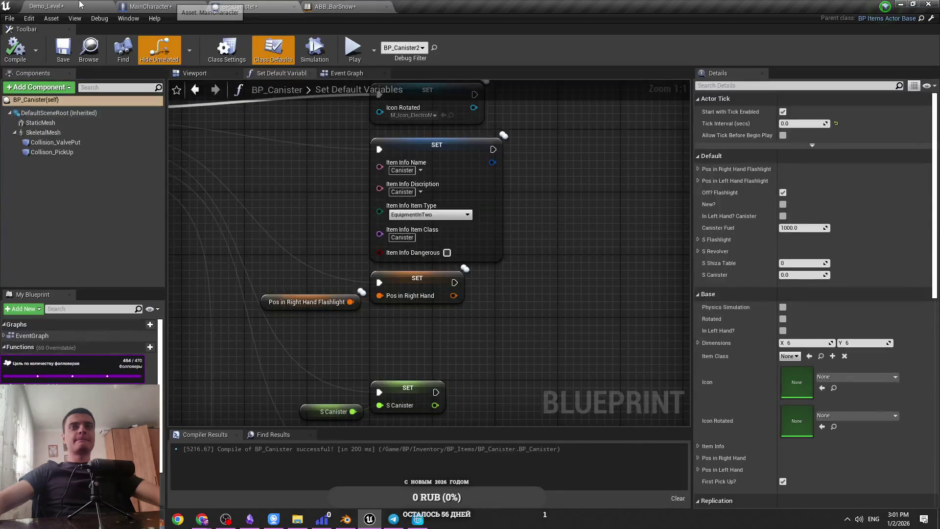
click(96, 13)
click(184, 6)
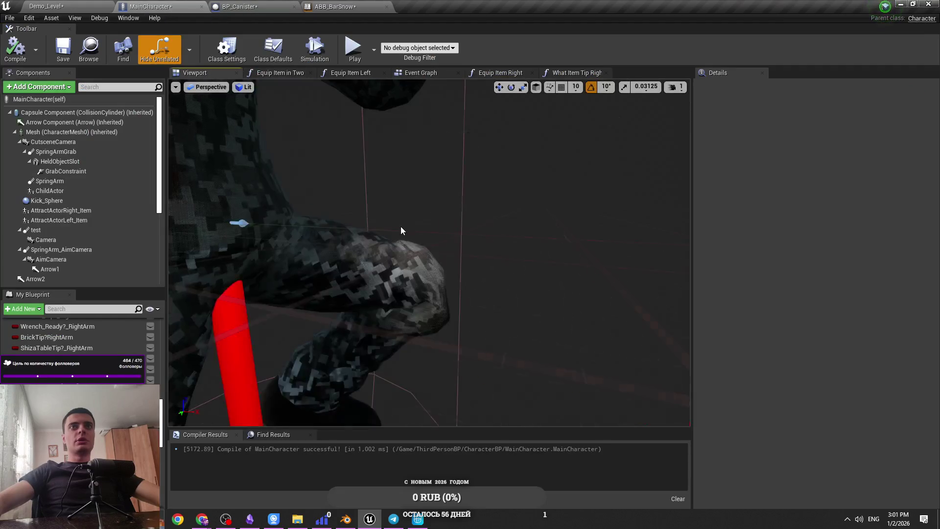
click(254, 6)
click(333, 6)
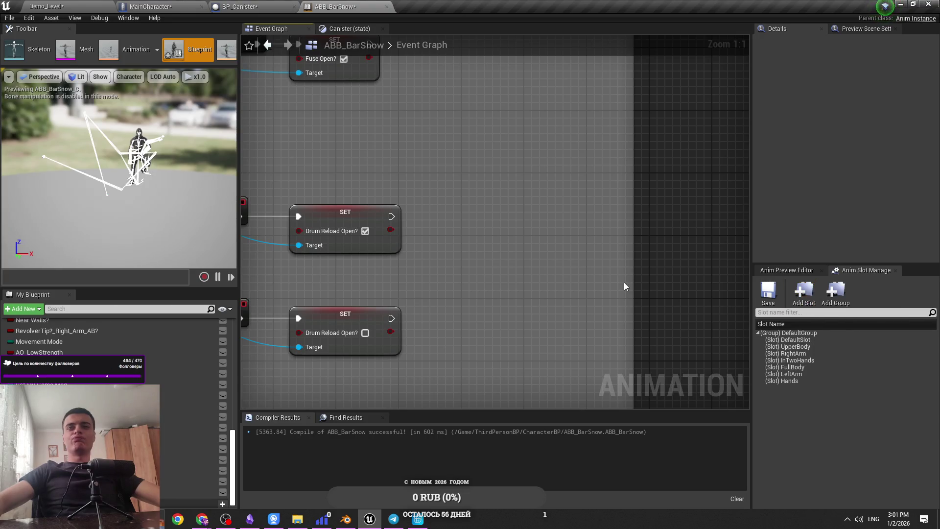
Step: Save ABB_BarSnow and line up the four DrumReload event and SET nodes in columns
key(ctrl+s)
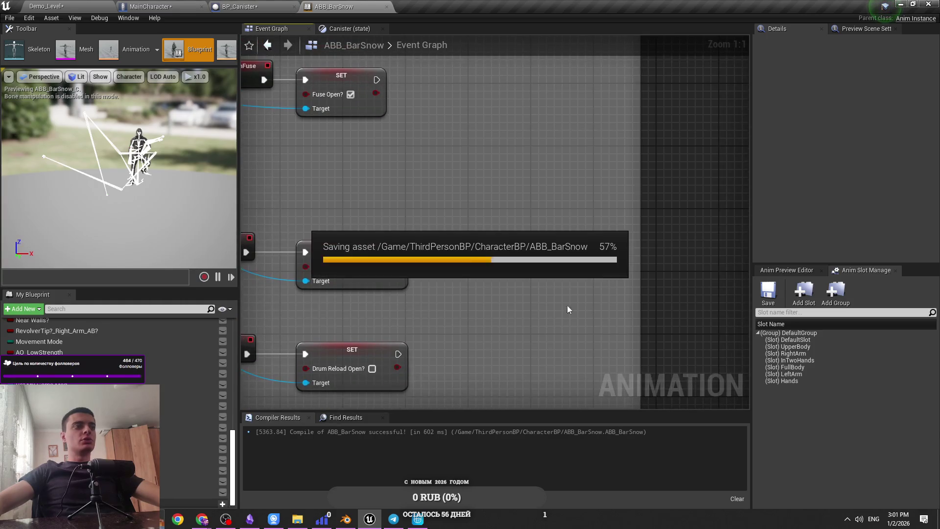
key(ctrl+s)
drag(525, 327, 627, 278)
drag(610, 365, 336, 203)
drag(382, 312, 343, 312)
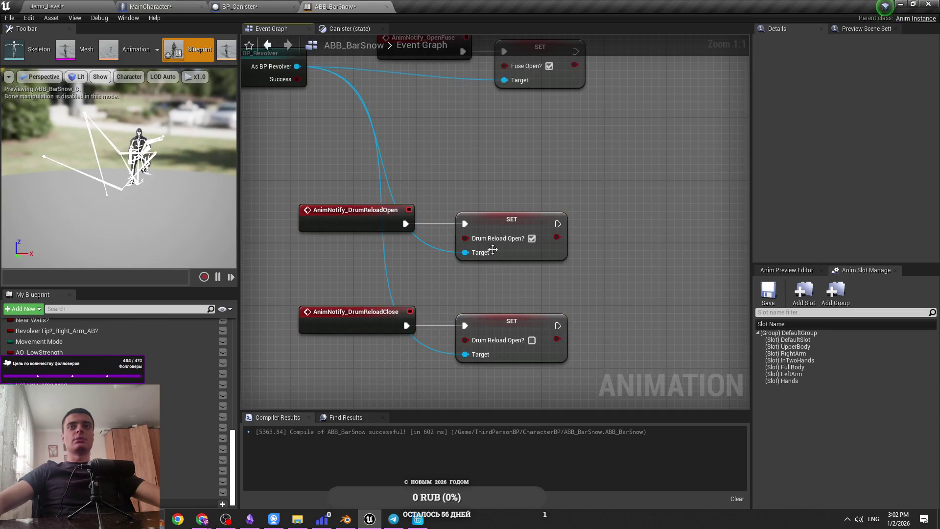
drag(519, 222, 542, 222)
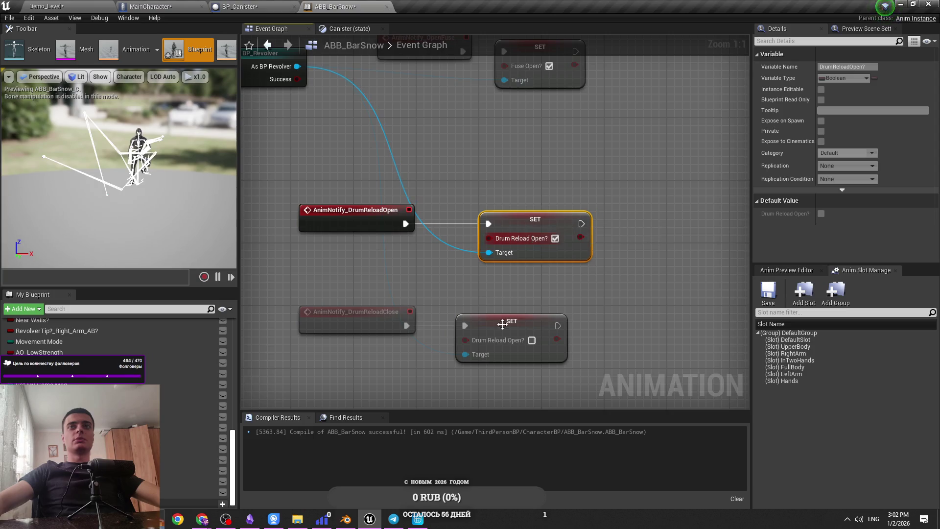
drag(502, 323, 526, 324)
click(533, 296)
key(ctrl+s)
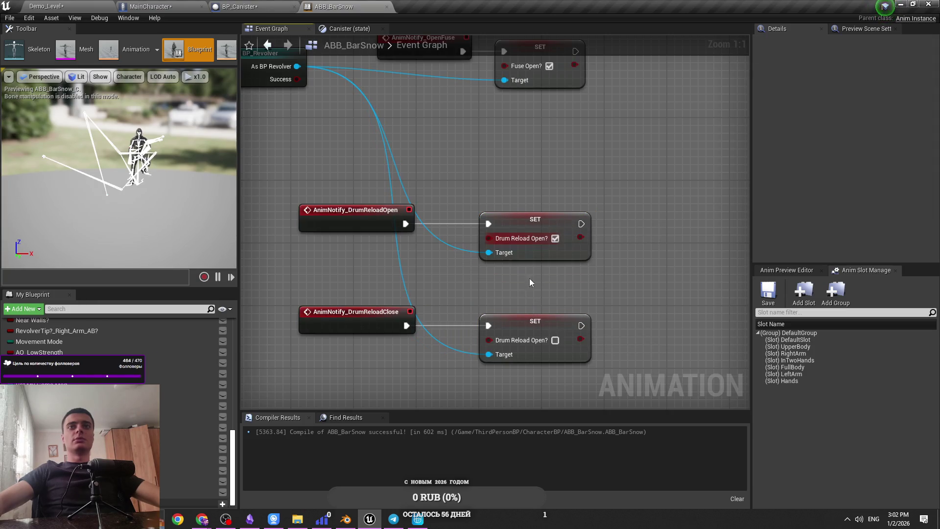
scroll(530, 288, up, 3)
key(ctrl+s)
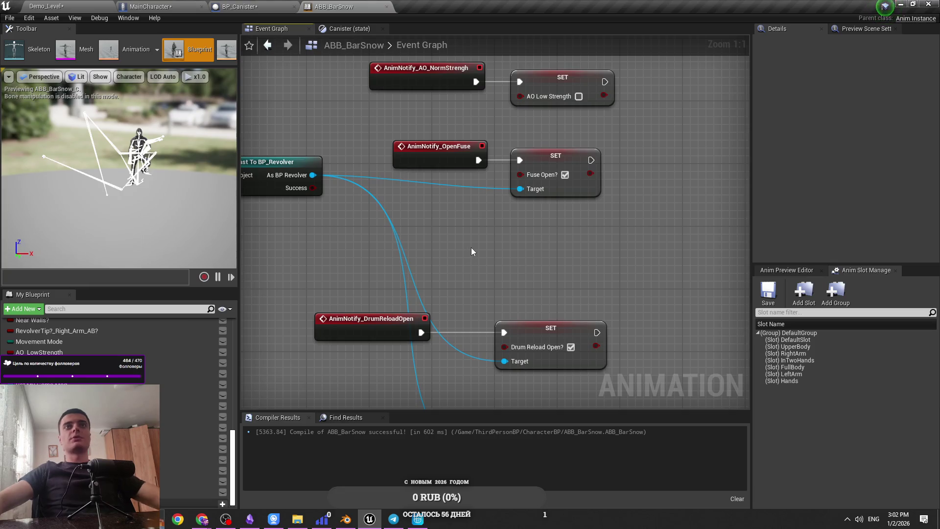
Step: Align the OpenFuse and AO Strength AnimNotify events and their SET nodes into matching columns
scroll(471, 246, down, 4)
scroll(521, 263, up, 2)
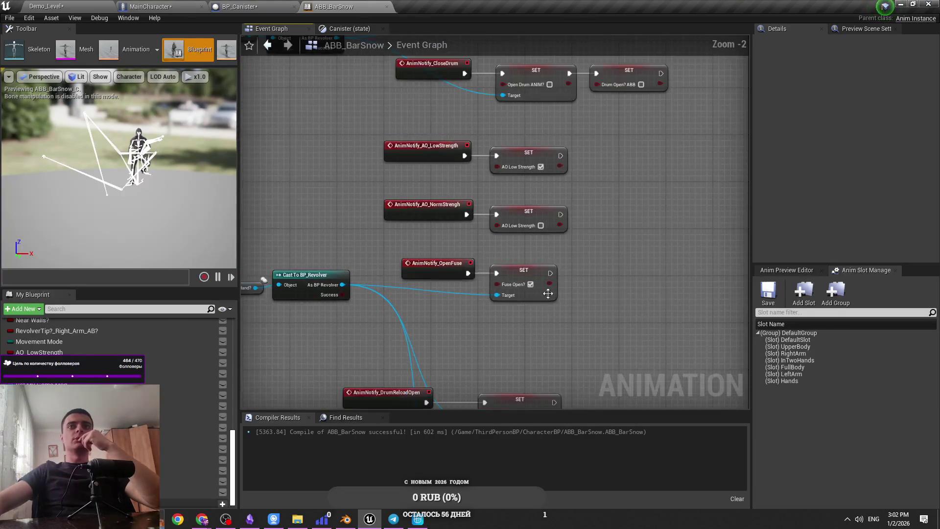
scroll(533, 284, up, 2)
drag(424, 282, 433, 282)
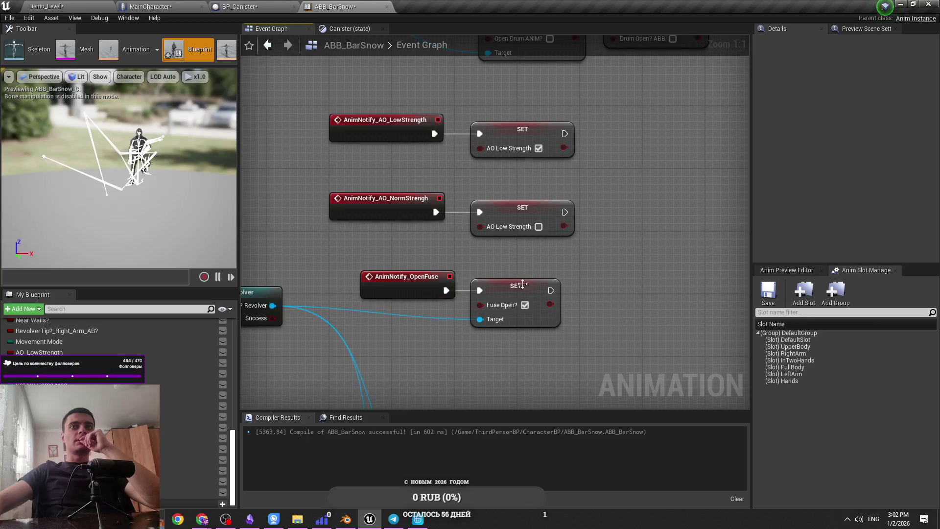
drag(519, 282, 566, 283)
drag(471, 221, 518, 221)
drag(391, 201, 431, 194)
click(411, 132)
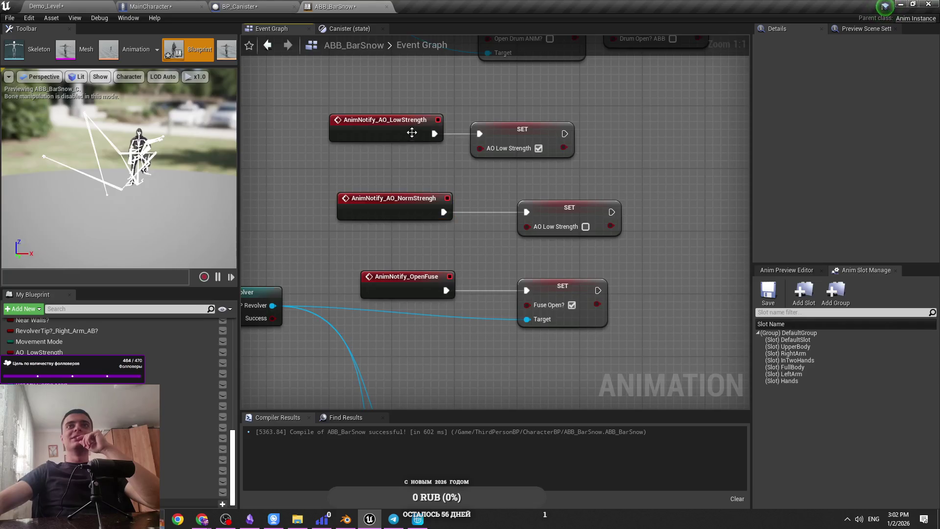
drag(411, 132, 419, 132)
drag(542, 142, 589, 143)
click(480, 161)
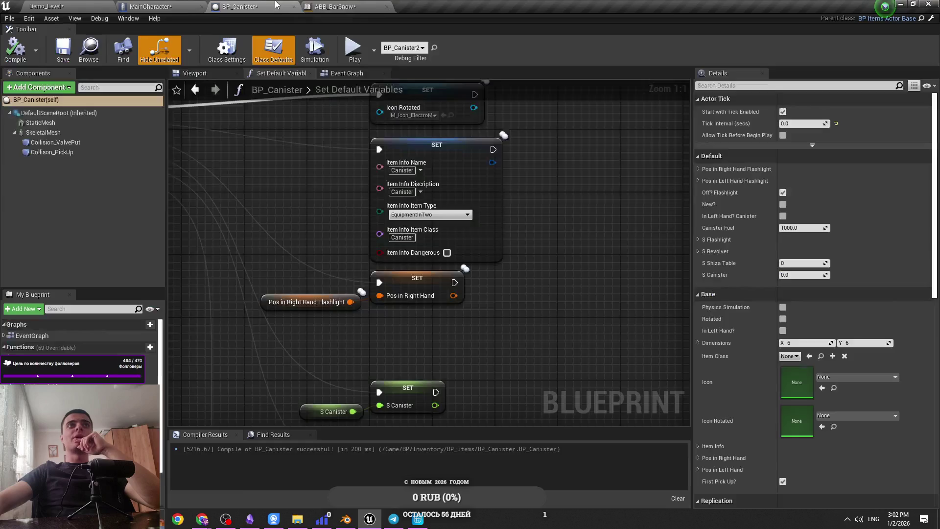
Step: Zoom out over the tidied Event Graph, check the other blueprint tabs, and open What Tip
drag(346, 81, 328, 112)
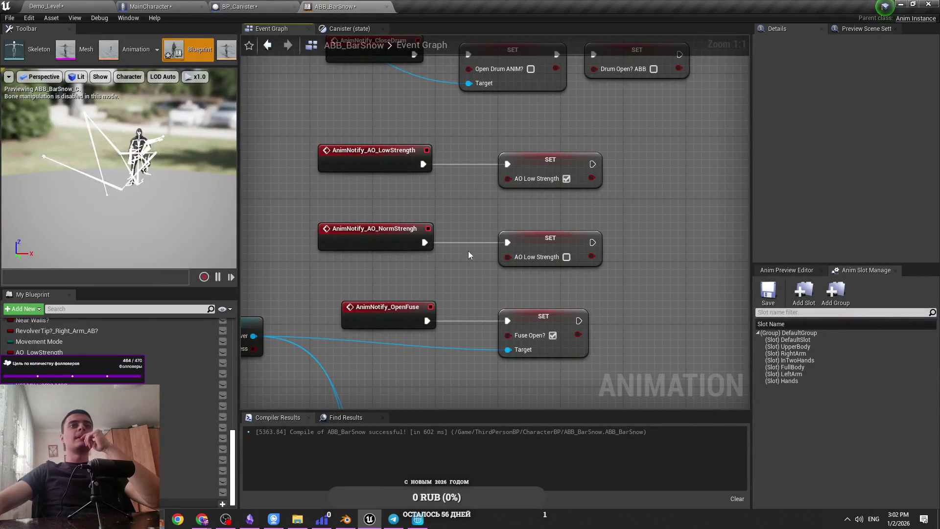
scroll(468, 246, down, 1)
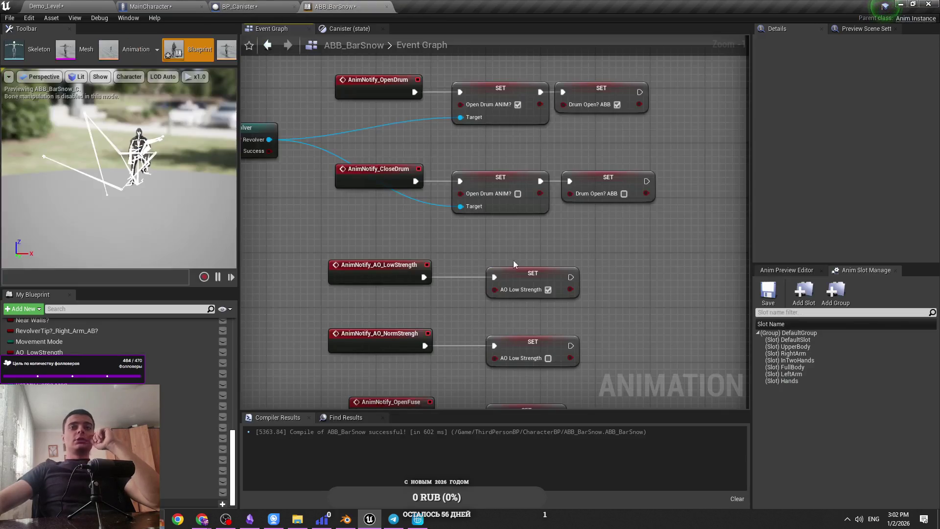
scroll(563, 187, down, 3)
drag(563, 190, 593, 260)
scroll(604, 235, up, 1)
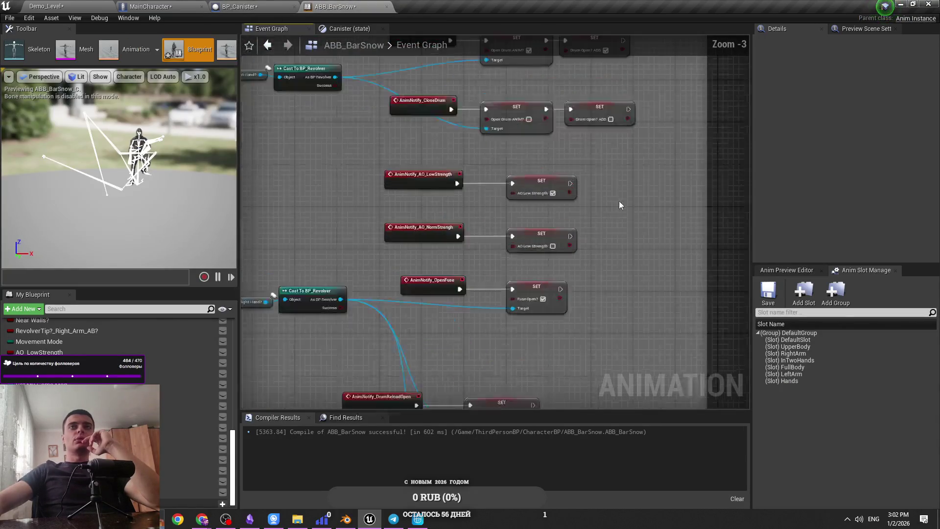
scroll(618, 205, down, 1)
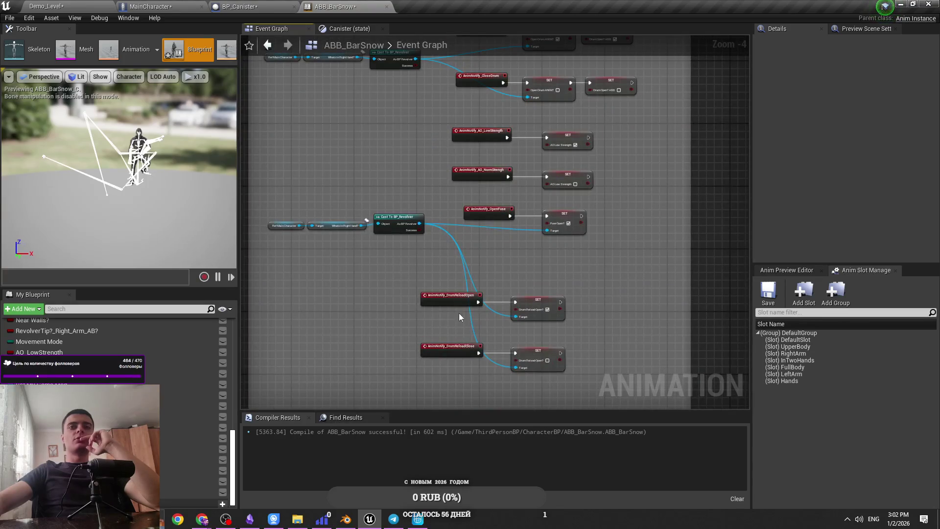
click(188, 5)
click(294, 7)
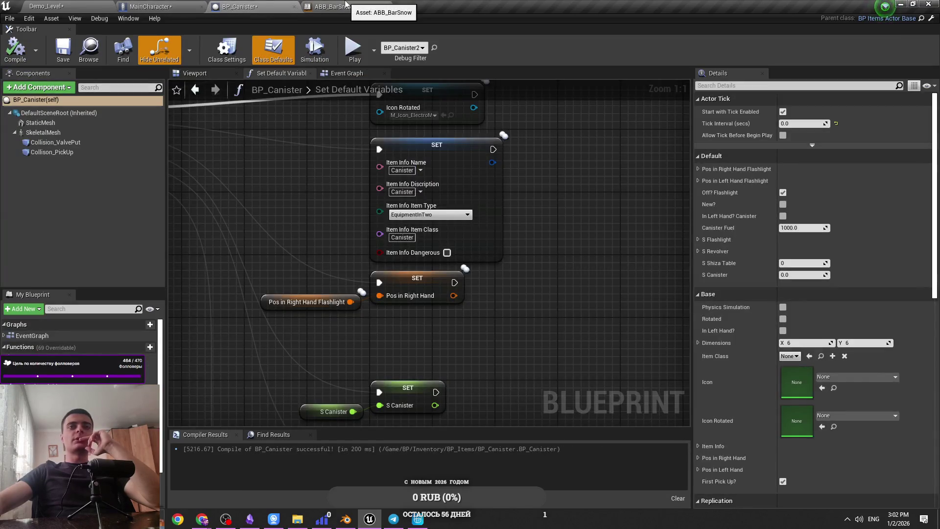
click(346, 5)
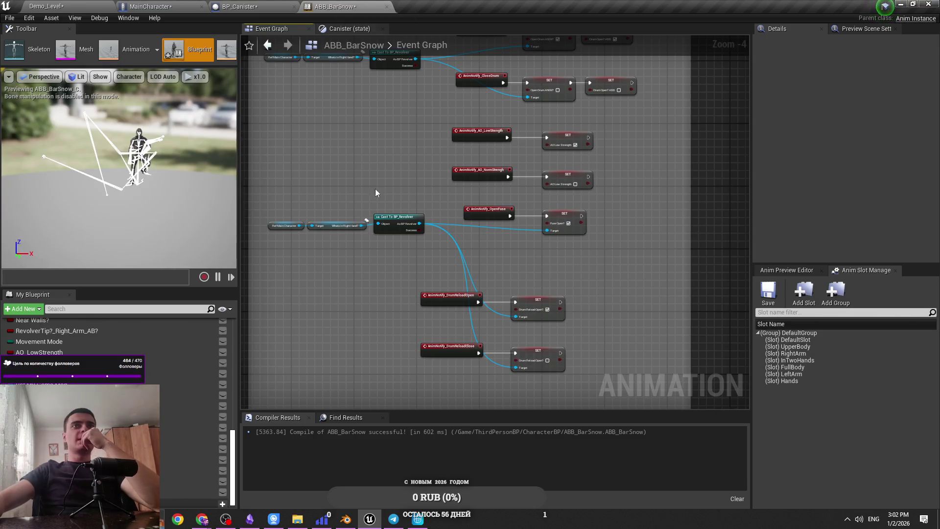
scroll(370, 167, down, 3)
mouse_move(473, 248)
mouse_down()
mouse_move(749, 218)
mouse_move(371, 218)
mouse_up()
click(342, 30)
click(273, 30)
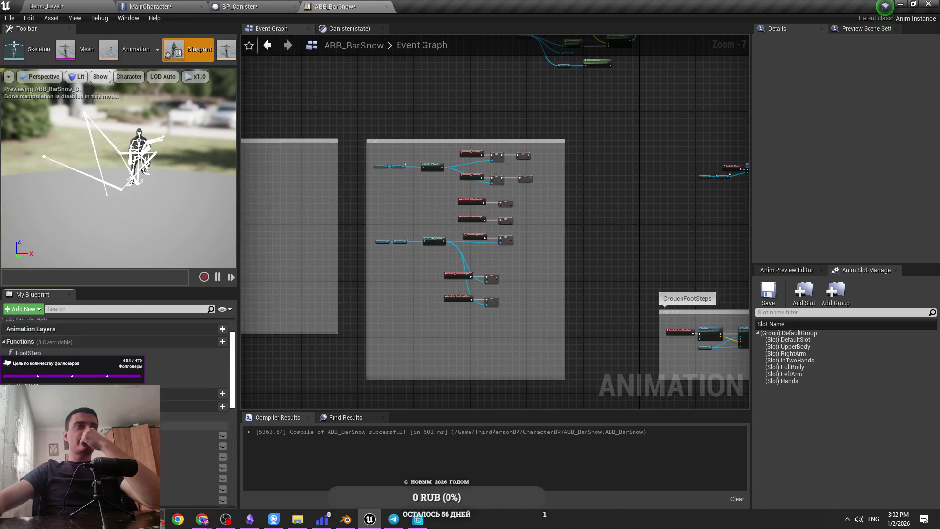
scroll(117, 343, up, 2)
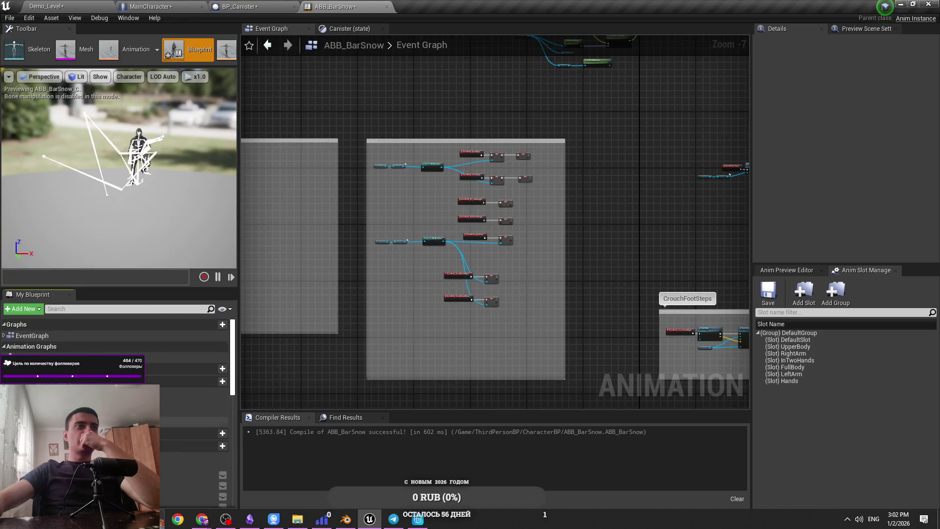
double_click(196, 421)
Step: Add a Get Canister Tip? Right Arm getter from the Character reference below the other tips
scroll(335, 286, up, 4)
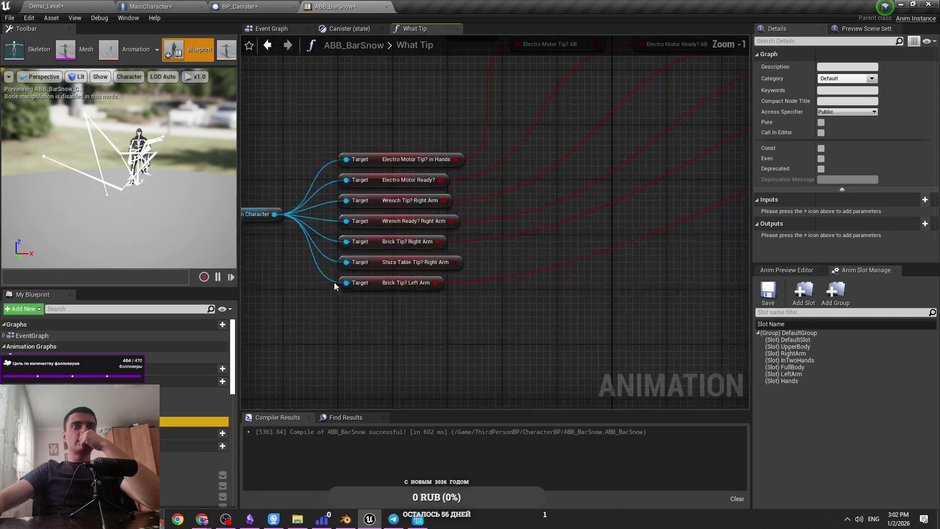
mouse_move(279, 215)
mouse_down()
mouse_move(389, 353)
mouse_move(382, 346)
mouse_up()
text(get tip )
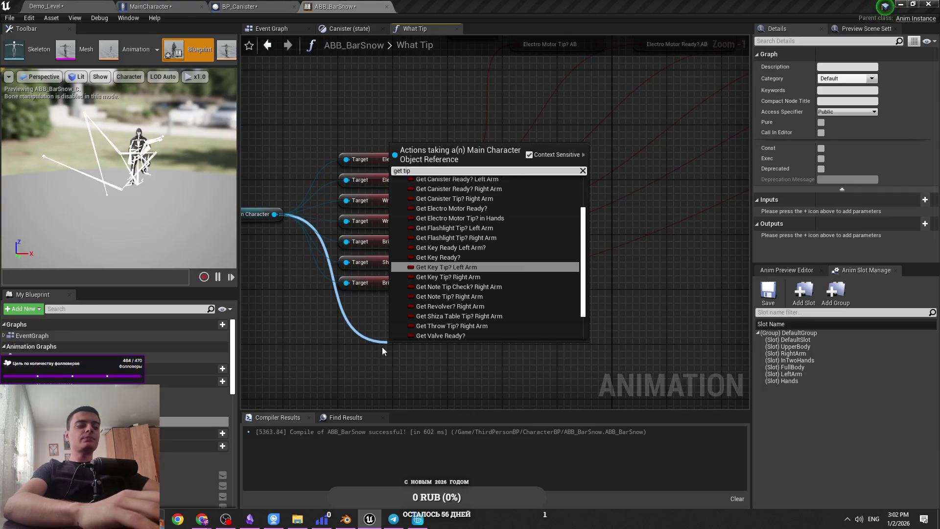
text(canister)
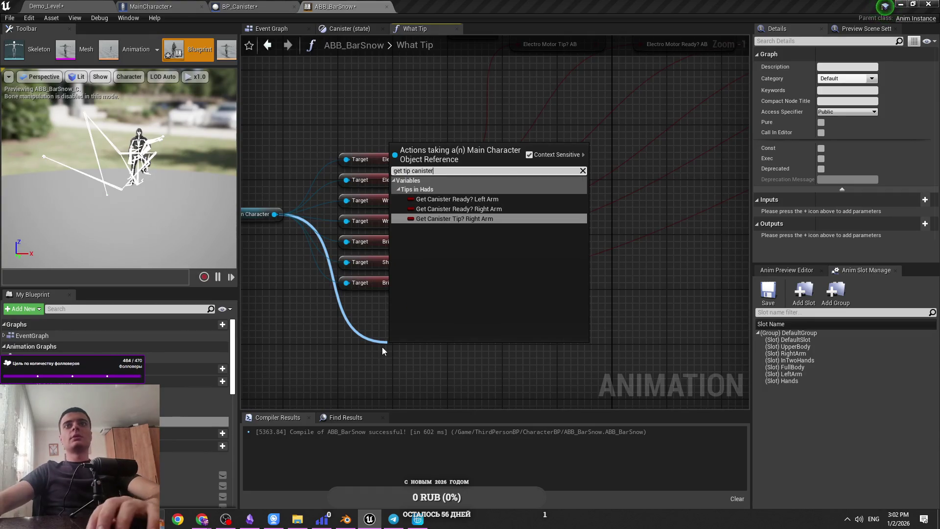
key(Up)
key(Down)
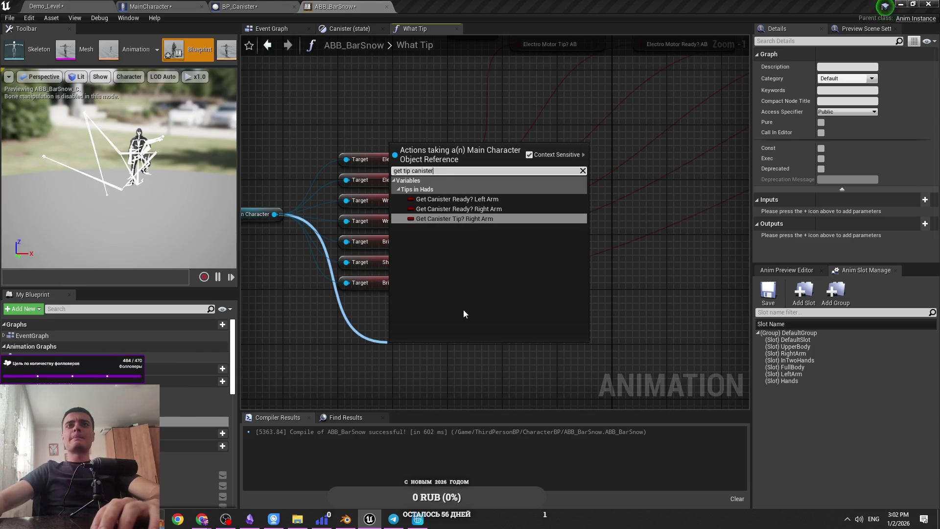
key(Return)
drag(421, 351, 372, 301)
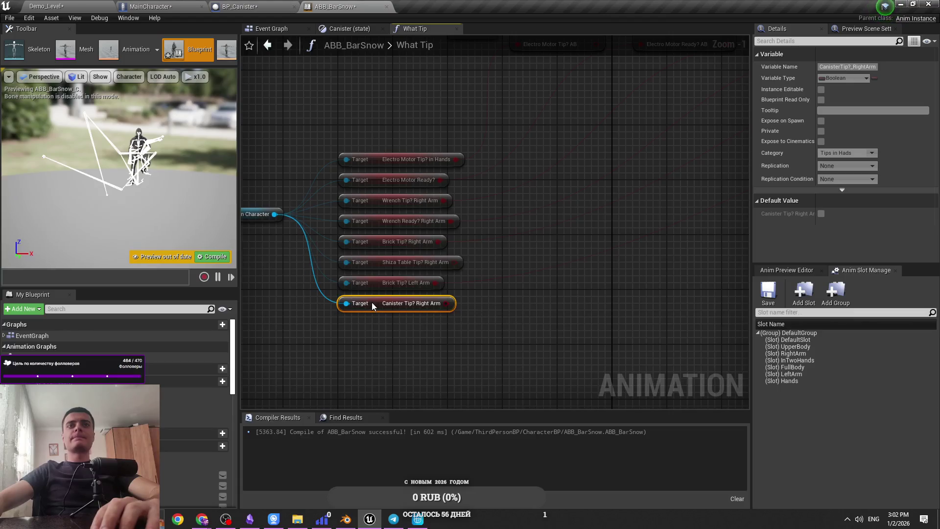
Step: Append a Canister Tip? Right Arm AB setter to the SET chain with a reroute, then compile
scroll(118, 411, down, 10)
drag(191, 476, 529, 288)
scroll(549, 265, down, 5)
scroll(441, 325, up, 2)
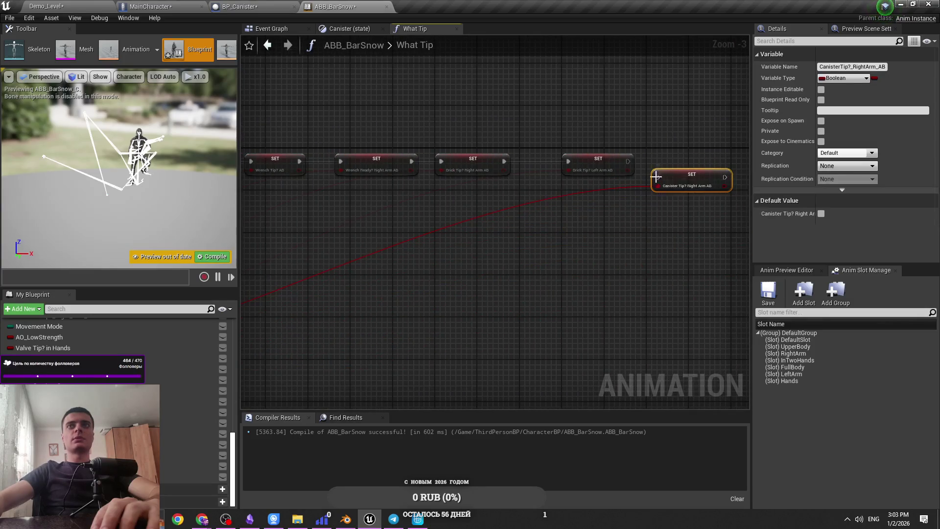
drag(662, 175, 698, 160)
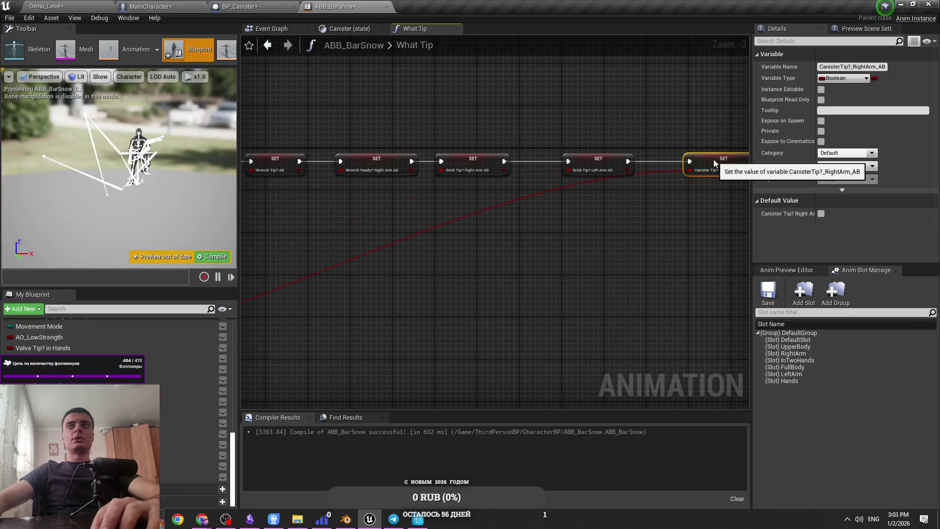
double_click(650, 178)
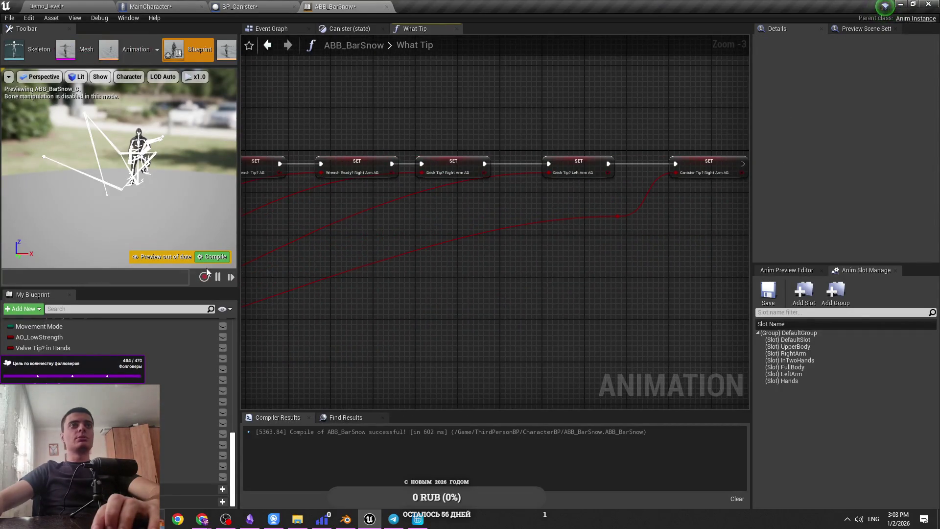
key(F7)
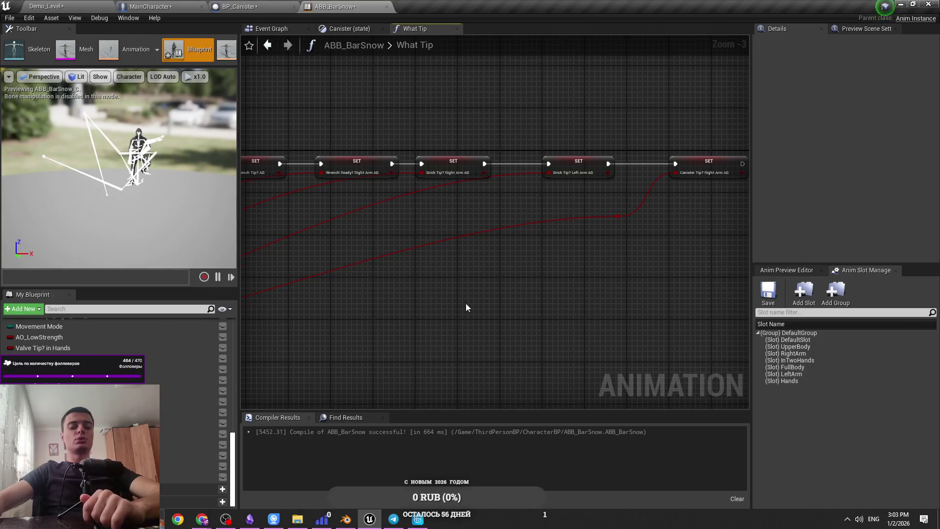
scroll(472, 317, up, 2)
scroll(354, 239, down, 3)
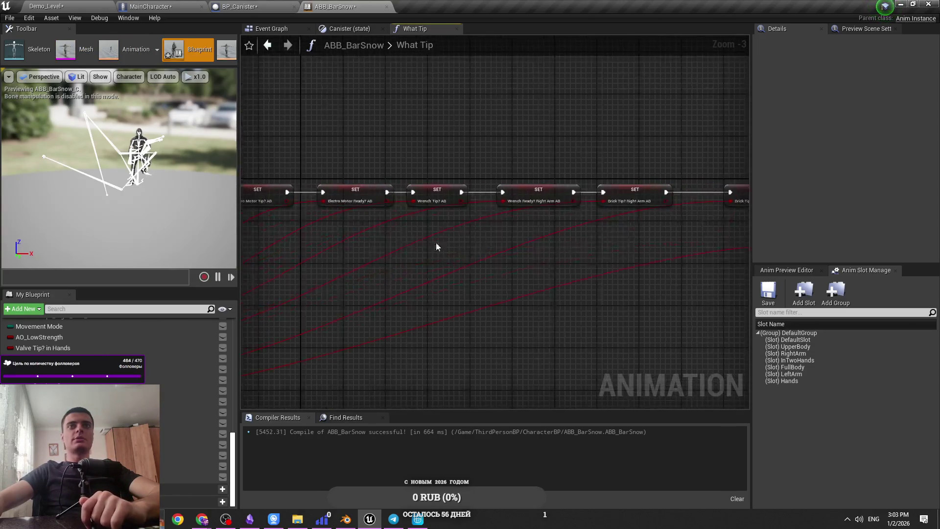
scroll(491, 253, up, 1)
click(342, 28)
click(414, 28)
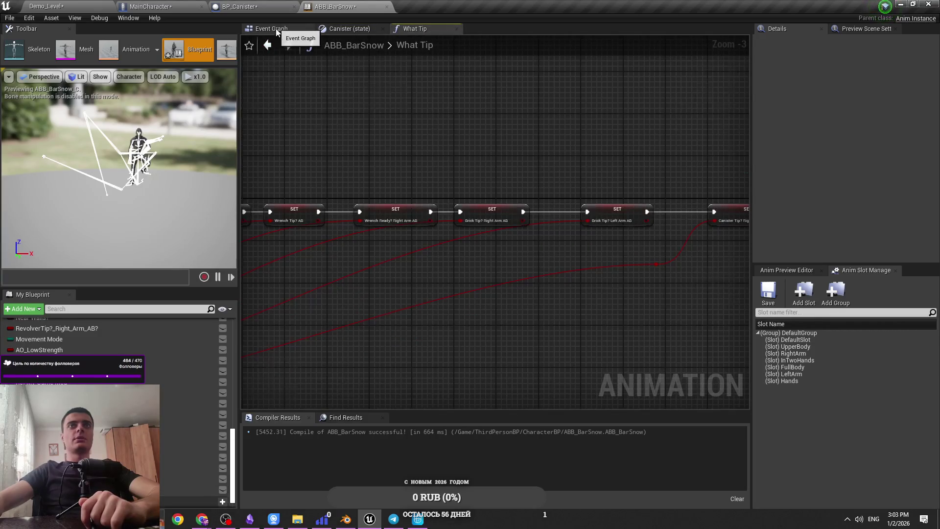
Step: Review the anim graphs, BP_Canister and MainCharacter, ending on ABB_BarSnow's Event Graph
click(269, 30)
scroll(449, 266, down, 5)
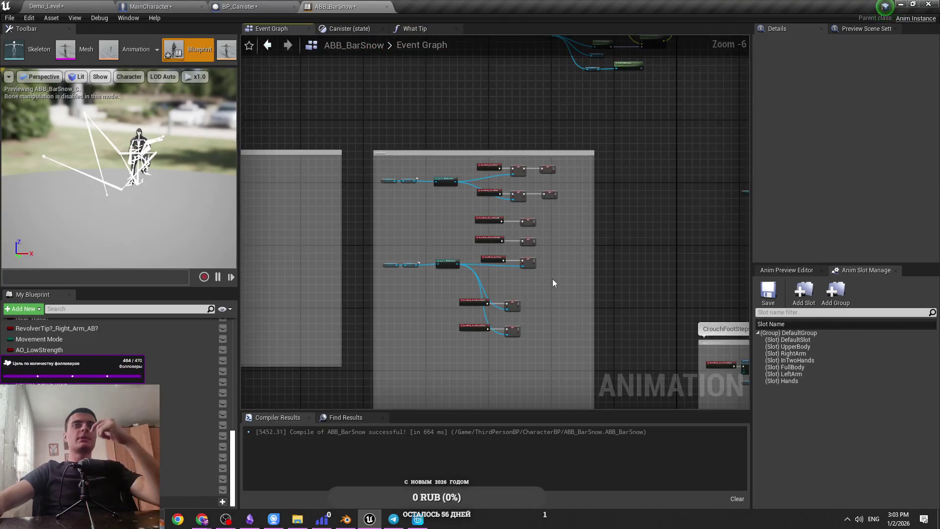
scroll(471, 289, down, 1)
click(410, 29)
click(350, 29)
click(239, 6)
scroll(349, 265, down, 2)
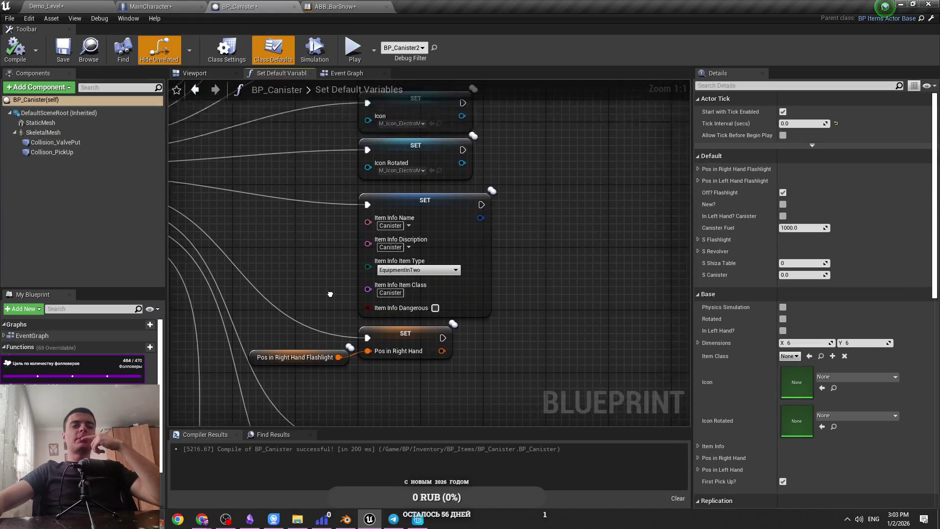
click(172, 6)
click(239, 7)
click(335, 6)
click(274, 29)
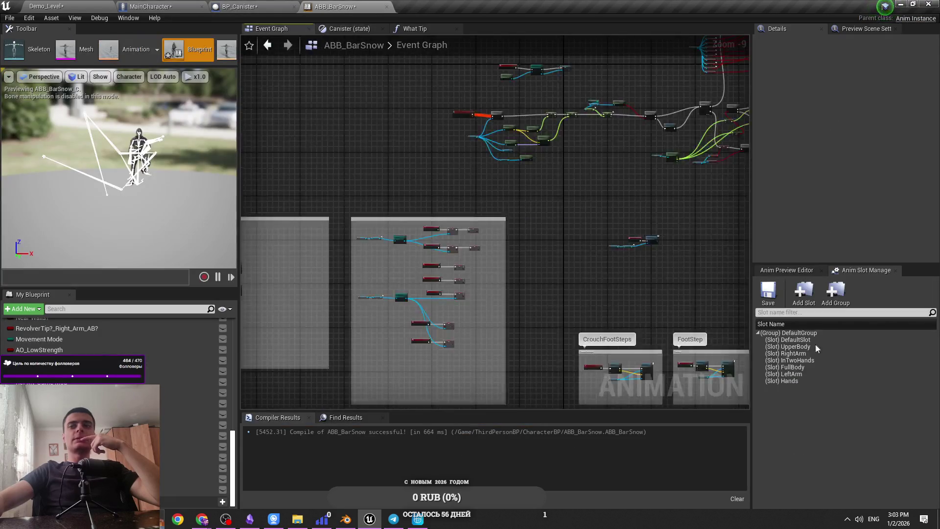
Step: In the Anim Preview Editor, swap Brick Tip Left Arm for Canister Tip Right Arm, apply and compile
click(787, 269)
scroll(863, 383, down, 5)
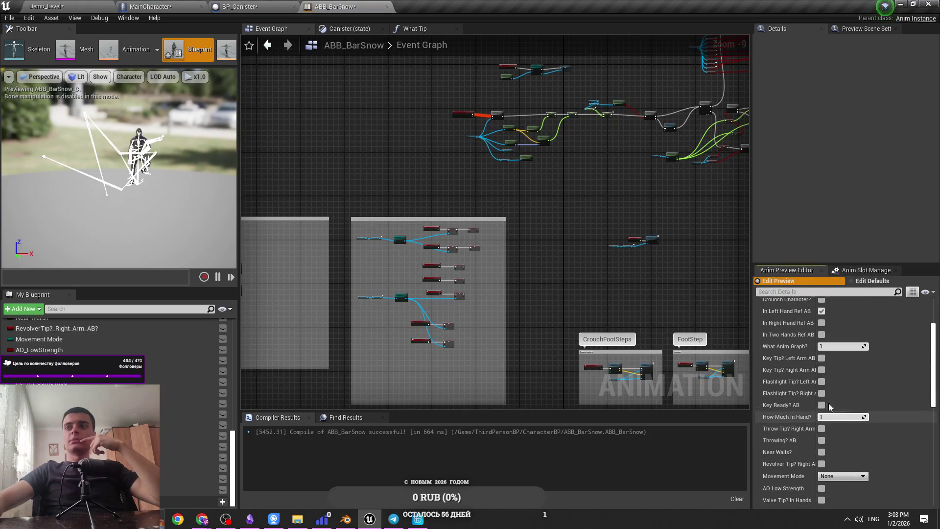
scroll(845, 422, down, 5)
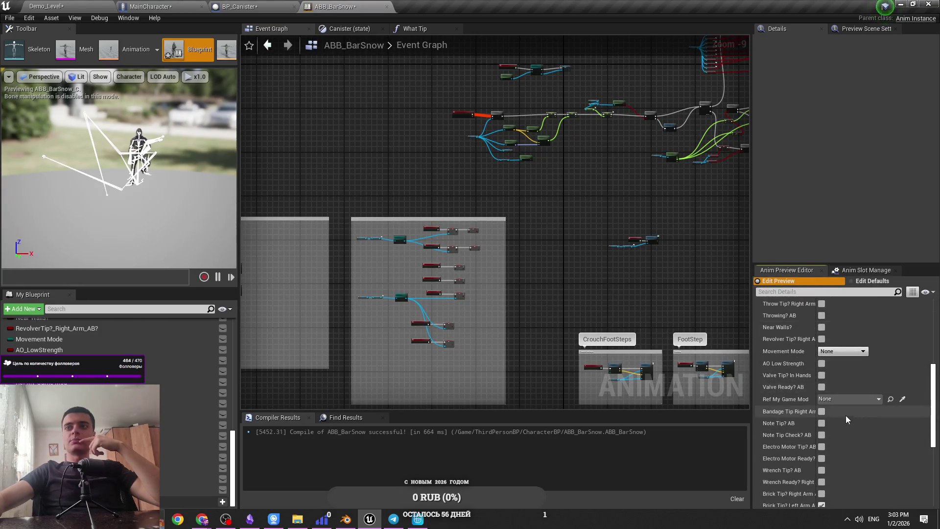
scroll(850, 421, down, 1)
click(822, 474)
click(821, 485)
click(925, 499)
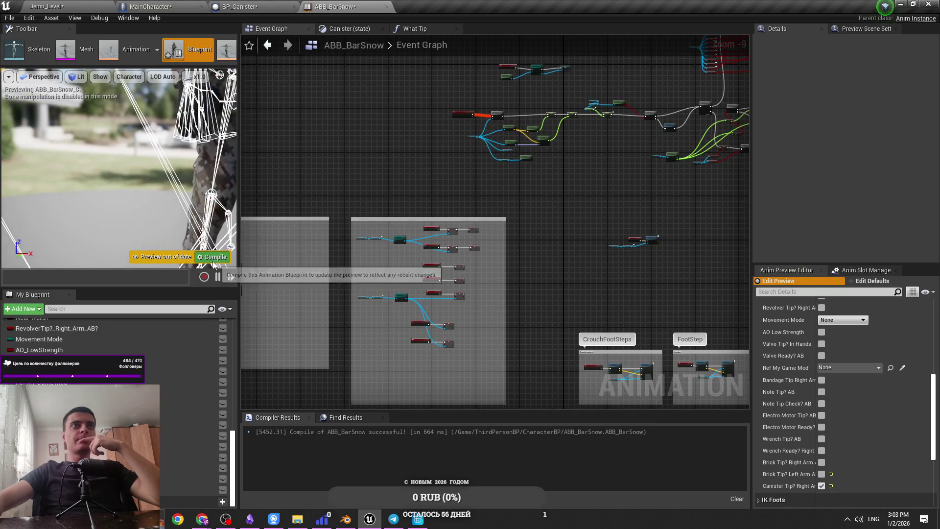
click(213, 261)
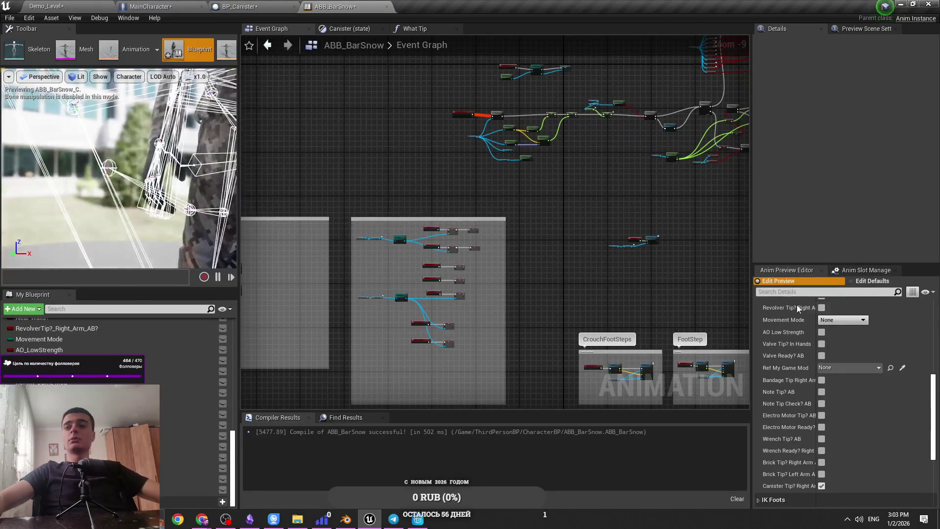
Step: Enable In Right Hand Ref AB in the preview variables, apply, and recompile
scroll(861, 453, up, 5)
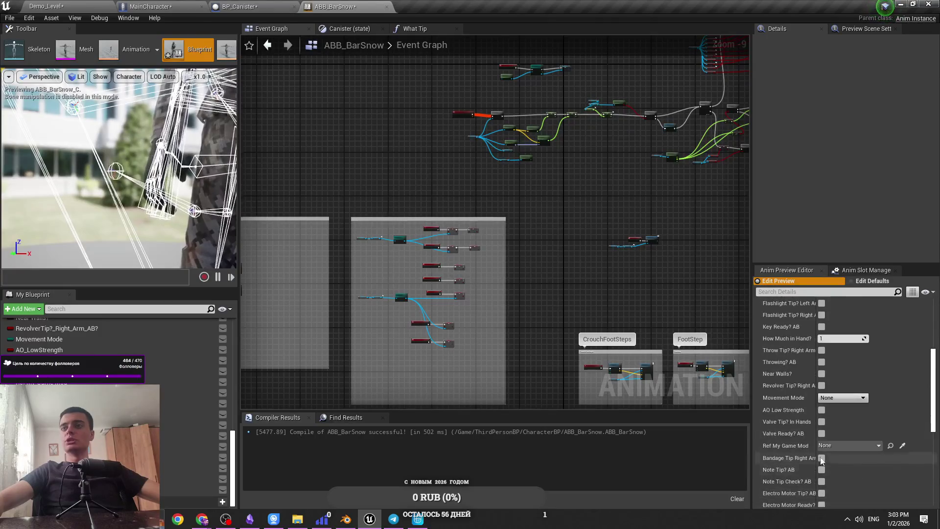
scroll(809, 403, up, 4)
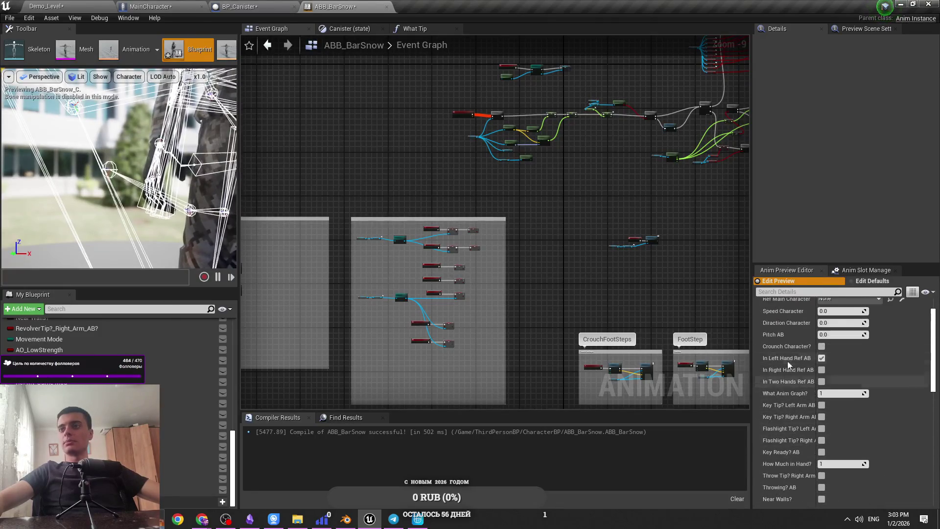
click(821, 370)
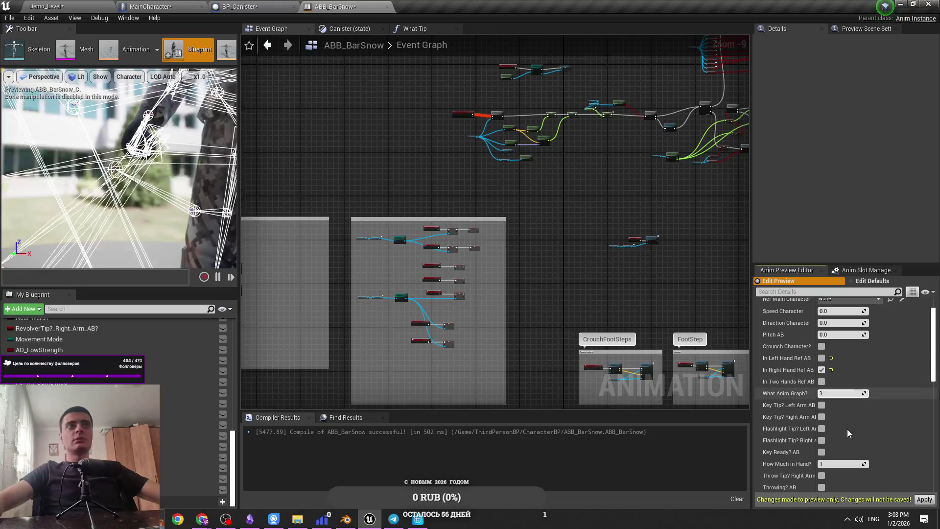
click(924, 499)
click(212, 256)
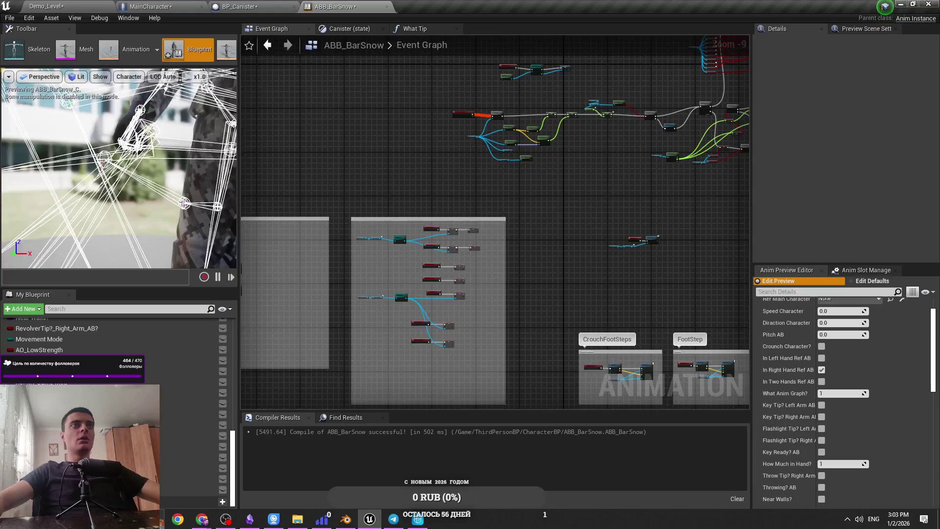
key(alt+Tab)
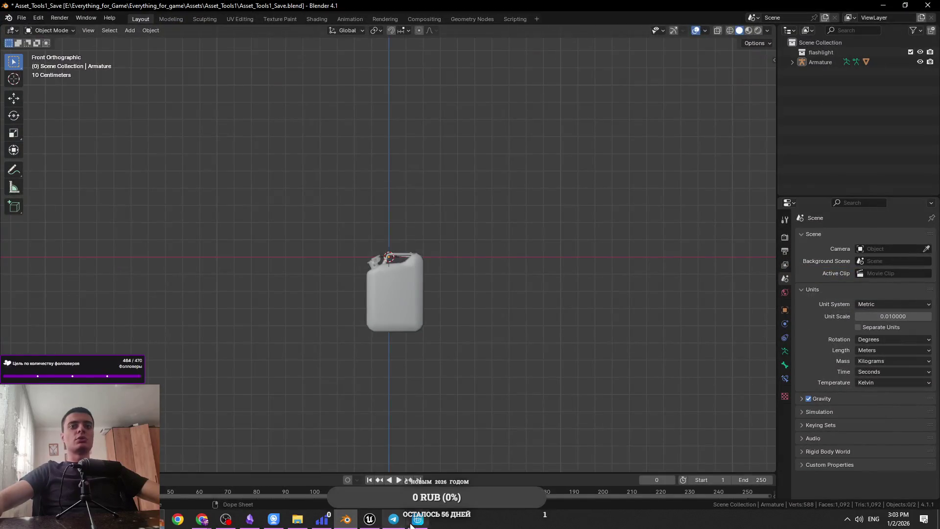
Step: In Cascadeur, select hand_r and check the pose at frames 0, 23 and 24
click(413, 520)
scroll(505, 318, up, 3)
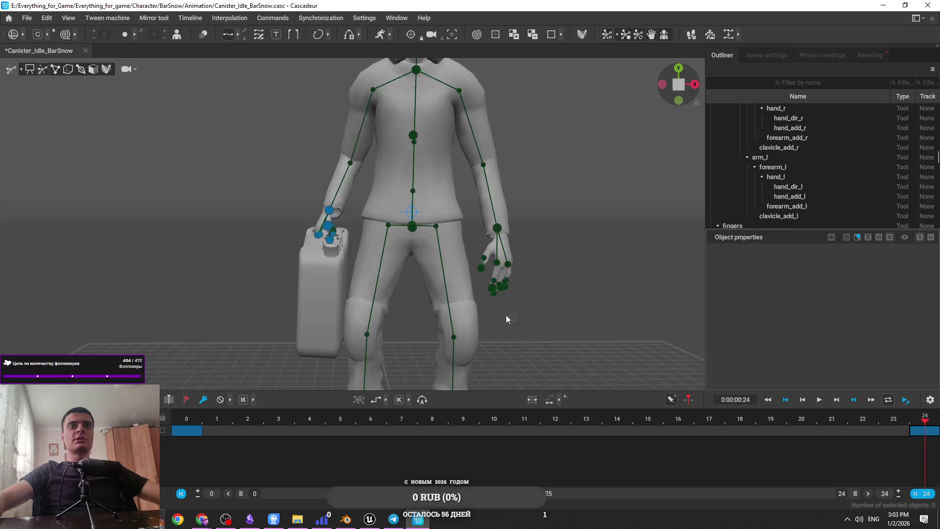
click(328, 211)
click(191, 419)
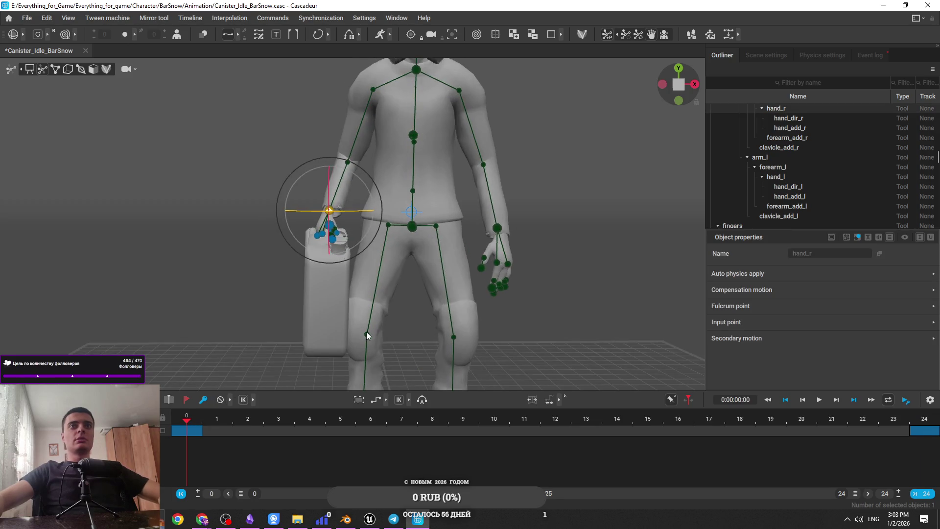
click(922, 424)
scroll(383, 254, up, 2)
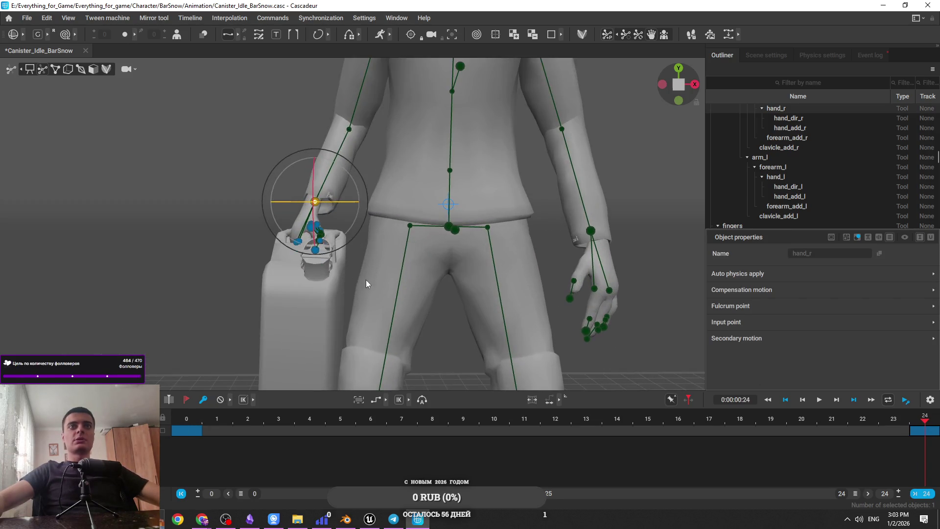
scroll(385, 294, up, 2)
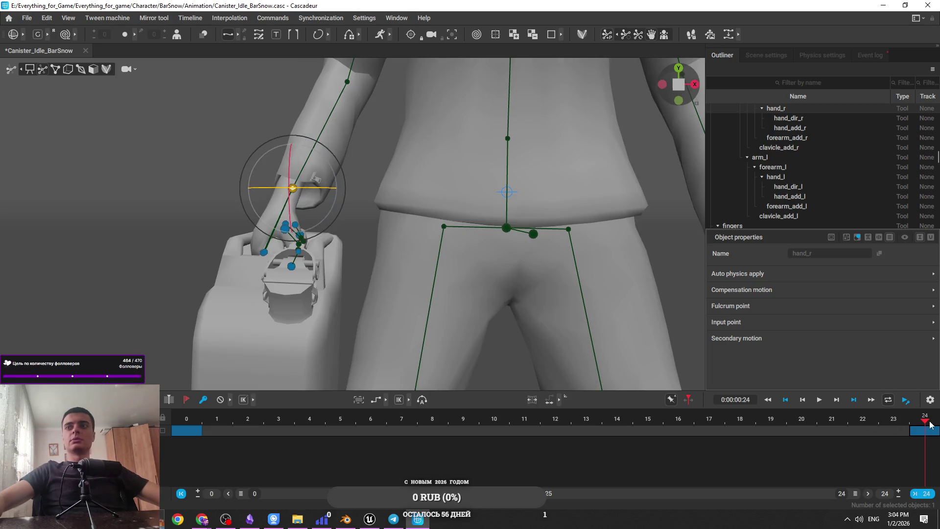
click(904, 433)
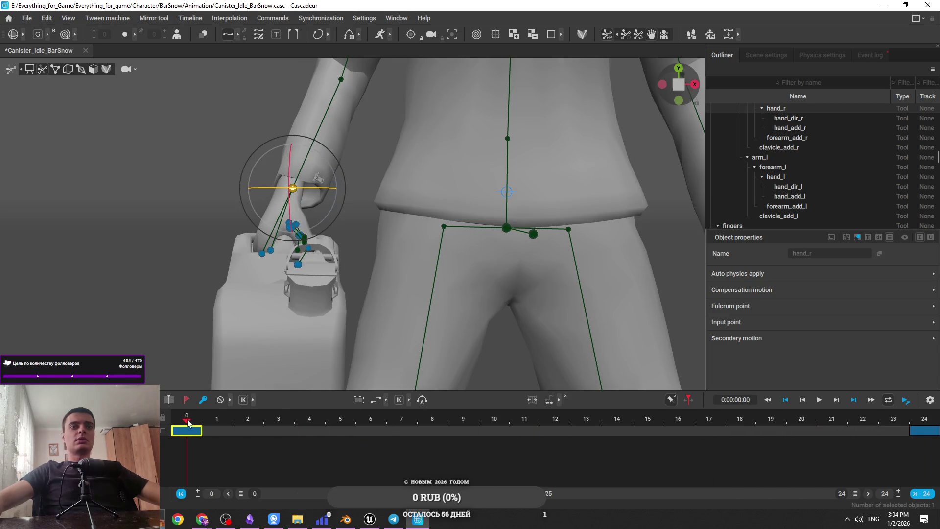
click(188, 423)
Step: Export the animation as FBX/DAE, overwriting the existing file, and minimize Cascadeur and Blender
click(27, 18)
mouse_move(67, 119)
click(170, 116)
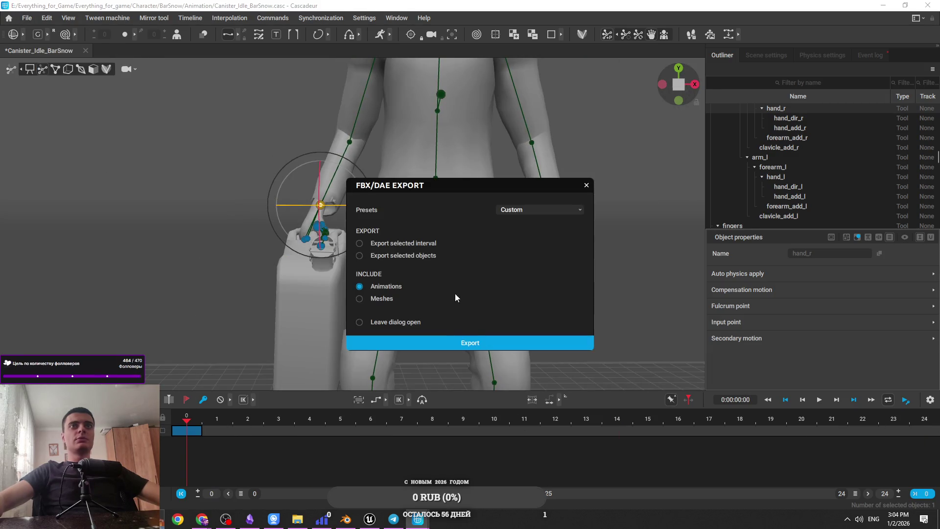
click(450, 343)
click(528, 284)
click(489, 261)
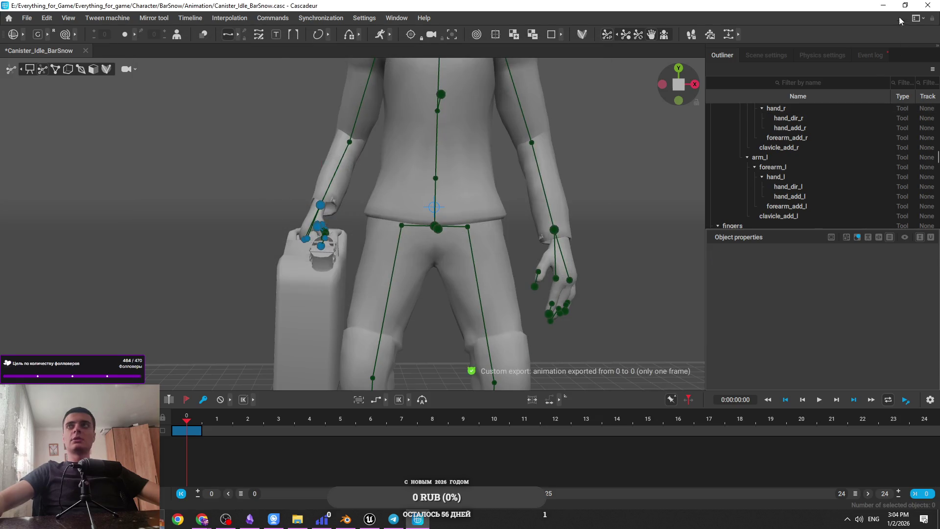
click(884, 6)
click(883, 5)
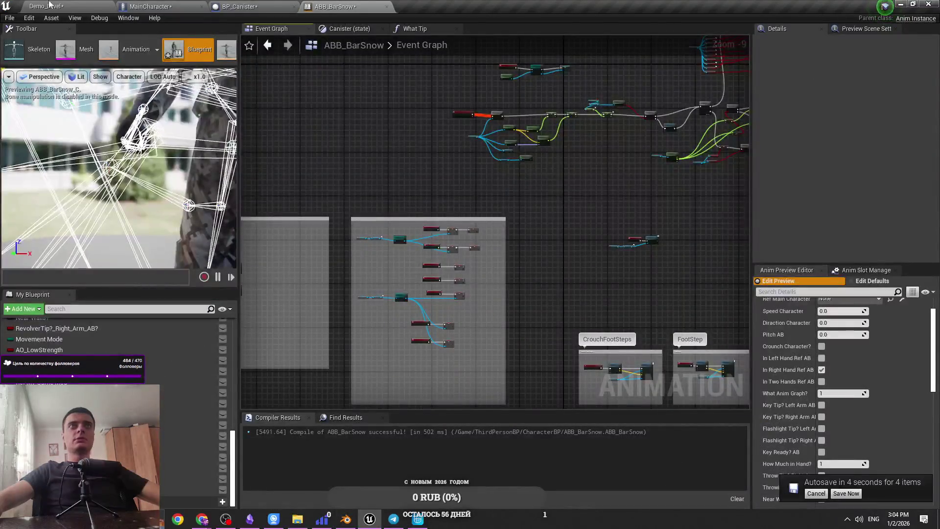
Step: Check the new Canister_Idle_BarSnowAnim FBX in Explorer and let Unreal reimport it
click(59, 4)
click(297, 518)
drag(502, 4, 502, 80)
click(398, 186)
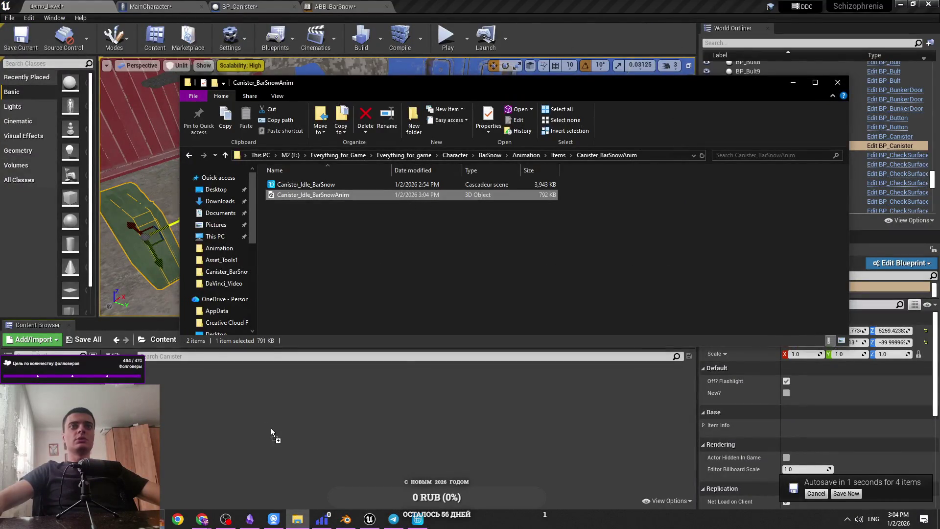
click(341, 5)
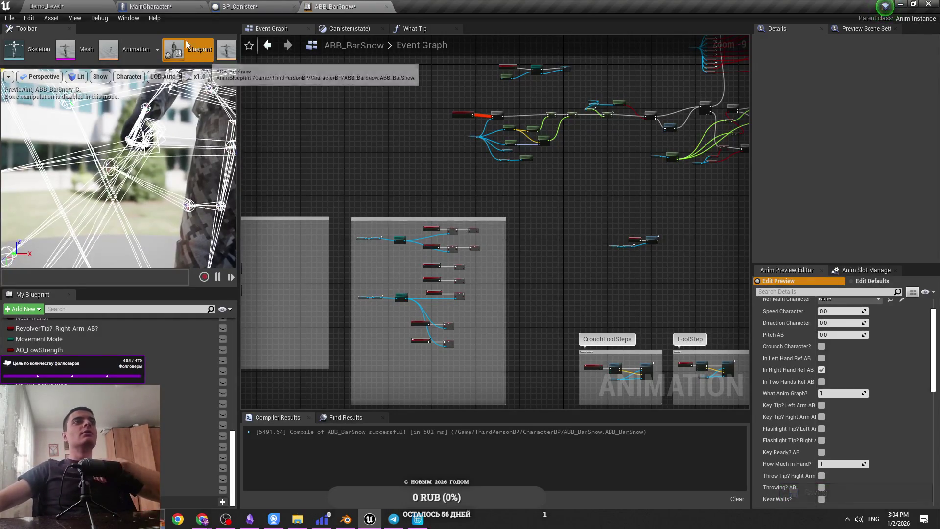
Step: Save all modified assets from the Demo_Level editor
click(105, 5)
click(90, 339)
click(551, 347)
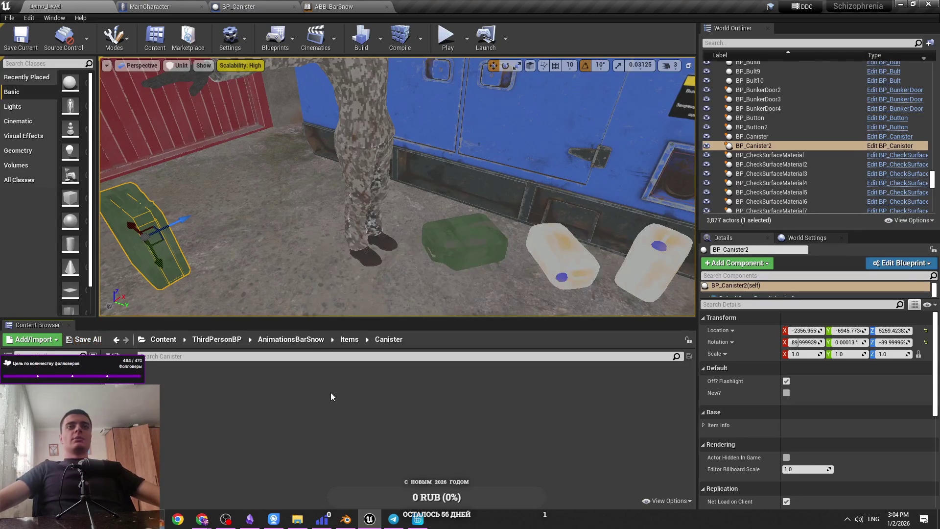
key(ctrl+Tab)
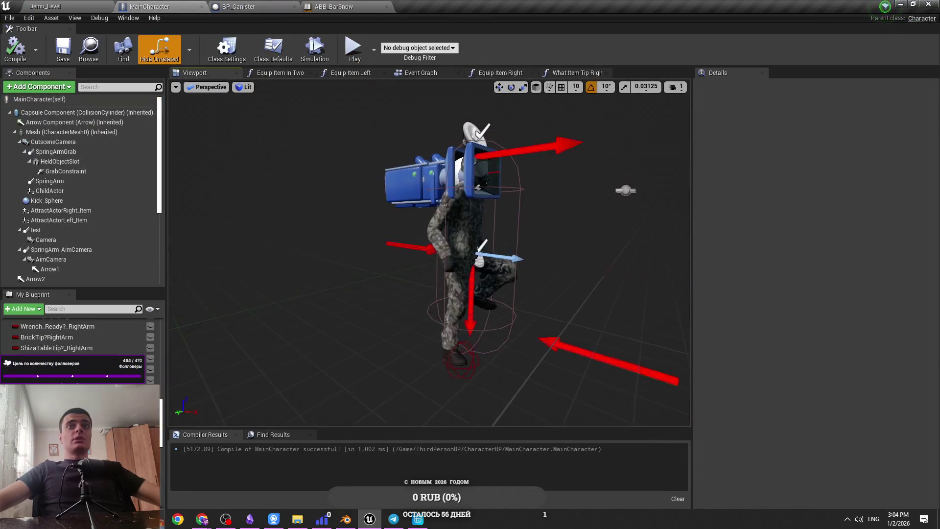
Step: Set AttractActorRight_Item's child actor class to BP_Canister
click(676, 87)
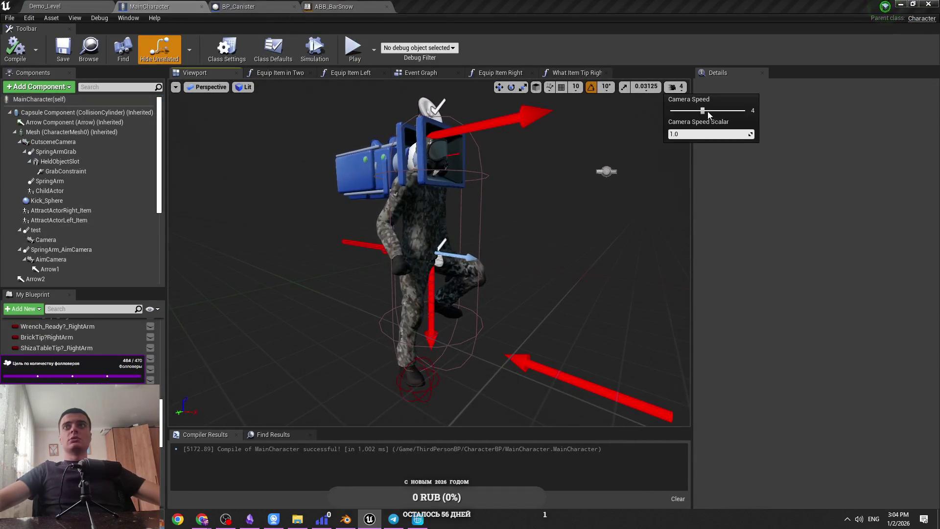
scroll(461, 204, up, 10)
scroll(462, 203, down, 5)
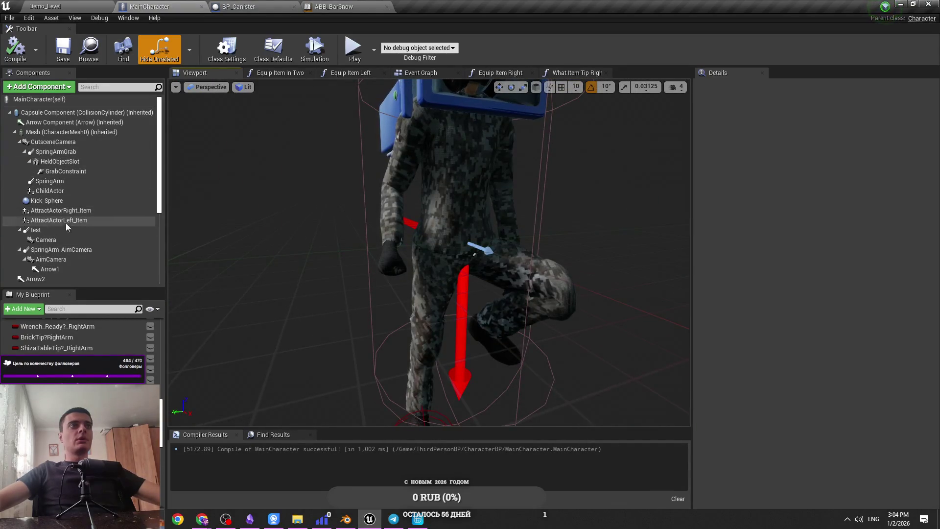
click(64, 210)
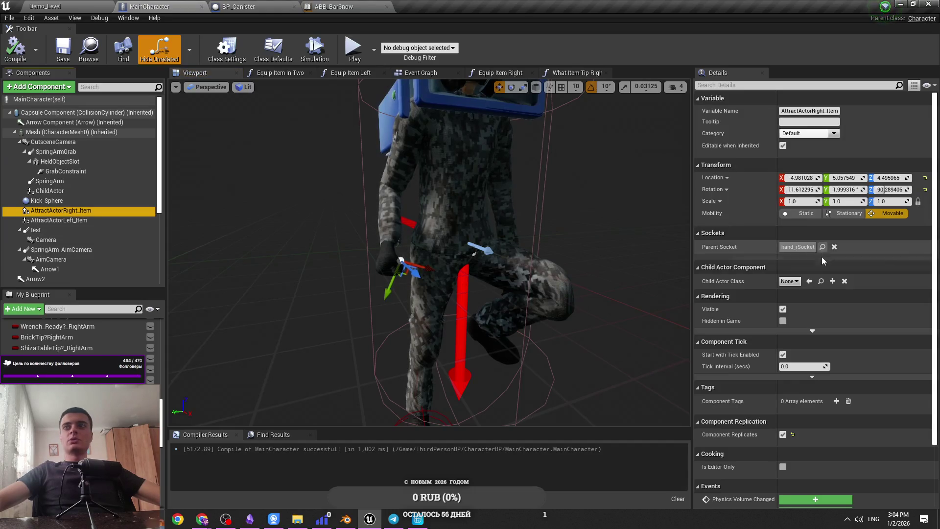
click(789, 281)
text(canister)
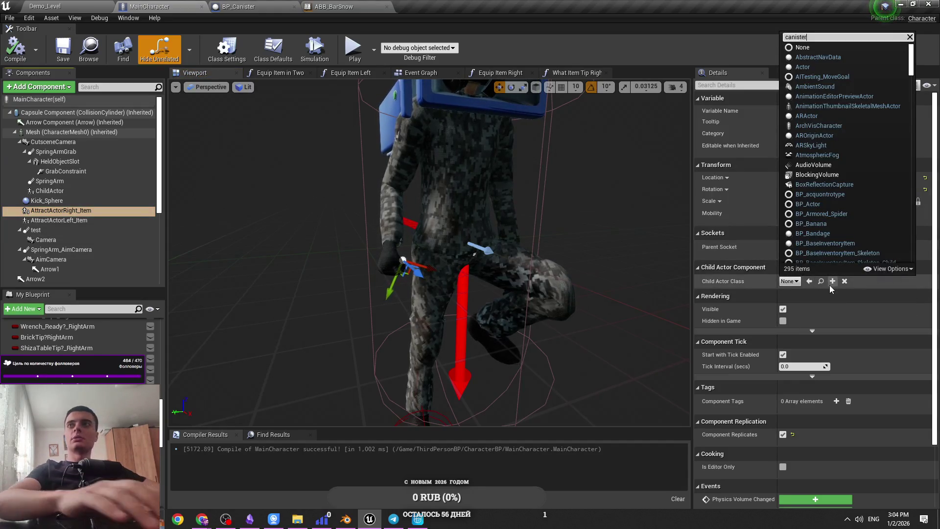
key(Return)
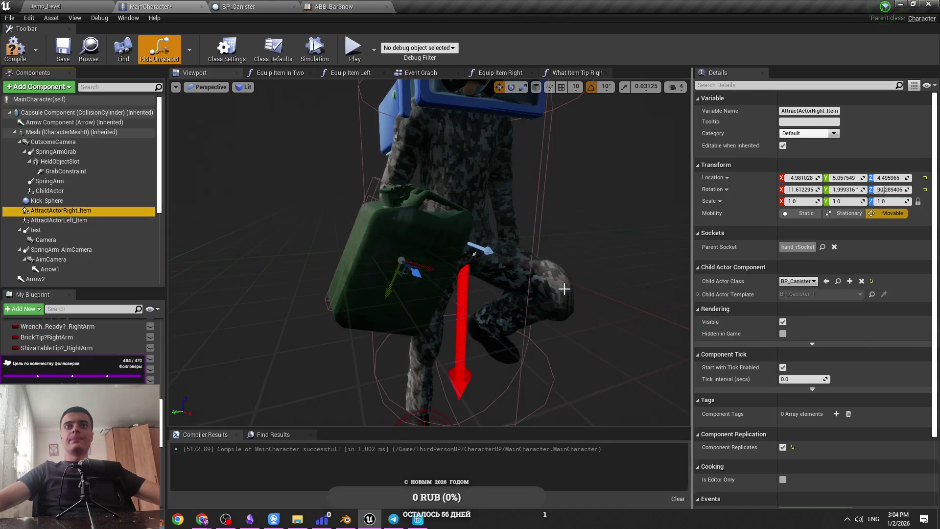
click(411, 278)
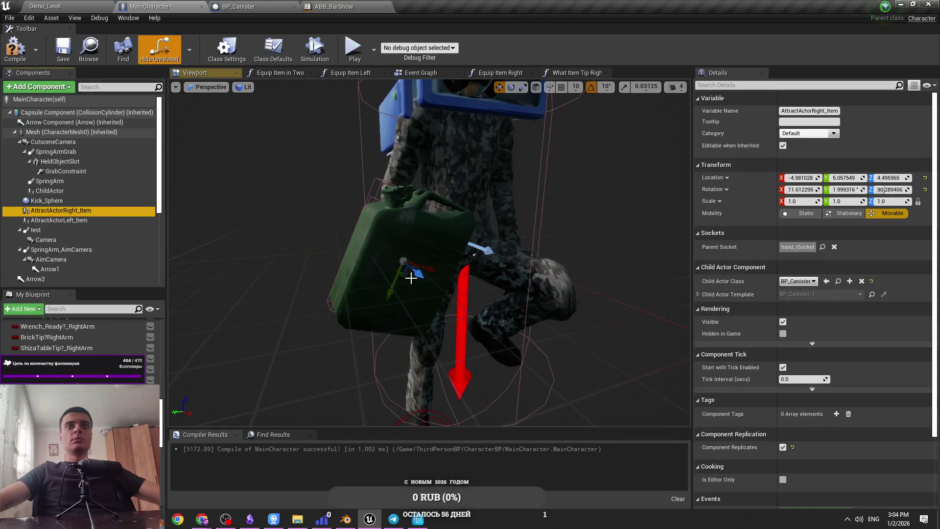
key(ctrl+z)
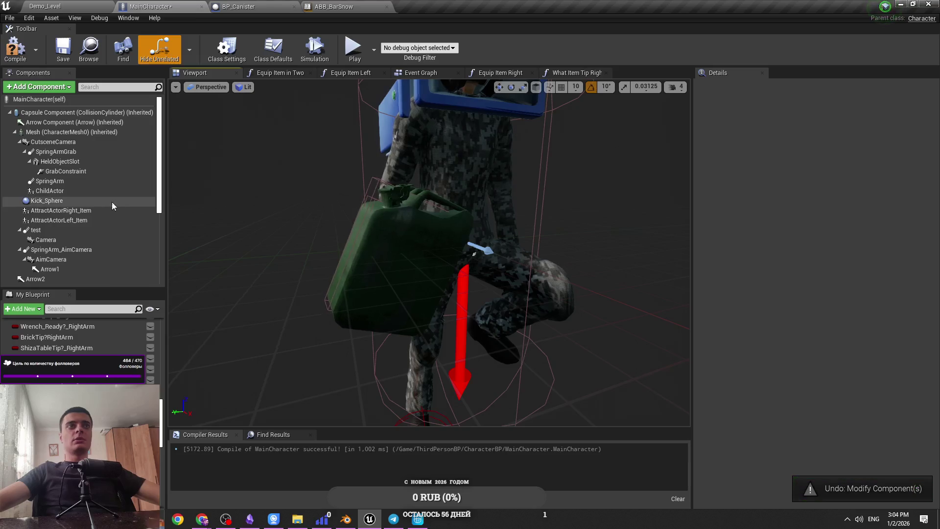
Step: Move the canister down toward the right hand, comparing it against the level
click(113, 211)
click(176, 87)
click(403, 267)
drag(408, 289, 381, 355)
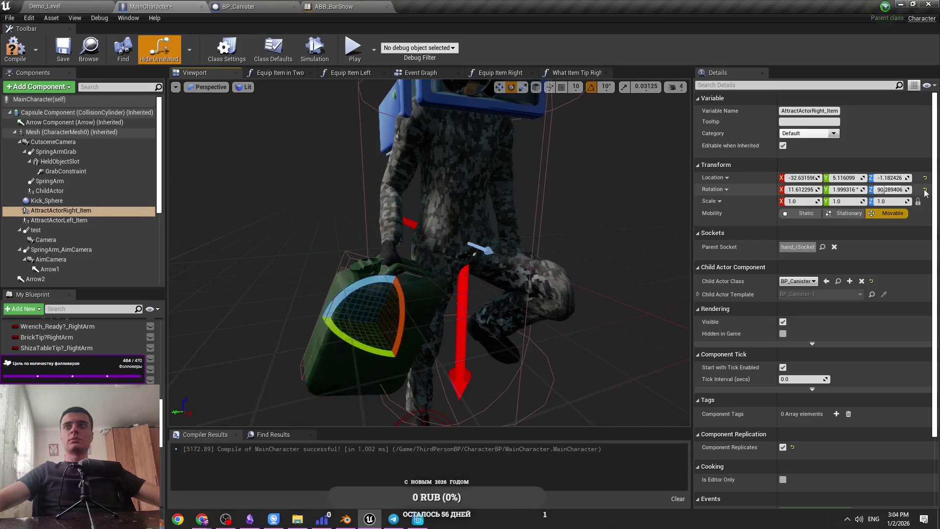
drag(543, 275, 438, 284)
key(ctrl+z)
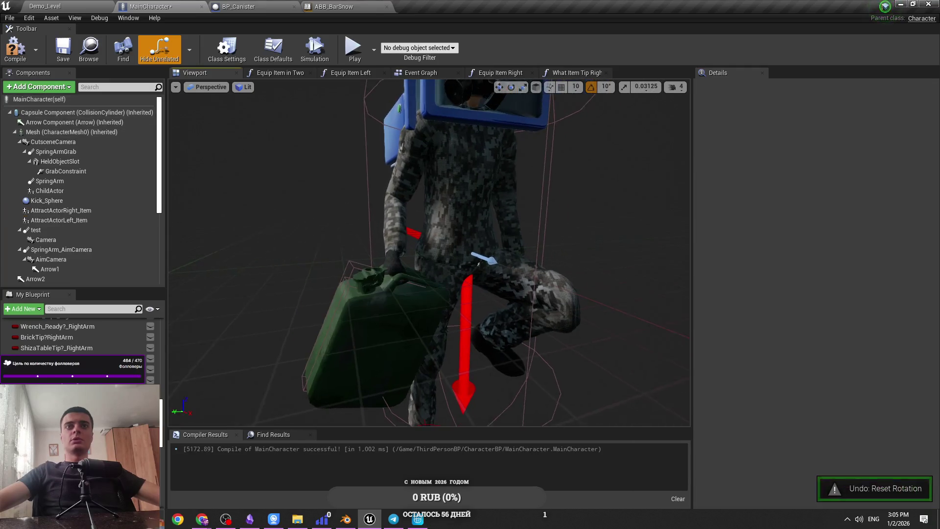
click(96, 5)
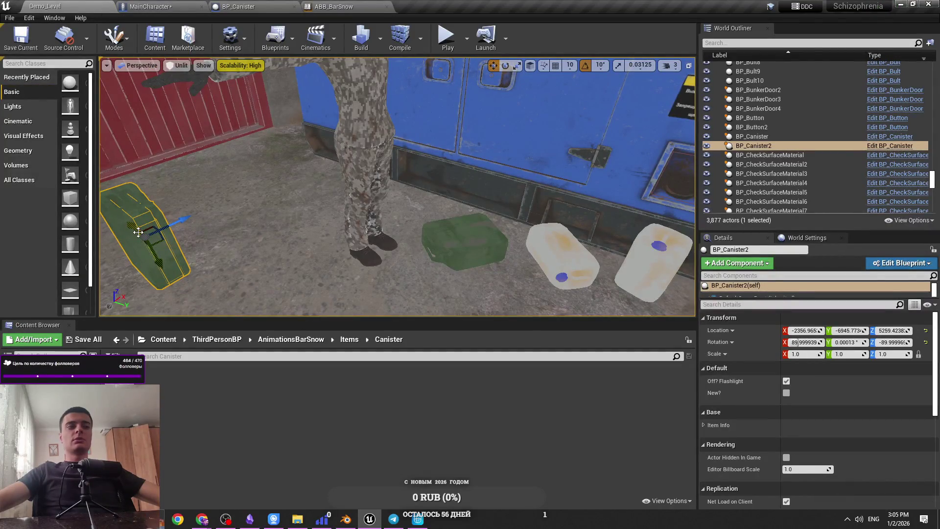
click(149, 7)
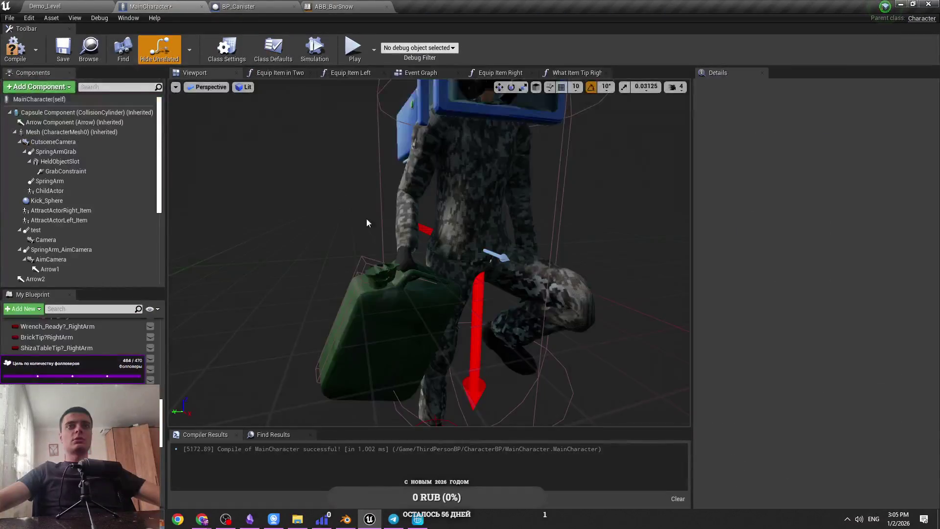
Step: Turn off rotation snapping and rotate the canister upright beside the leg
mouse_move(364, 341)
mouse_down()
mouse_move(387, 353)
mouse_move(440, 346)
mouse_move(361, 290)
mouse_up()
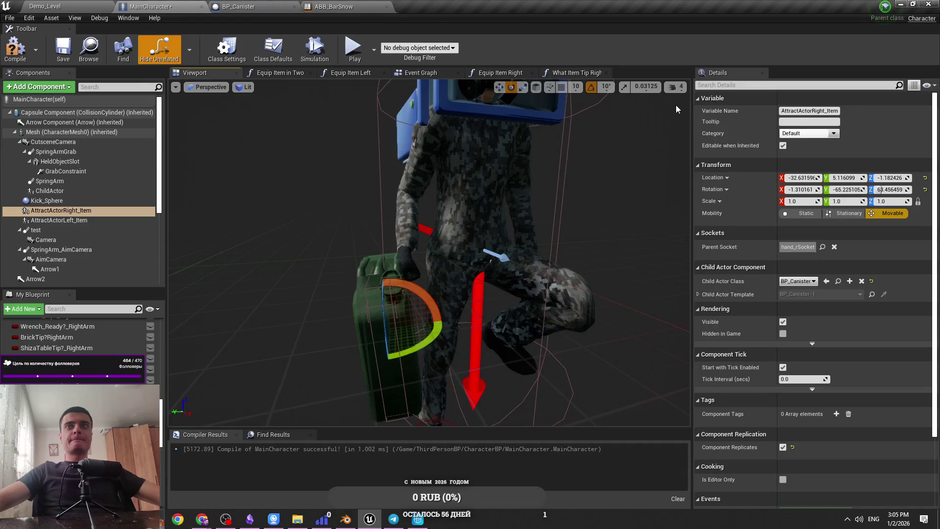
click(584, 86)
click(588, 99)
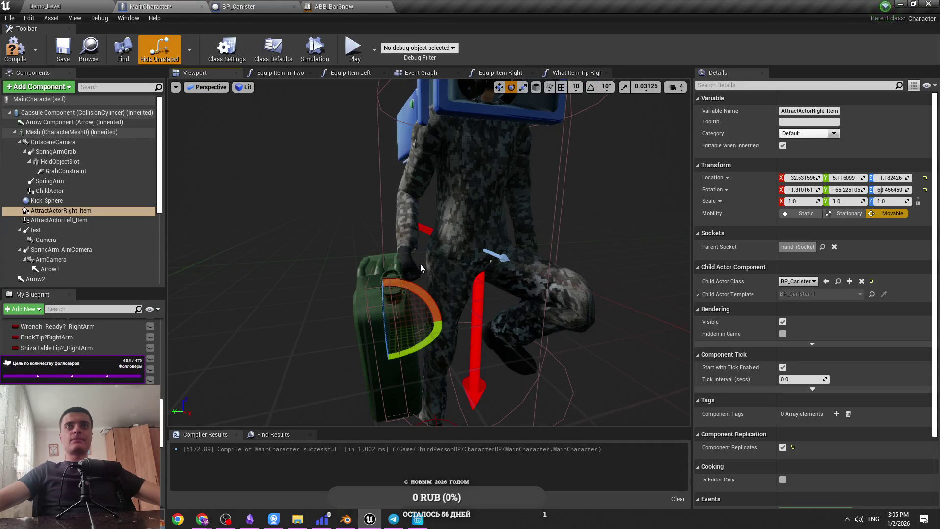
mouse_move(397, 355)
mouse_down()
mouse_move(416, 319)
mouse_move(478, 278)
mouse_up()
key(f)
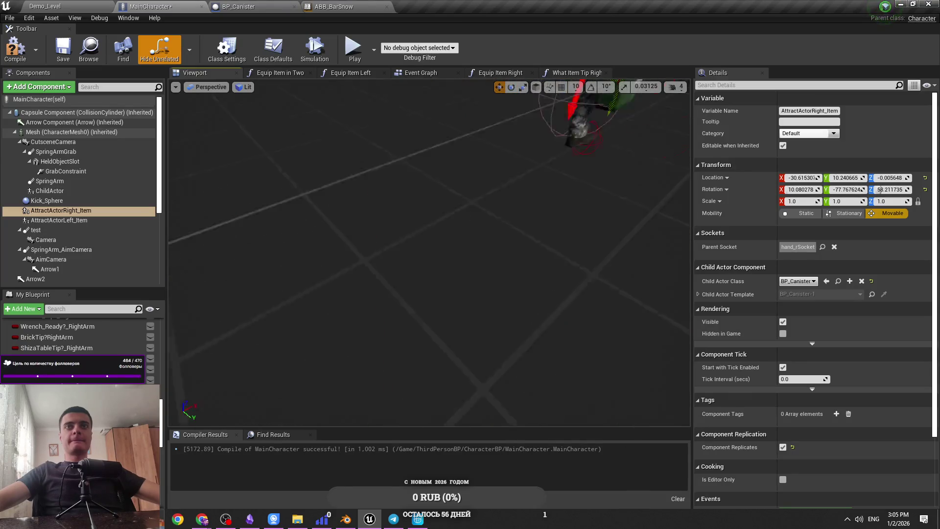
Step: With camera speed 2, nudge the canister to align with the glove, then view BP_Canister
click(675, 87)
click(681, 110)
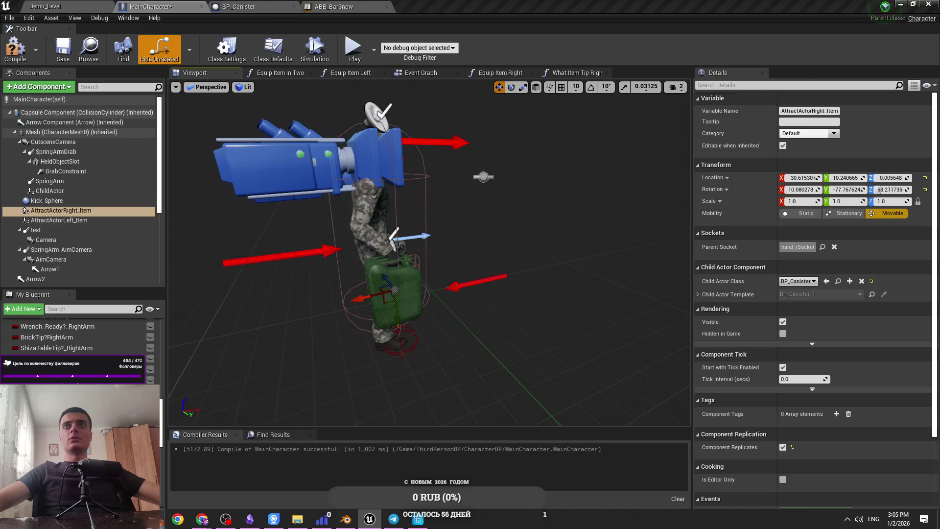
scroll(426, 245, up, 5)
drag(426, 294, 432, 304)
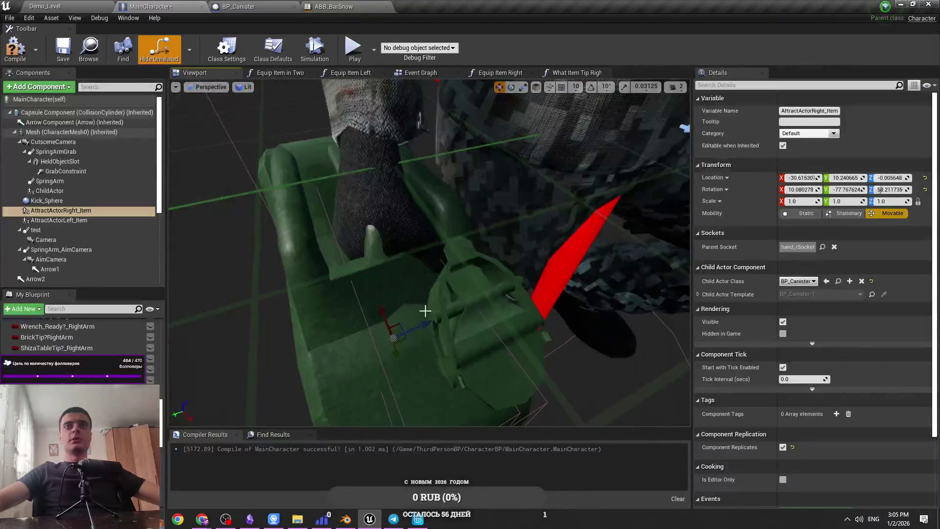
mouse_move(392, 337)
mouse_down()
mouse_move(399, 350)
mouse_move(390, 347)
mouse_move(416, 331)
mouse_up()
scroll(411, 232, down, 5)
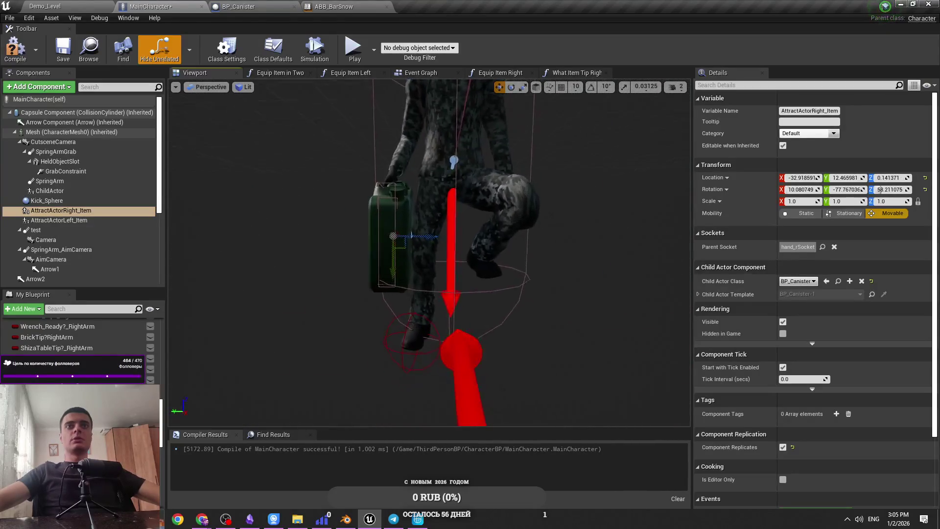
click(240, 6)
click(211, 75)
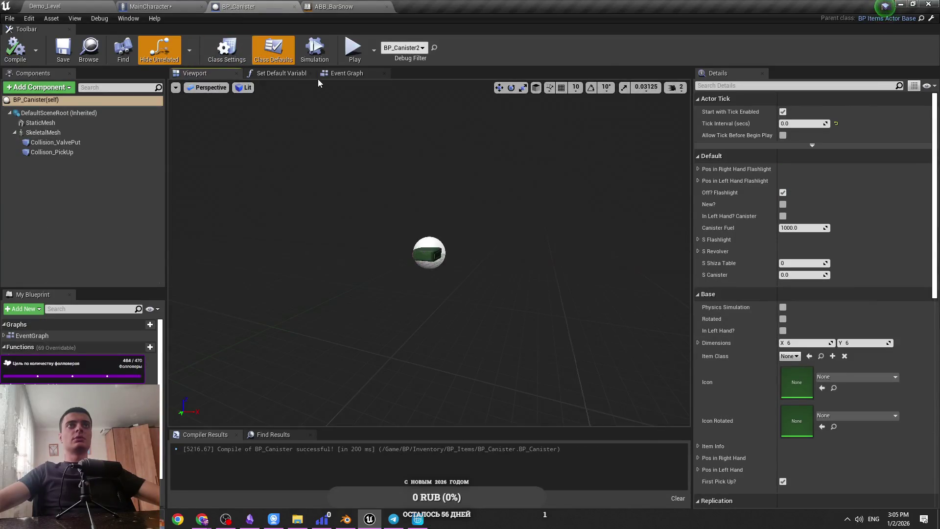
Step: Set the canister's StaticMesh scale to 0.8 in BP_Canister
click(431, 260)
scroll(431, 260, up, 5)
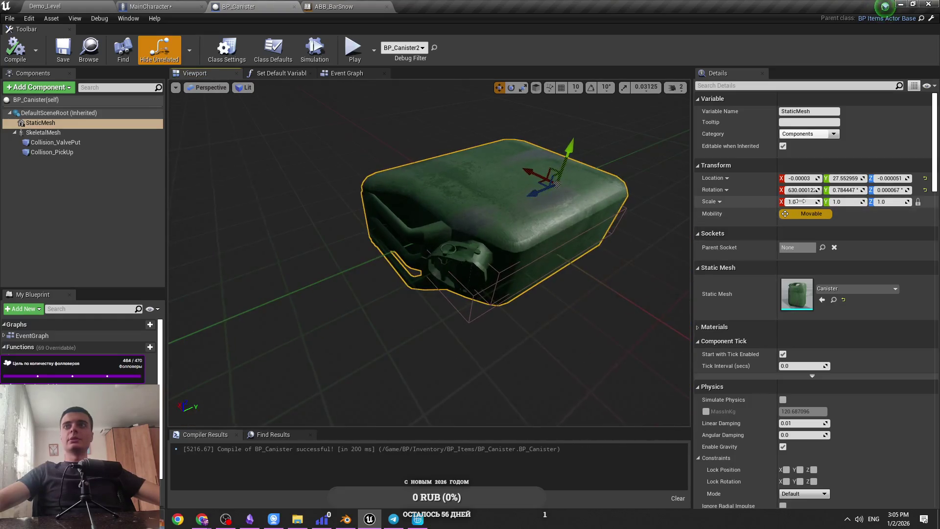
text(0.8)
key(Return)
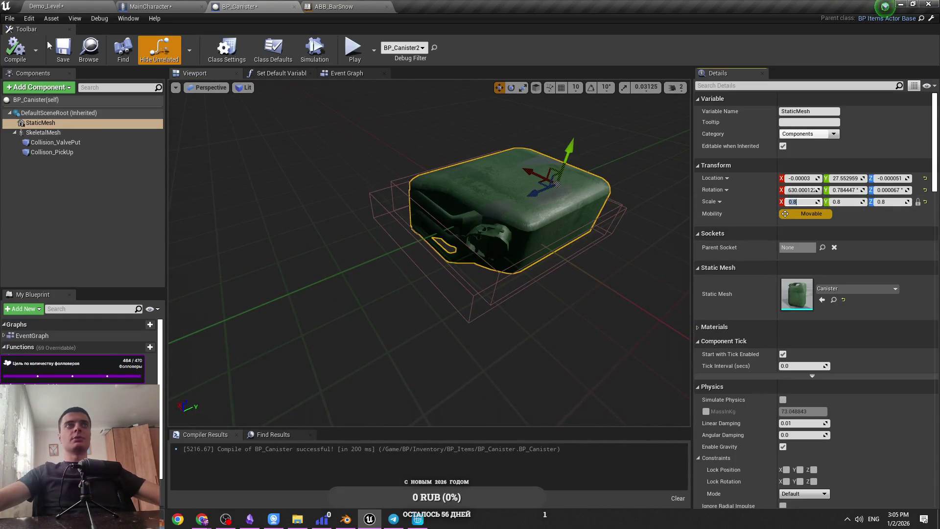
Step: In MainCharacter, move the held canister up toward the glove and switch the preview to Unlit
click(177, 5)
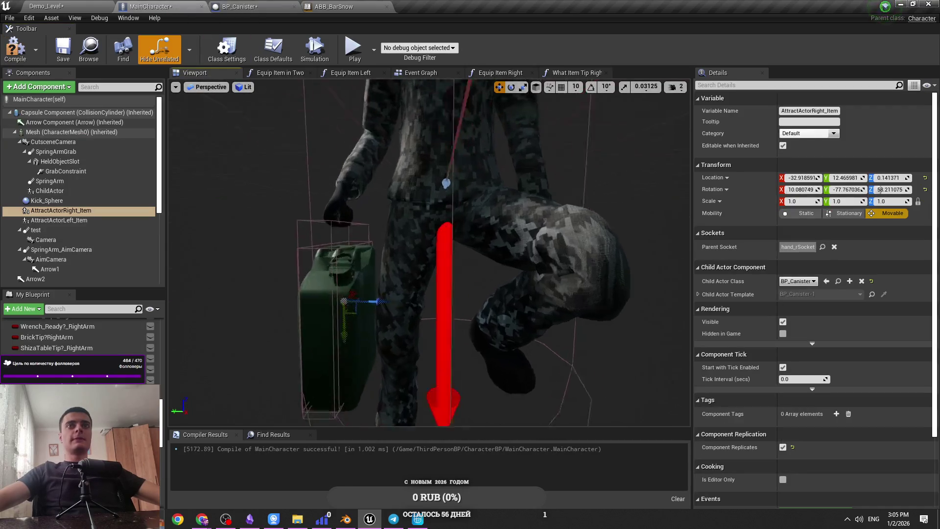
mouse_move(369, 311)
mouse_down()
mouse_move(360, 314)
mouse_move(375, 333)
mouse_up()
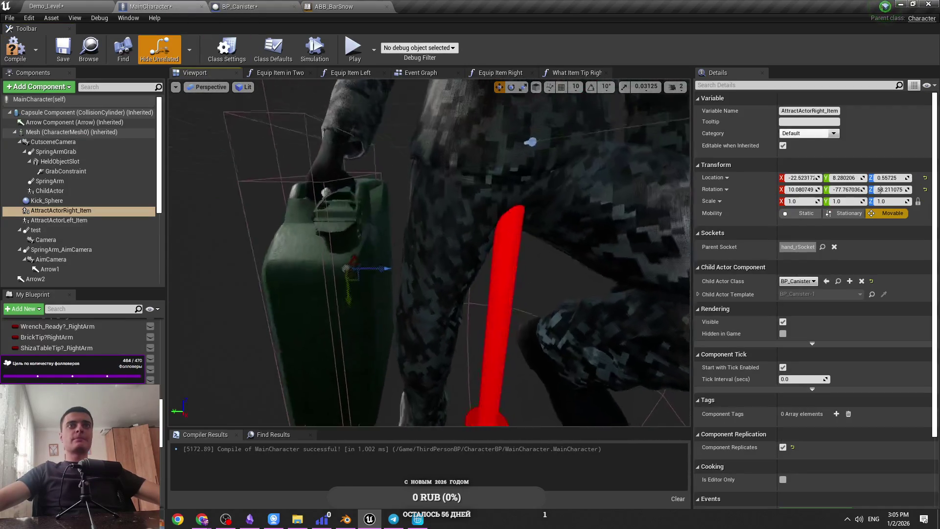
drag(375, 297, 375, 307)
click(675, 86)
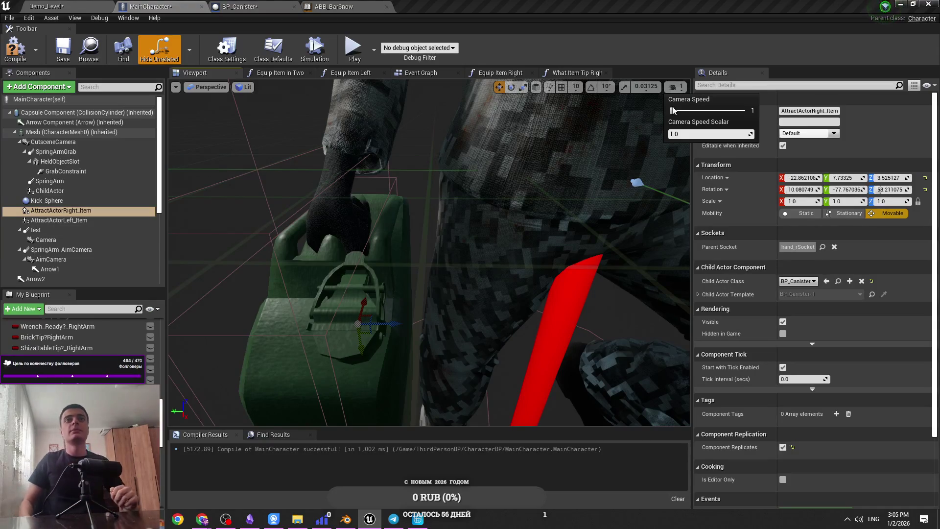
click(243, 86)
click(259, 109)
drag(361, 216, 361, 216)
Step: Slide and tilt AttractActorRight_Item so the glove wraps the handle, reaching rotation 13.74, -81.02, 54.49
mouse_move(421, 388)
mouse_down()
mouse_move(436, 394)
mouse_move(434, 407)
mouse_move(464, 369)
mouse_up()
drag(447, 308, 433, 311)
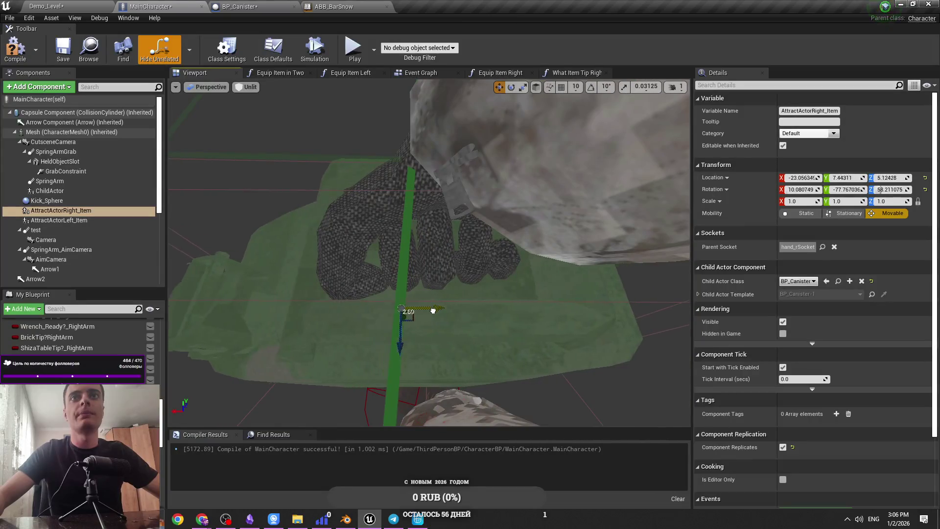
key(e)
drag(417, 371, 431, 376)
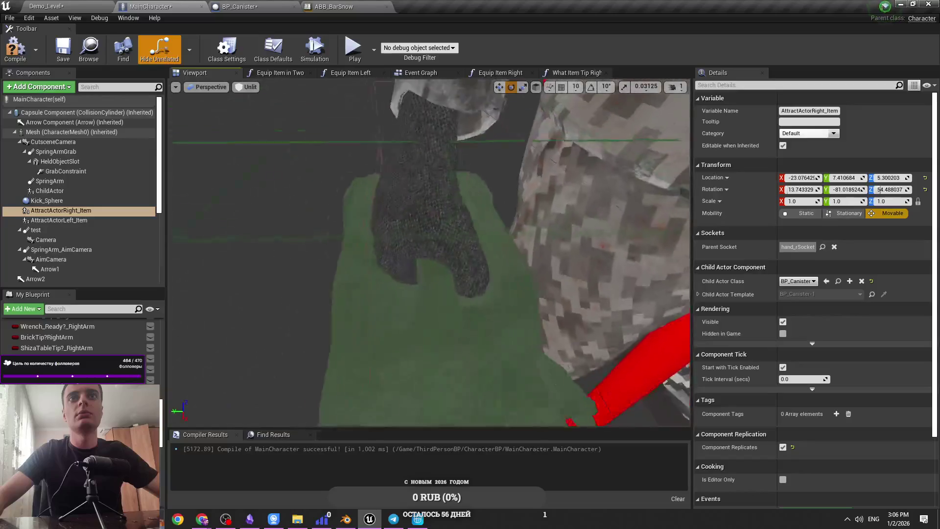
click(69, 210)
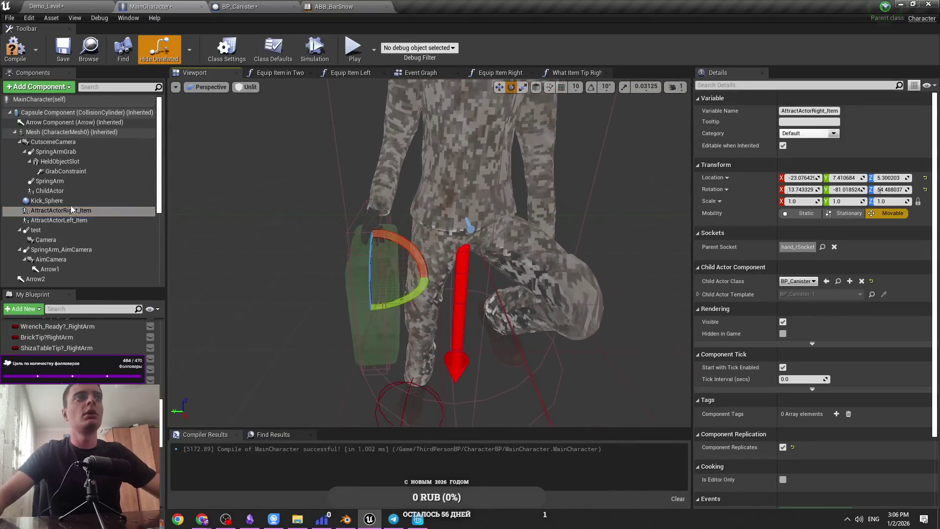
Step: Copy AttractActorRight_Item's location and rotation into BP_Canister's Pos in Right Hand Flashlight default
click(273, 6)
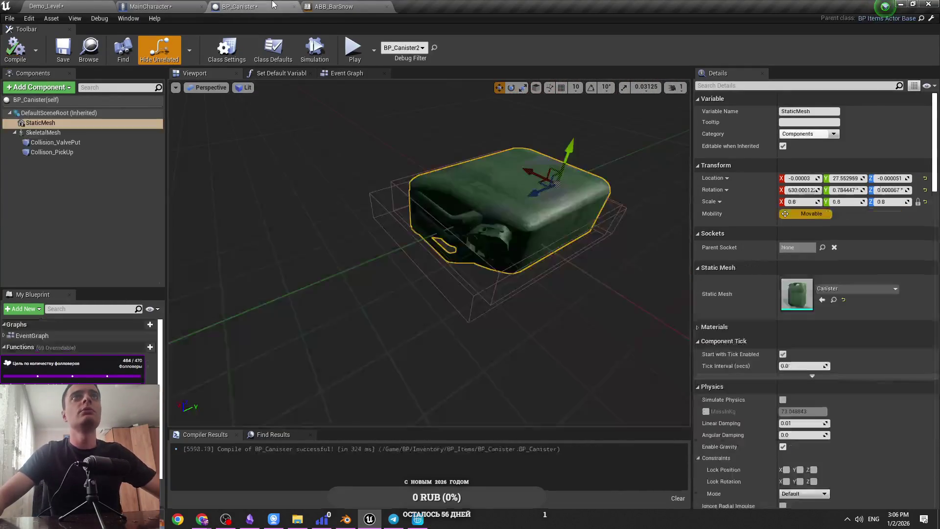
scroll(78, 338, down, 3)
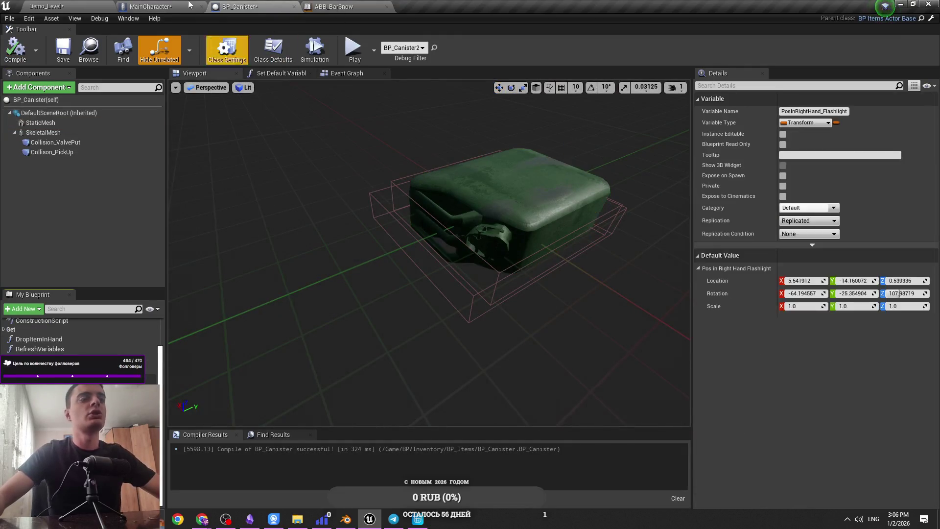
click(156, 6)
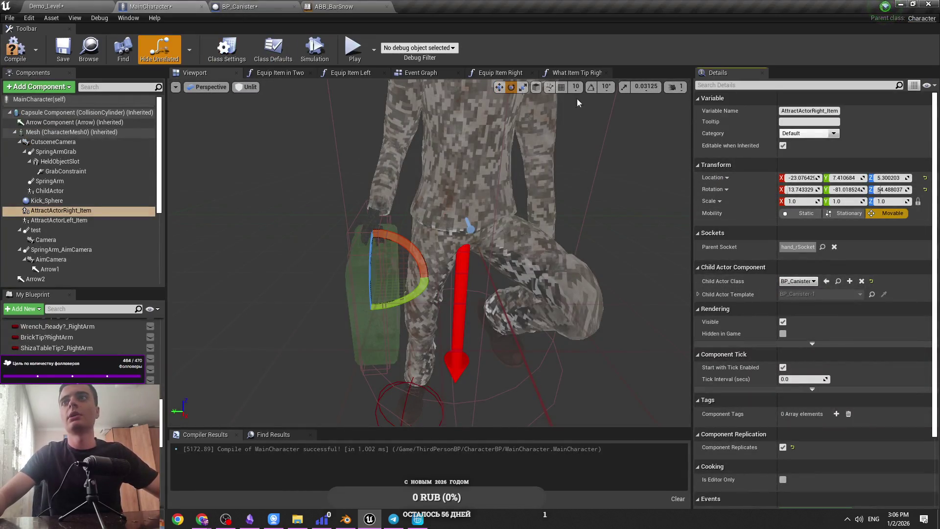
click(221, 6)
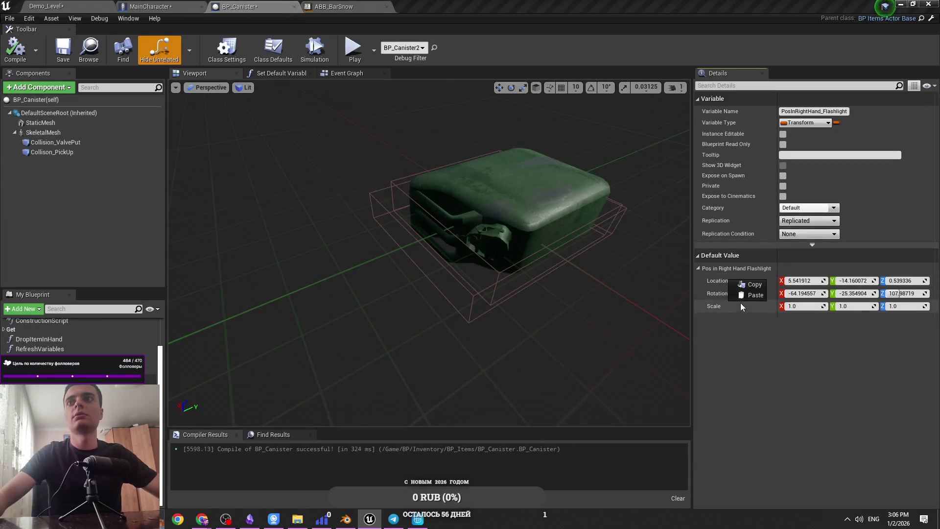
key(ctrl+Tab)
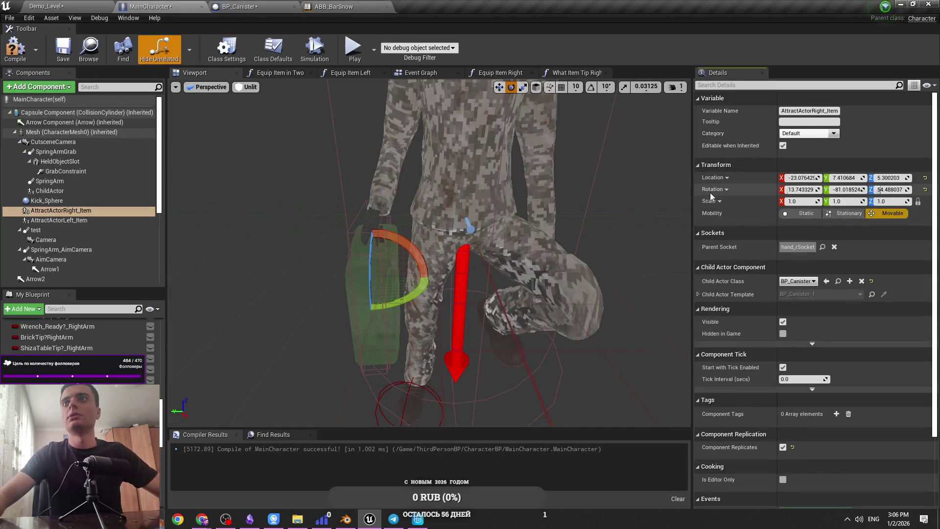
key(ctrl+Tab)
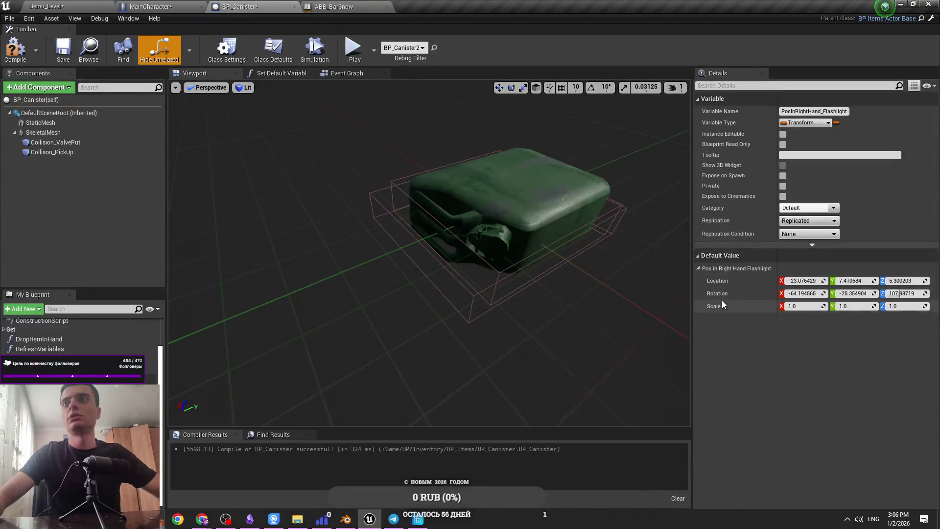
shift+click(719, 298)
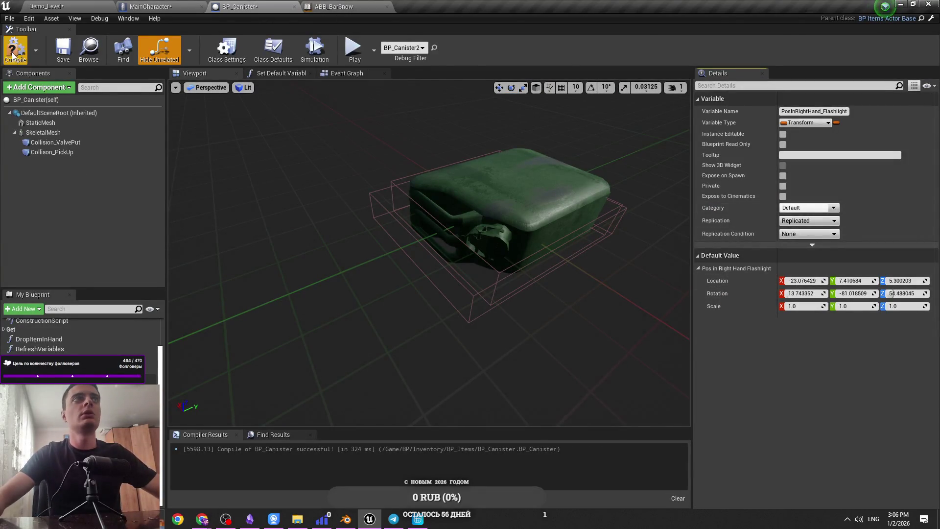
Step: Clear MainCharacter's right-hand Child Actor Class to None to remove the preview canister
click(56, 5)
click(196, 4)
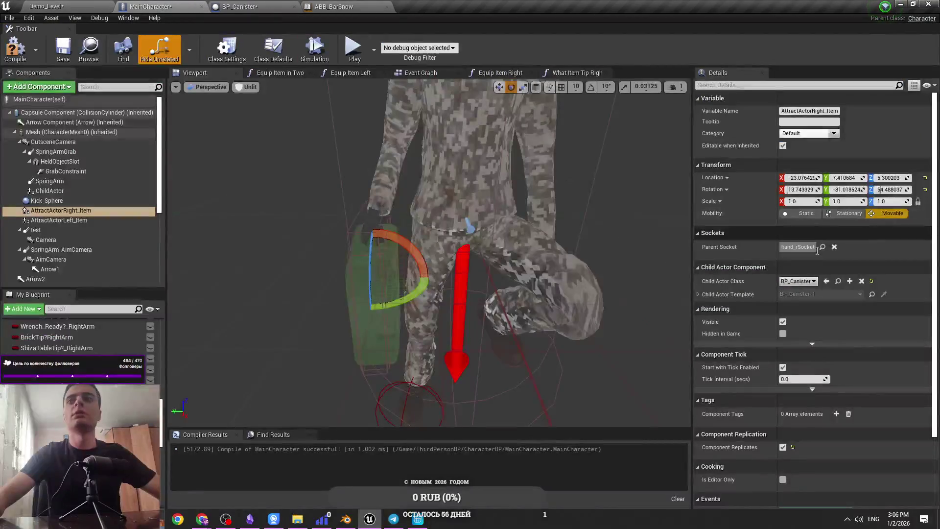
click(861, 281)
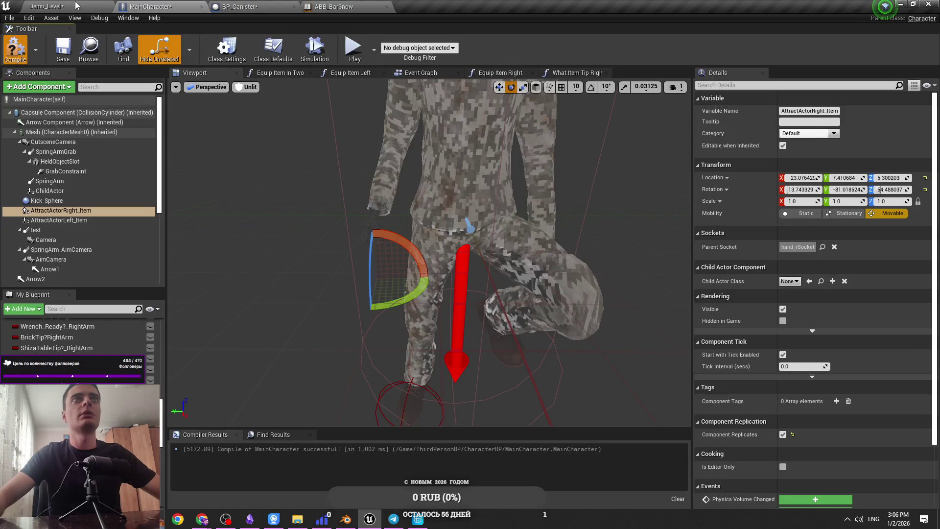
click(76, 6)
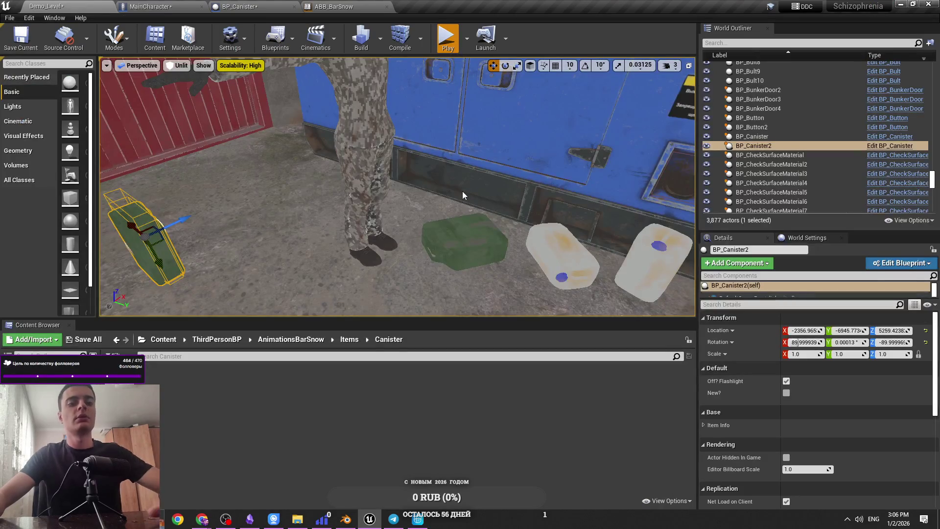
Step: Play Demo_Level, walk to the canisters and pick one up with the E key
key(alt+p)
key(F11)
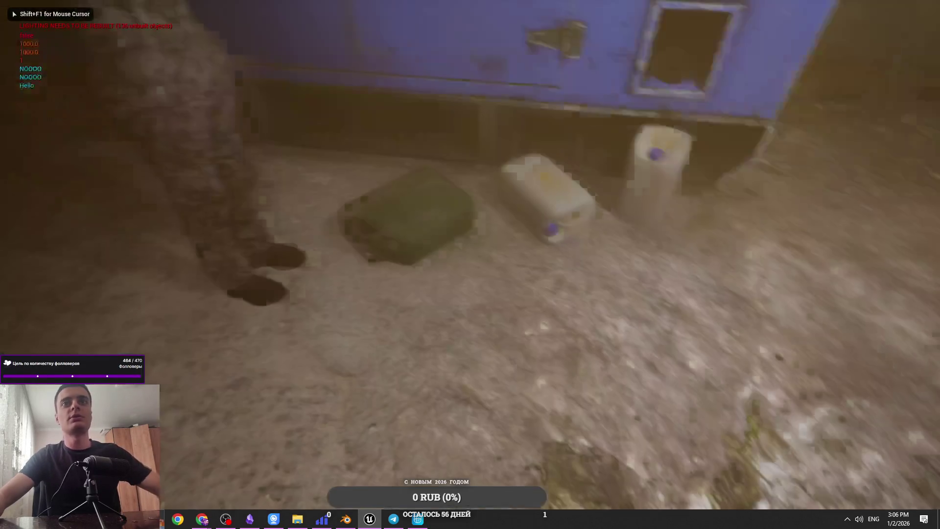
key(F11)
key(w)
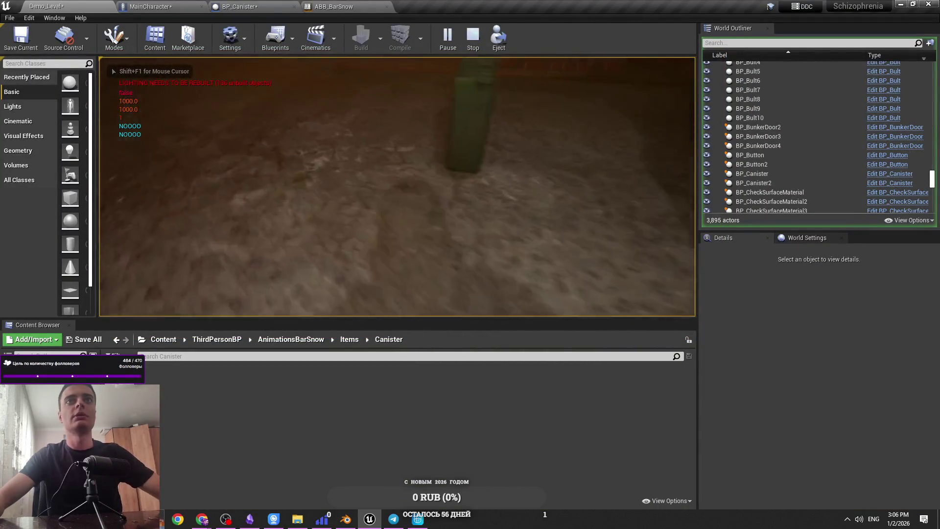
key(e)
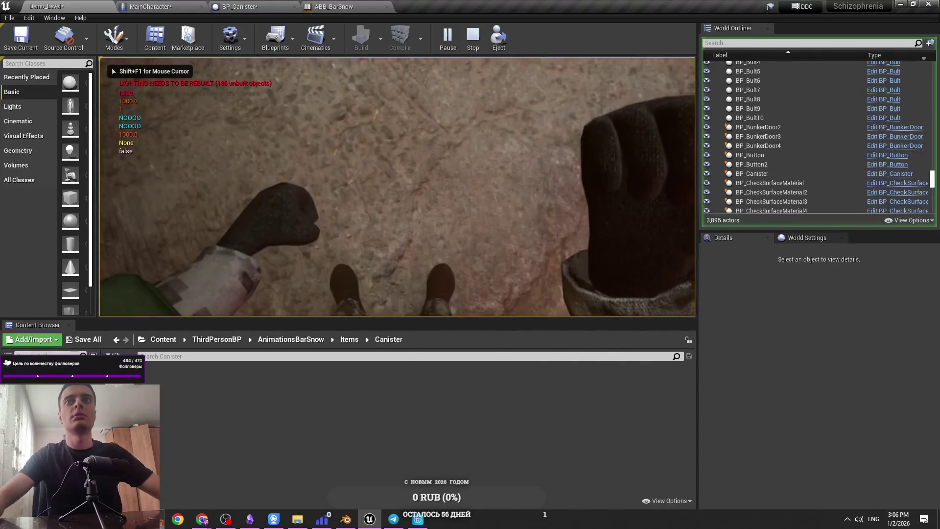
click(147, 6)
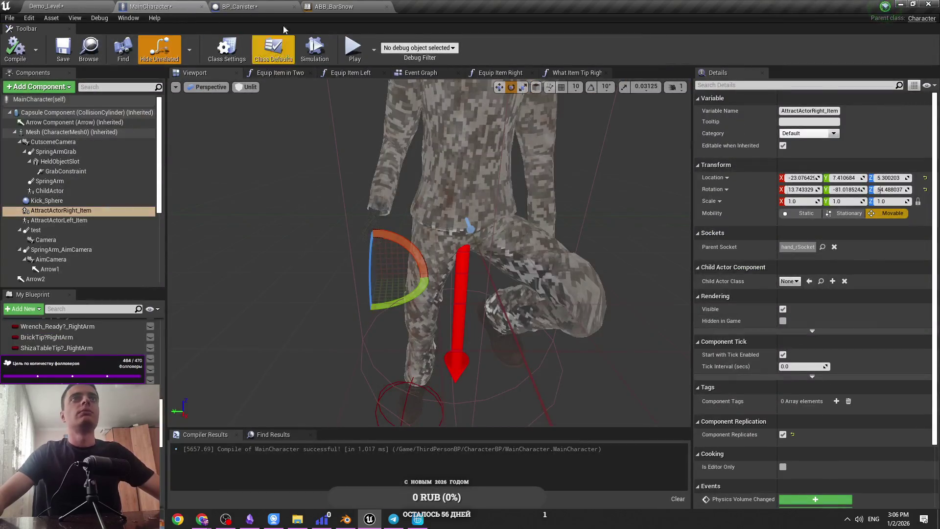
Step: Review the SET nodes in BP_Canister's Set Default Variables function down to the Return Node
click(296, 8)
click(346, 74)
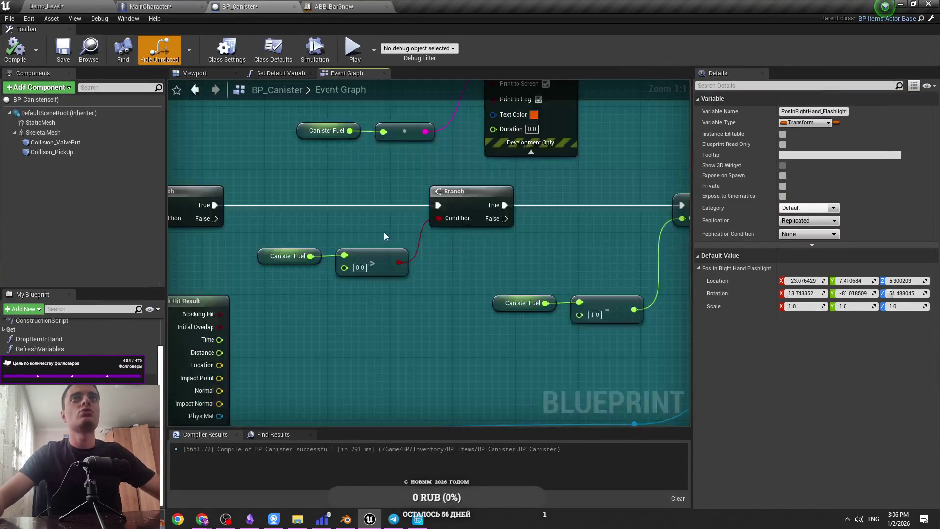
click(281, 73)
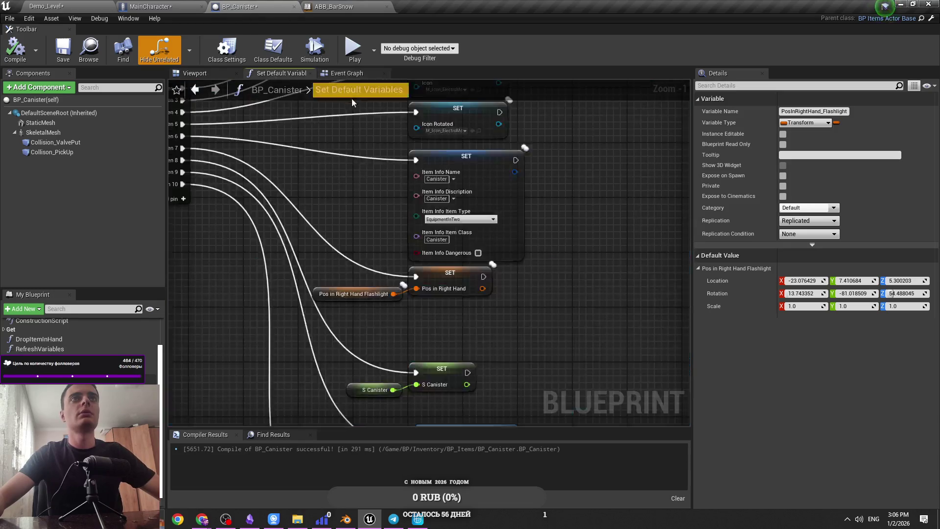
drag(380, 165, 368, 337)
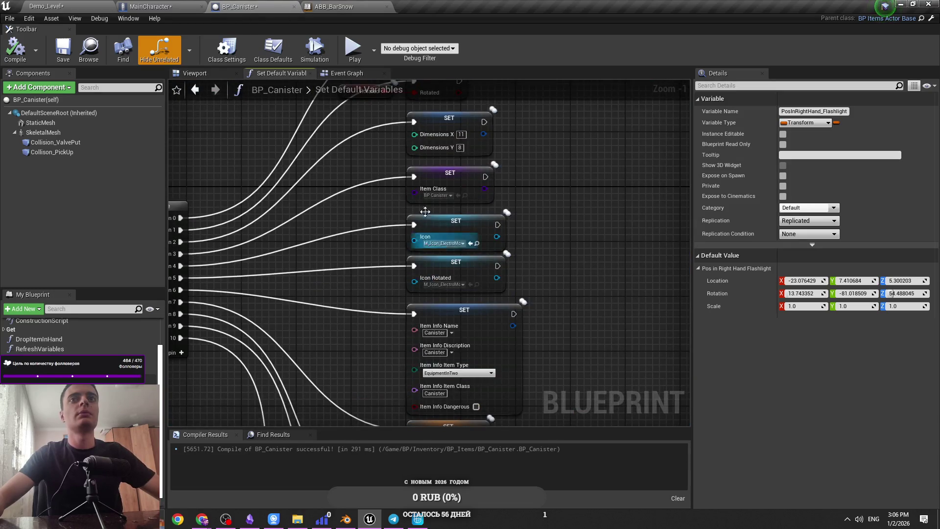
drag(430, 223, 378, 319)
drag(372, 262, 343, 14)
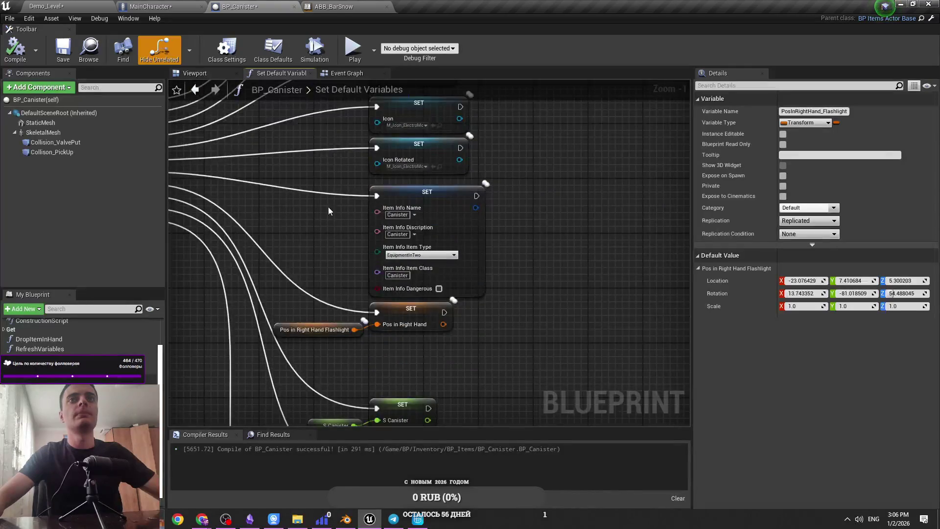
drag(377, 288, 385, 224)
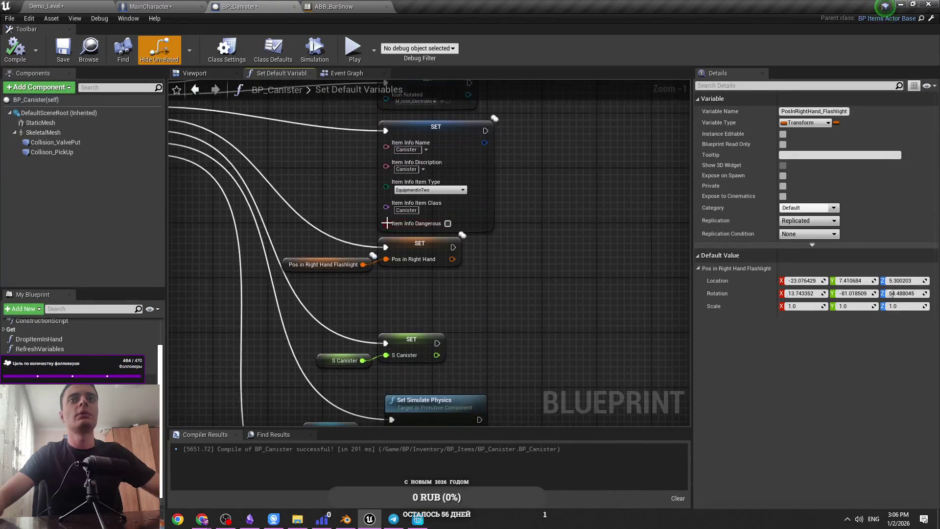
mouse_move(410, 287)
mouse_down()
mouse_move(480, 146)
mouse_move(492, 151)
mouse_move(471, 168)
mouse_up()
Step: Inspect MainCharacter's Equip Item Right function
click(147, 7)
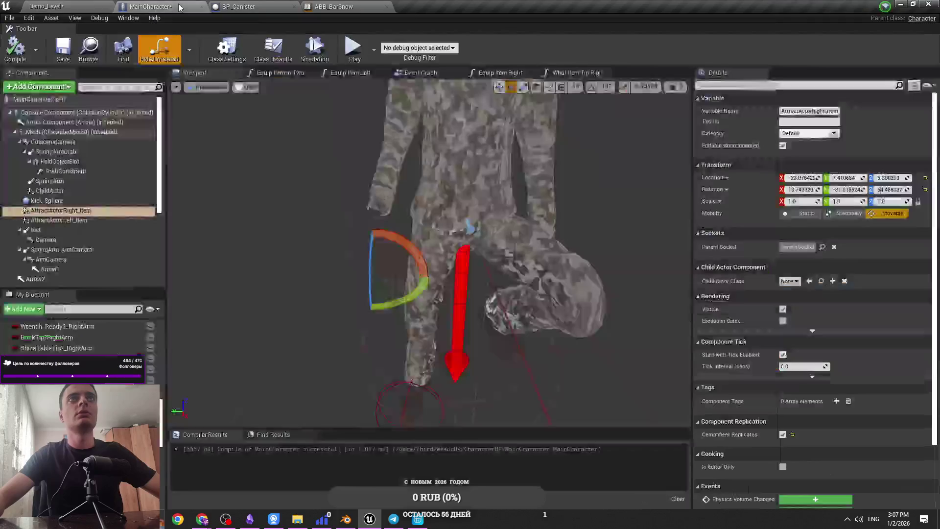
click(416, 73)
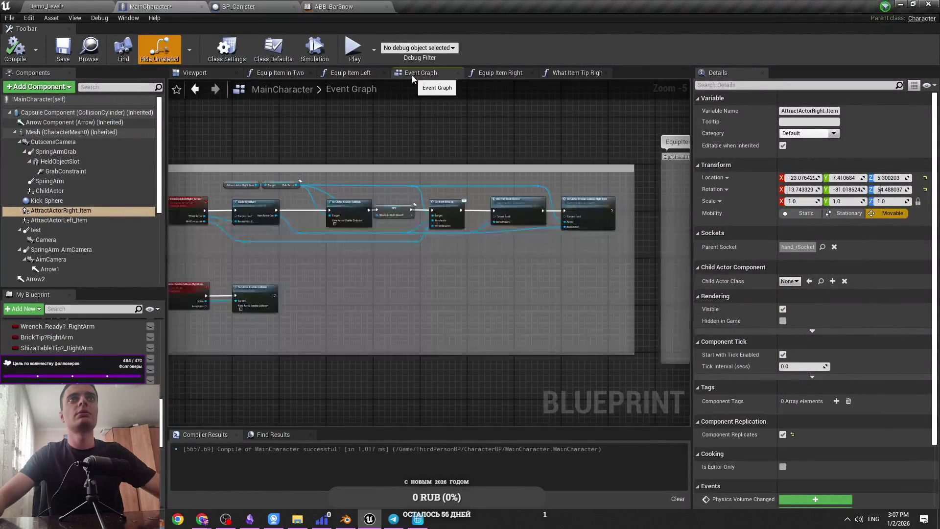
scroll(363, 201, up, 2)
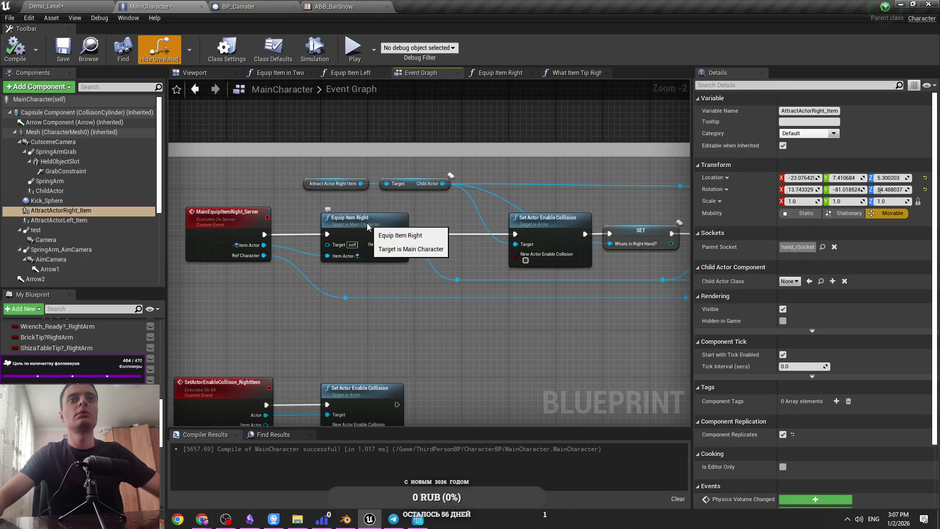
double_click(367, 224)
scroll(399, 242, up, 3)
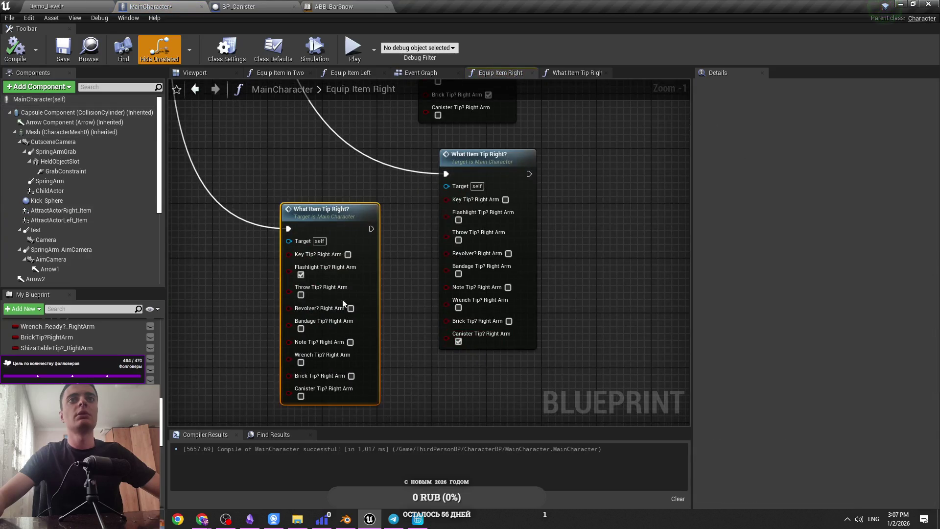
Step: Change the Item Info Item Type on the SET node from EquipmentInTwo to EquipmentBoth
click(245, 6)
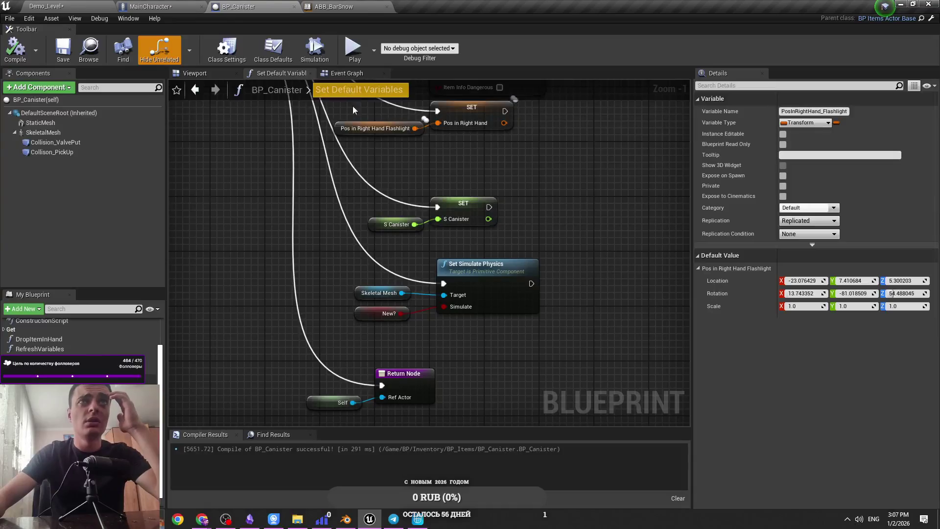
scroll(367, 161, down, 4)
scroll(351, 230, up, 4)
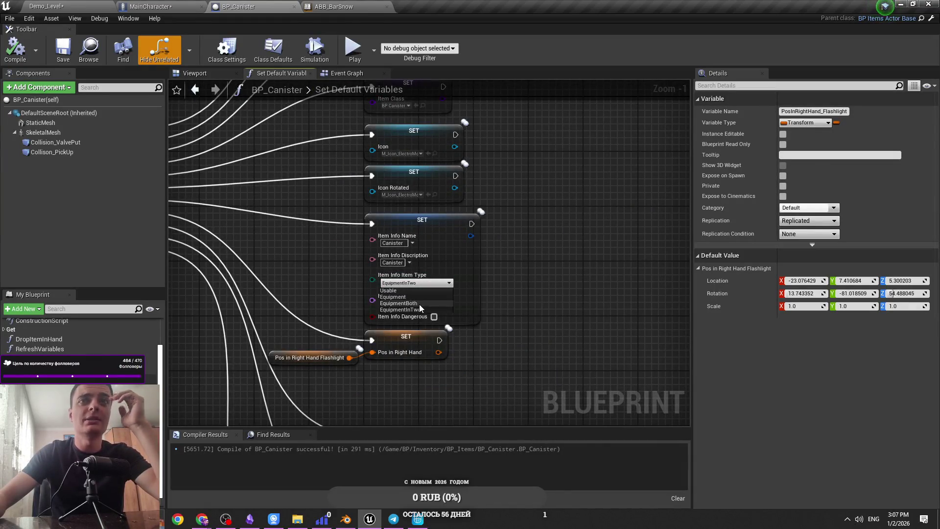
click(424, 309)
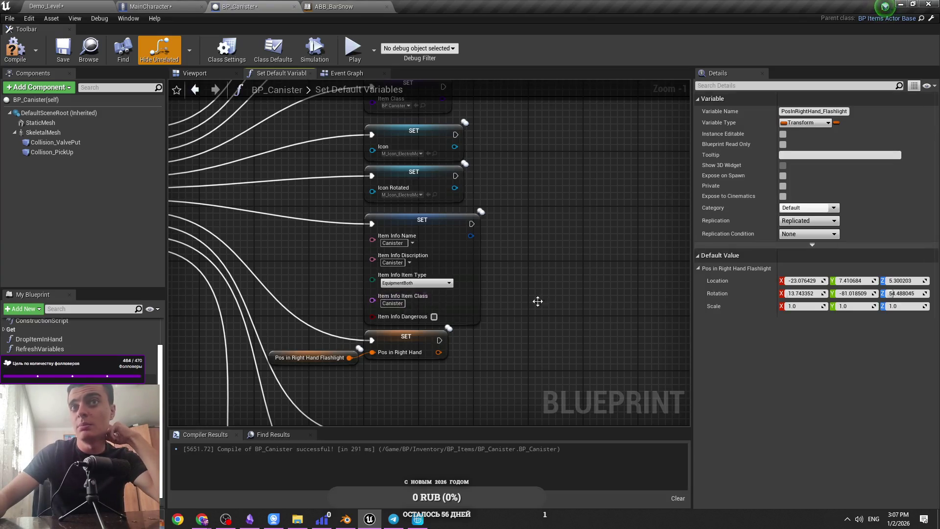
Step: Play-test Demo_Level, toggling the debug camera and gameplay debugger, then stop the session
key(ctrl+Tab)
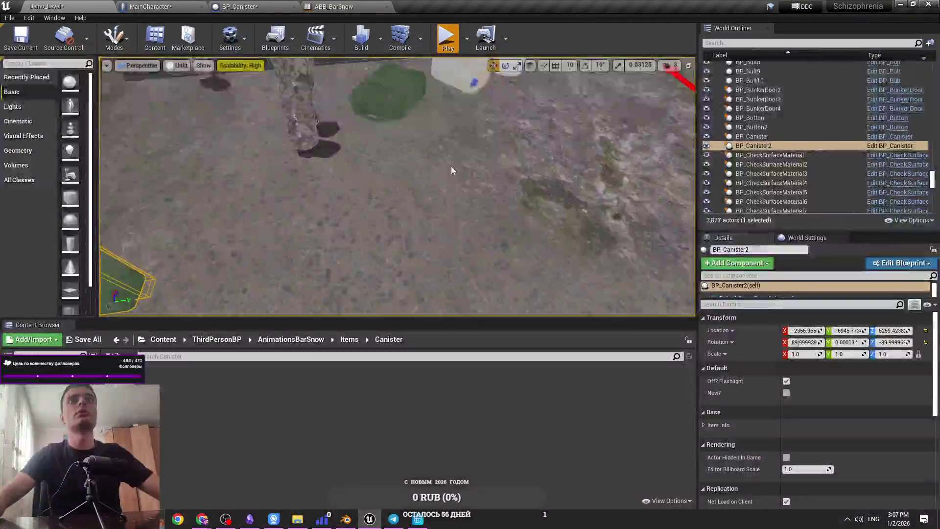
key(alt+p)
key(Tab)
key(Tab)
key(Tab)
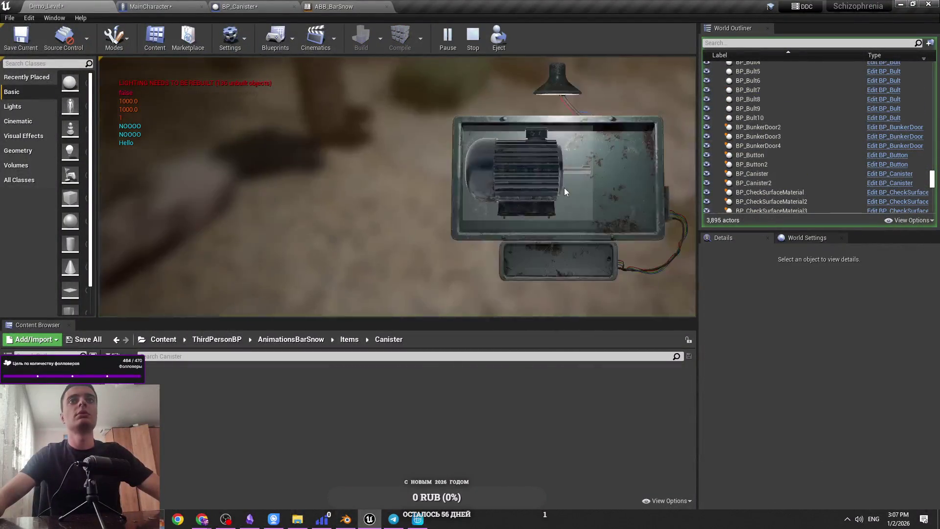
key(w)
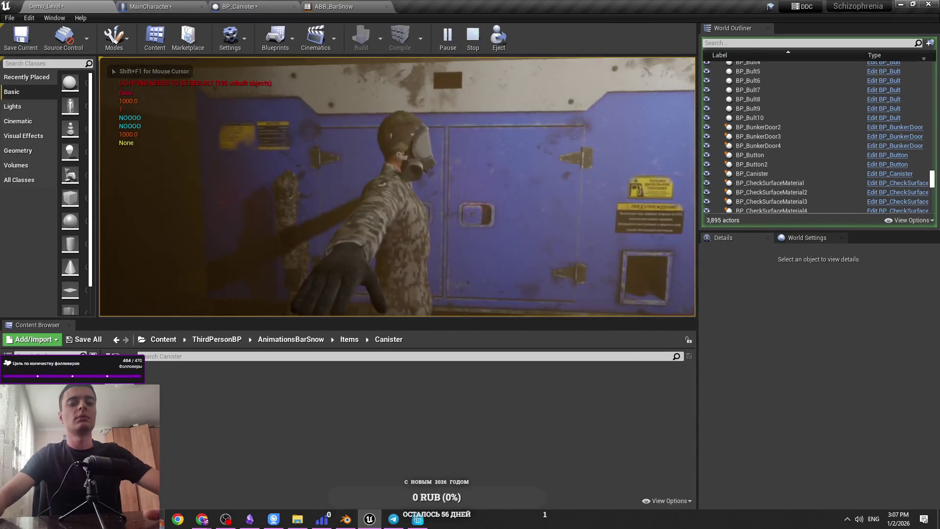
key(semicolon)
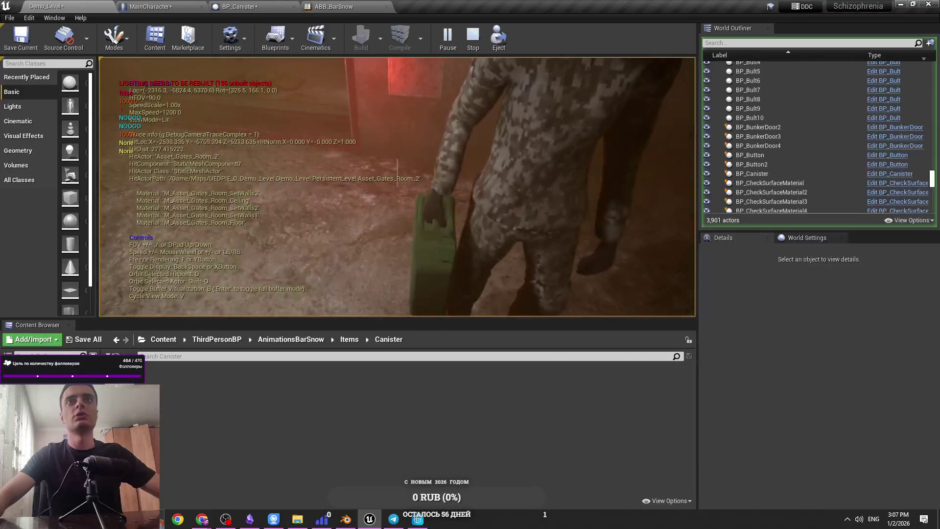
key(semicolon)
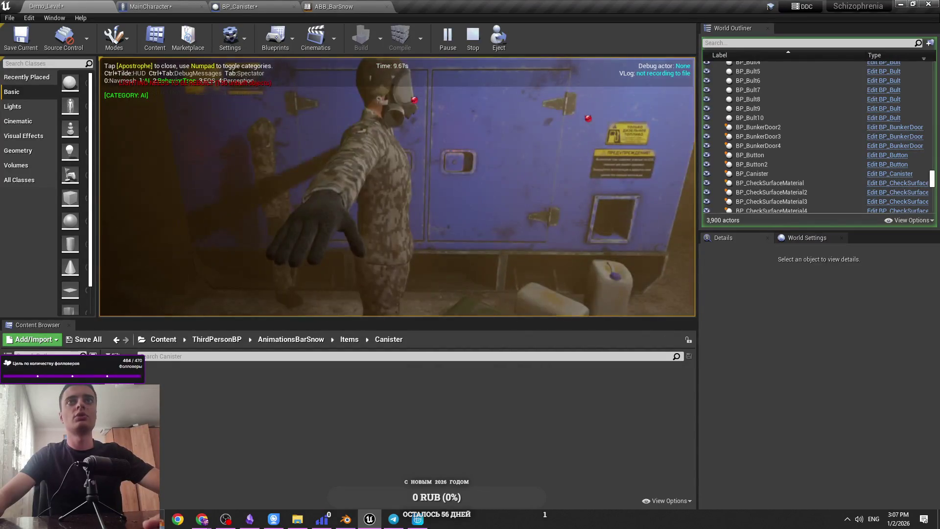
key(apostrophe)
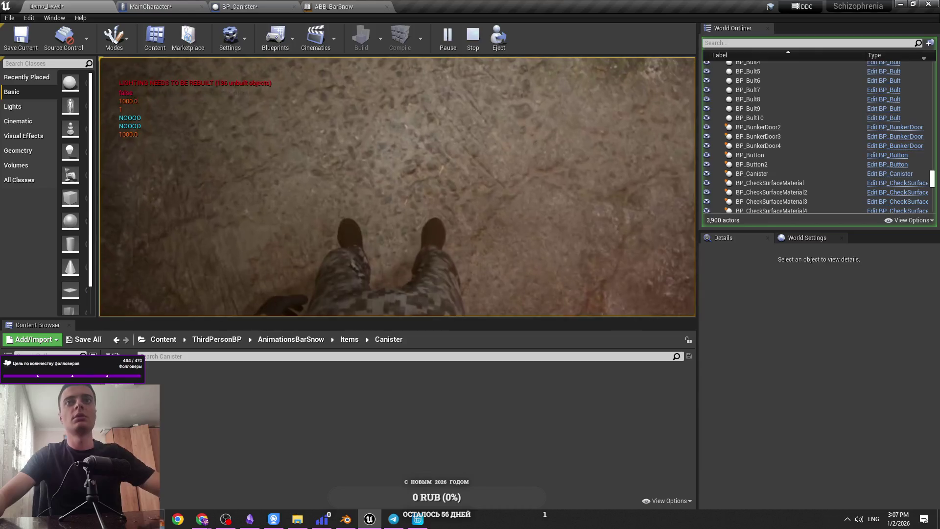
key(semicolon)
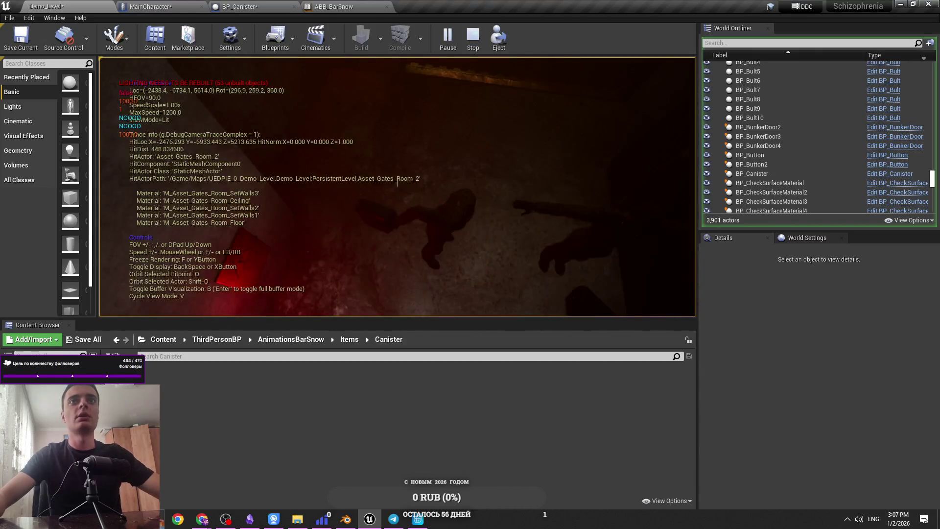
key(Escape)
click(179, 7)
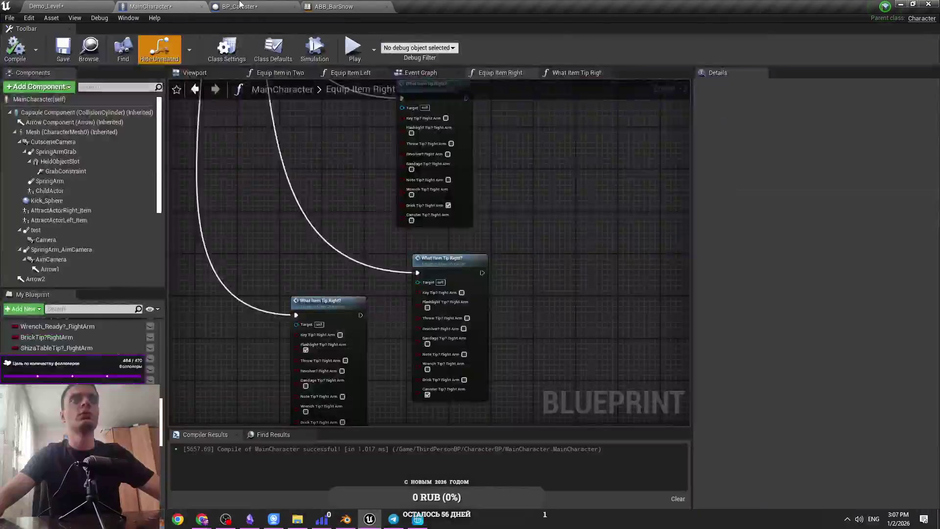
Step: Save BP_Canister with Ctrl+S and review its Event Graph and Set Default Variables function
click(244, 4)
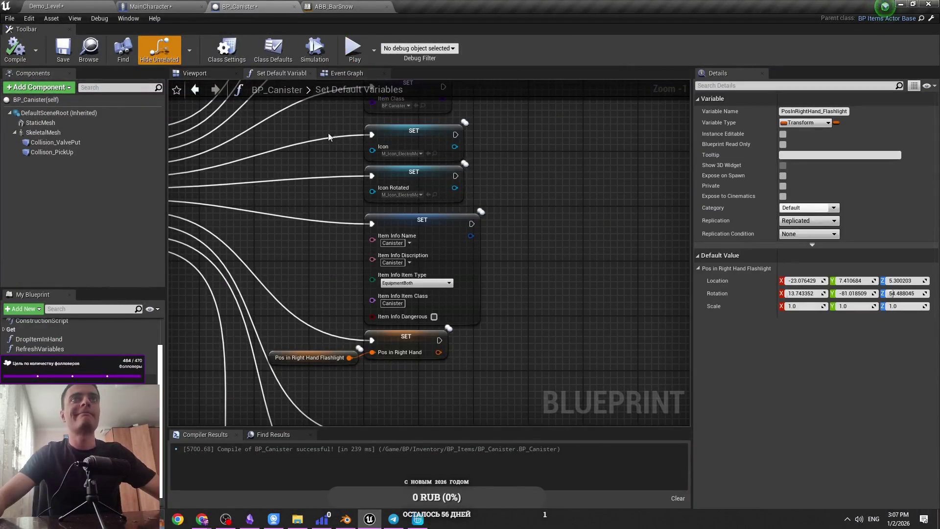
key(ctrl+s)
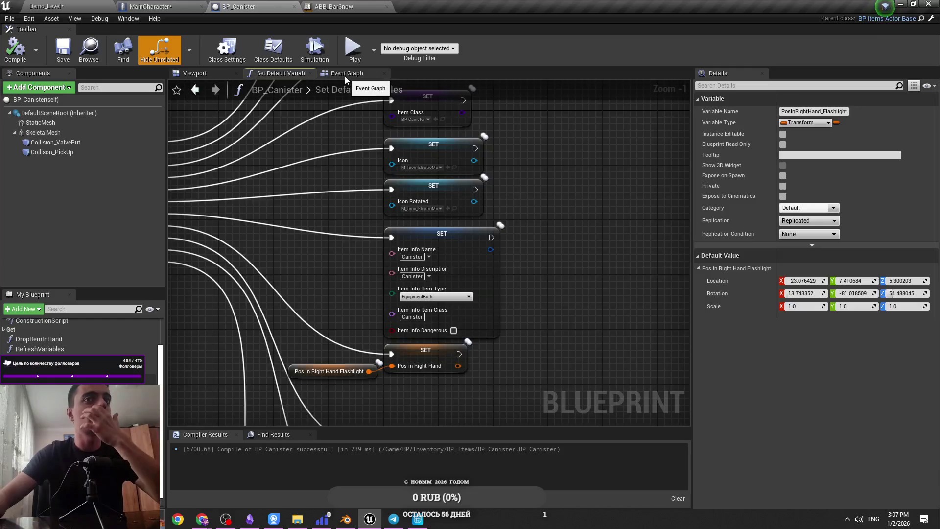
click(345, 75)
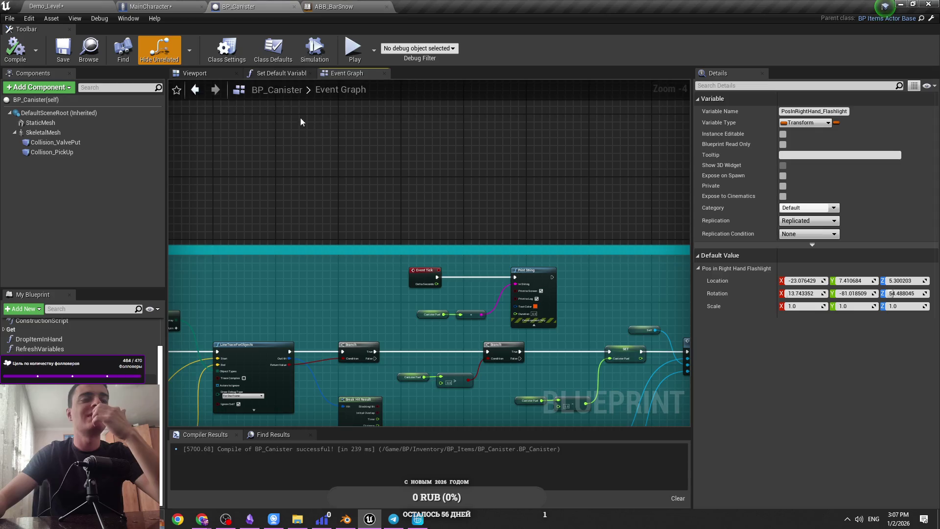
scroll(344, 184, down, 2)
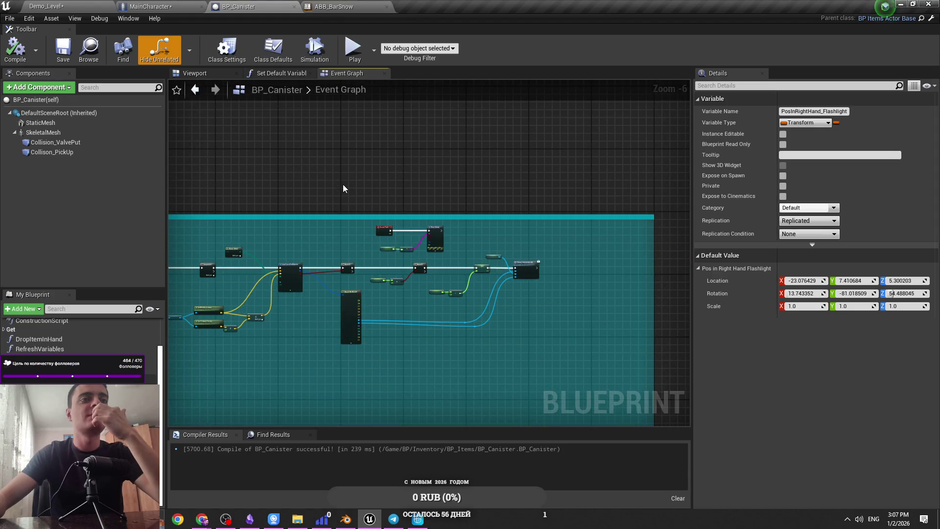
scroll(343, 184, down, 1)
click(289, 71)
click(362, 73)
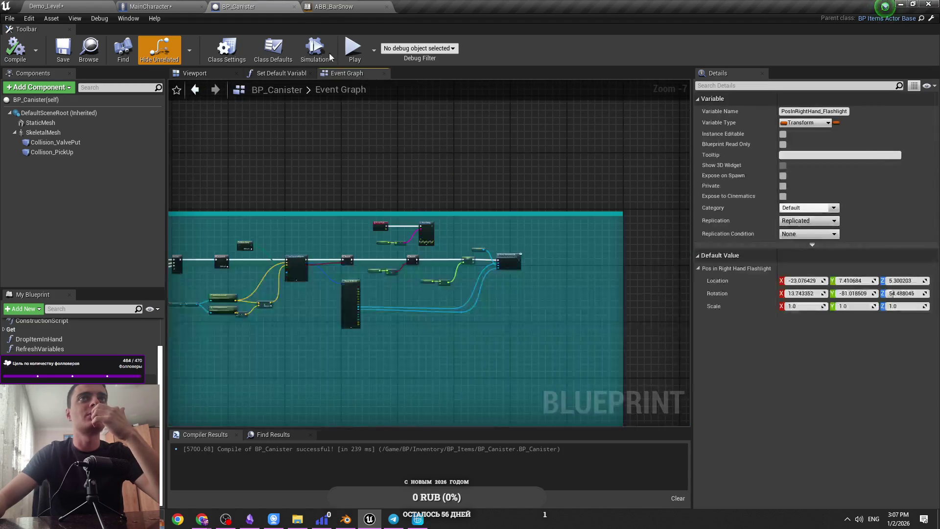
click(339, 7)
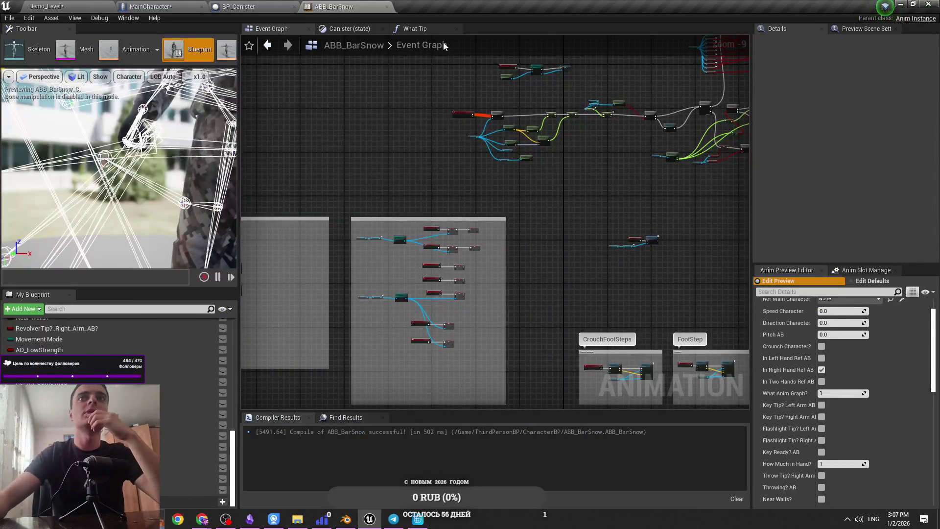
Step: Browse ABB_BarSnow's Canister state graph and What Tip function, then return to the AnimGraph
scroll(516, 171, up, 5)
scroll(516, 163, down, 4)
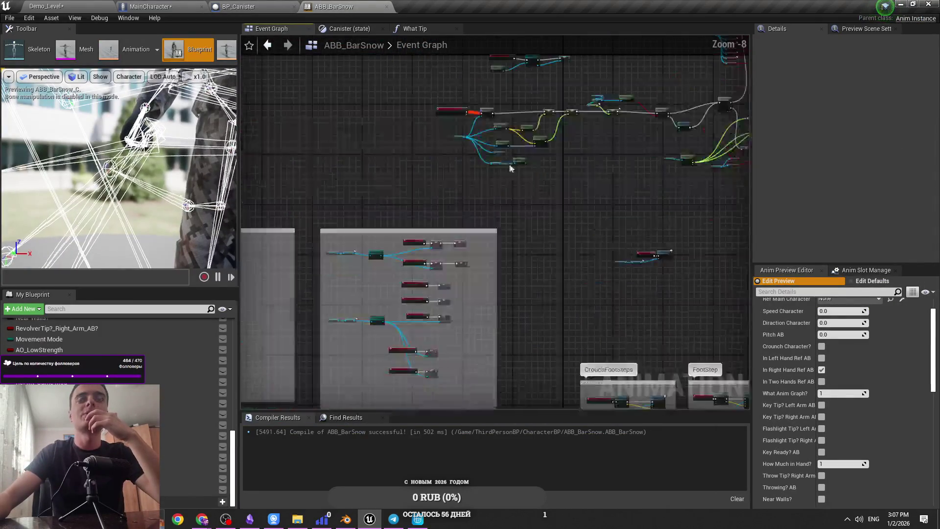
scroll(431, 225, up, 3)
scroll(430, 225, down, 3)
scroll(441, 225, up, 3)
scroll(503, 230, down, 3)
drag(502, 230, 480, 191)
click(356, 30)
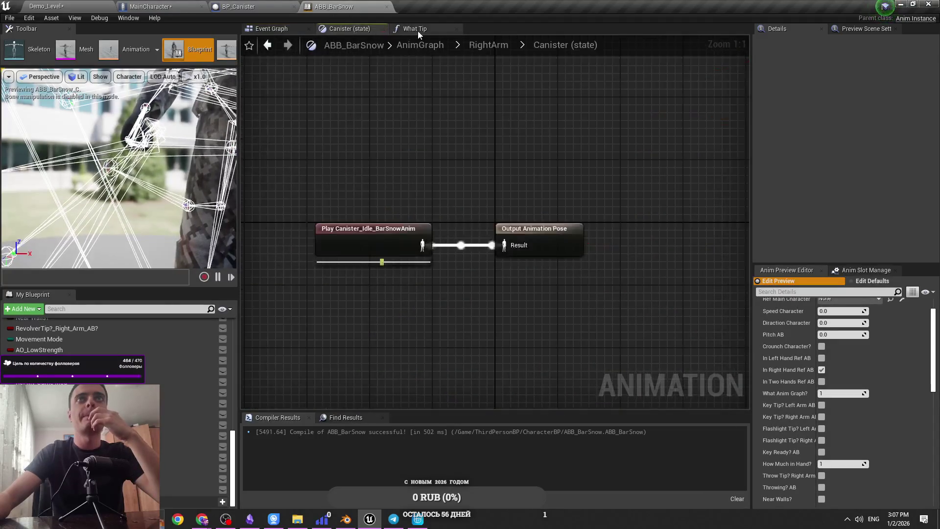
click(418, 31)
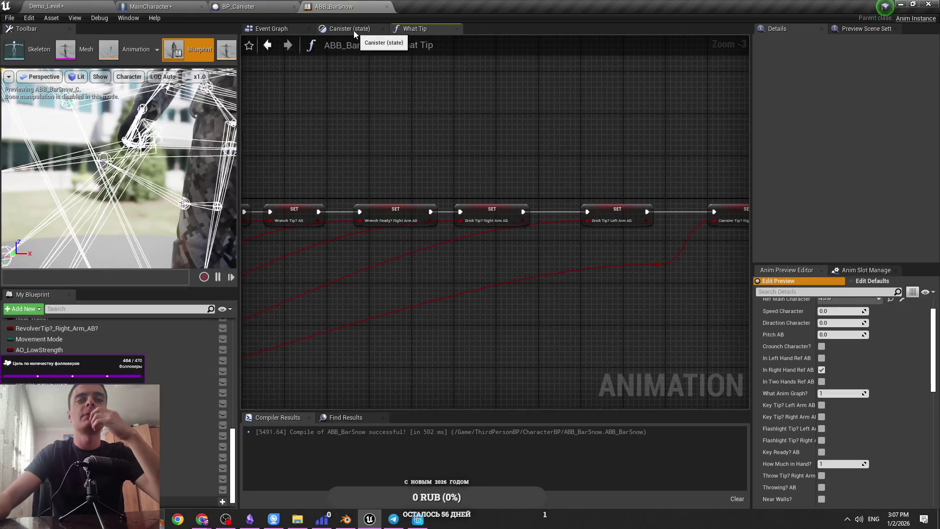
click(354, 31)
scroll(431, 179, down, 4)
click(415, 30)
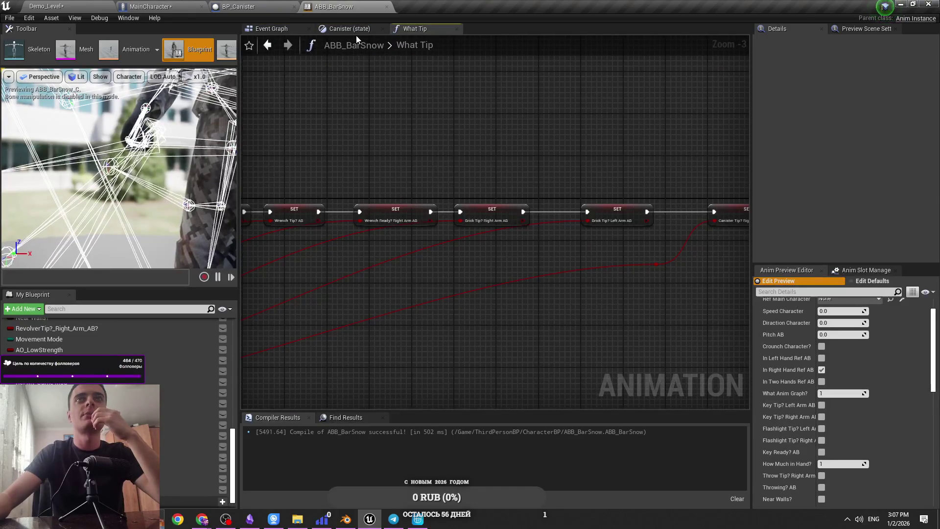
click(355, 29)
click(431, 45)
Step: Select the 'No Item In hand' comment and enable Show Bubble When Zoomed
scroll(387, 260, up, 11)
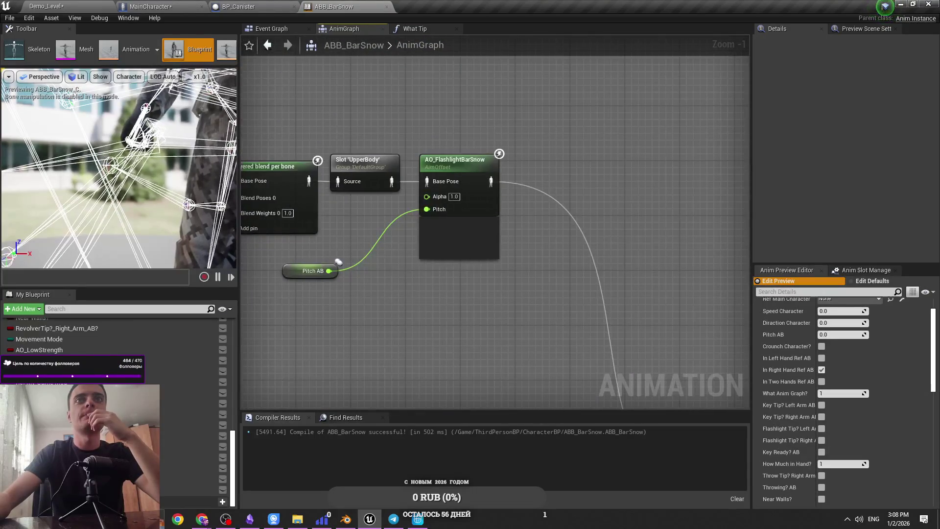
scroll(434, 166, down, 5)
scroll(518, 277, up, 3)
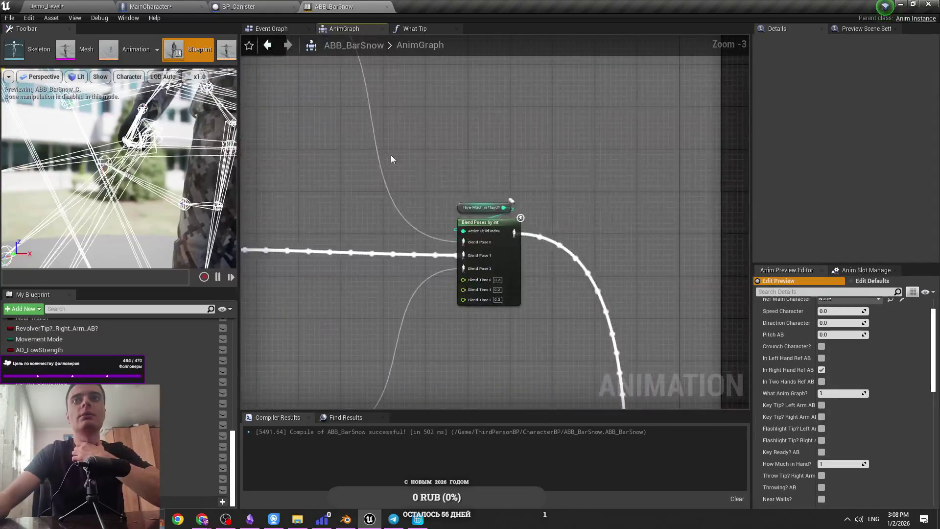
scroll(392, 154, down, 4)
scroll(449, 189, up, 4)
scroll(459, 195, down, 4)
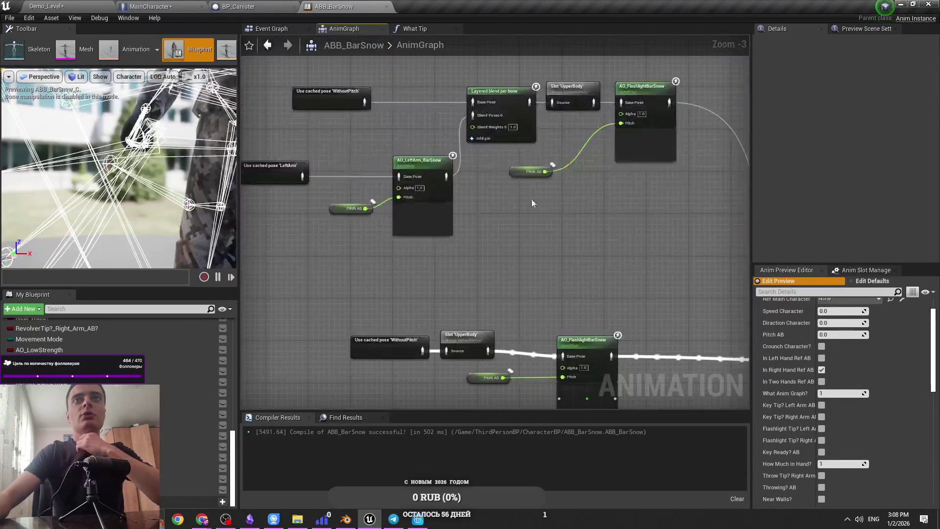
scroll(563, 343, up, 4)
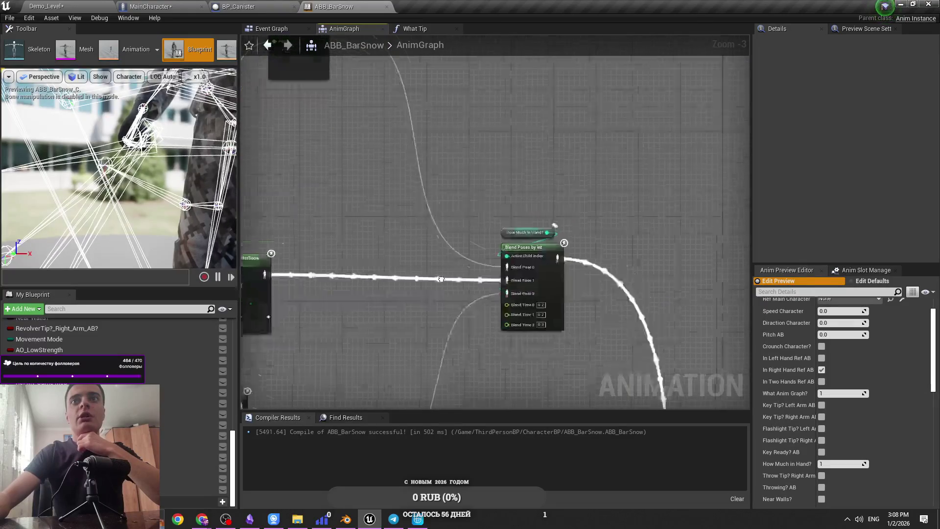
scroll(387, 143, down, 4)
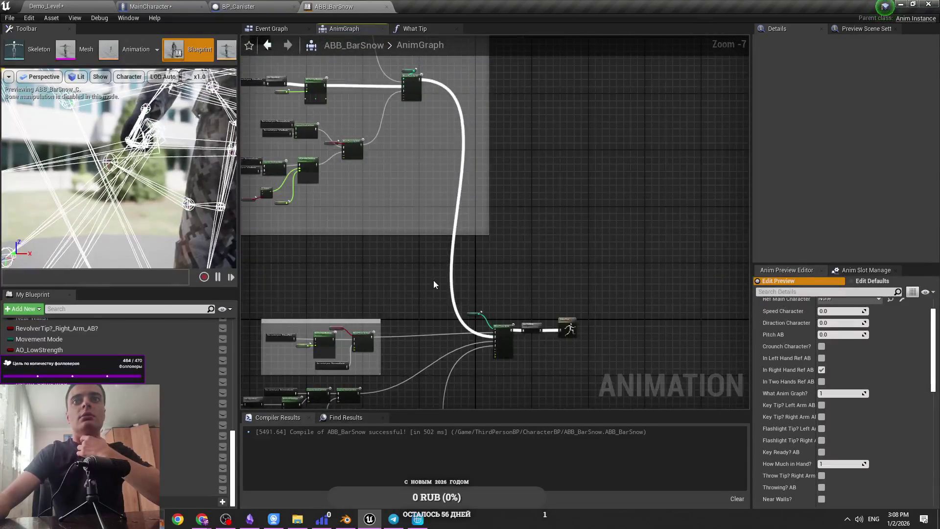
scroll(433, 281, up, 3)
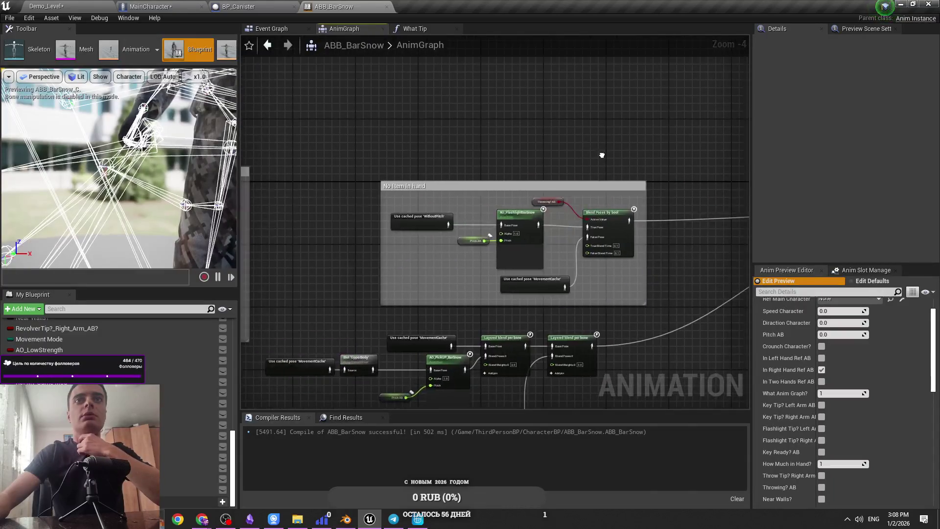
scroll(596, 153, down, 1)
click(479, 187)
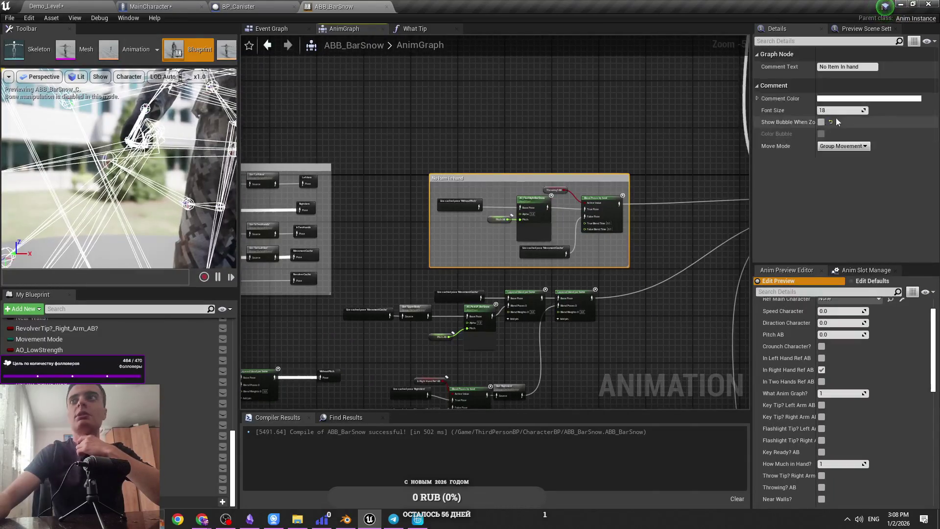
click(818, 122)
Step: Recentre on the No Item In hand comment and compile ABB_BarSnow
drag(490, 196, 718, 203)
mouse_move(753, 120)
mouse_down()
mouse_move(544, 107)
mouse_move(375, 123)
mouse_up()
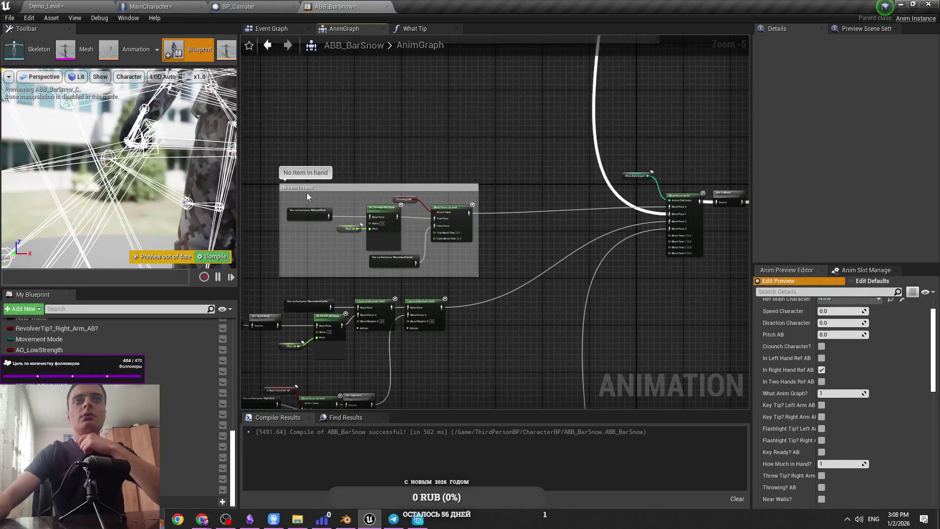
click(213, 258)
Step: Inspect the lower AnimGraph, nudge the Slot UpperBody node, and compile again
mouse_move(355, 170)
mouse_down()
mouse_move(352, 222)
mouse_move(361, 210)
mouse_move(412, 209)
mouse_move(411, 193)
mouse_move(404, 287)
mouse_up()
scroll(404, 287, up, 3)
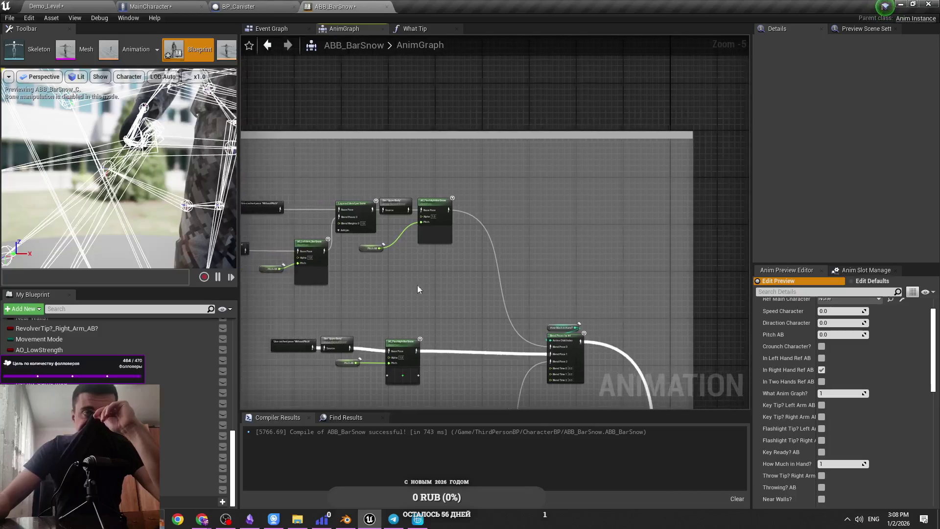
mouse_move(389, 256)
mouse_down()
mouse_move(530, 293)
mouse_move(619, 299)
mouse_move(619, 315)
mouse_move(427, 218)
mouse_move(378, 120)
mouse_move(332, 234)
mouse_up()
scroll(392, 272, down, 1)
scroll(619, 315, down, 2)
scroll(427, 216, up, 3)
scroll(392, 272, down, 2)
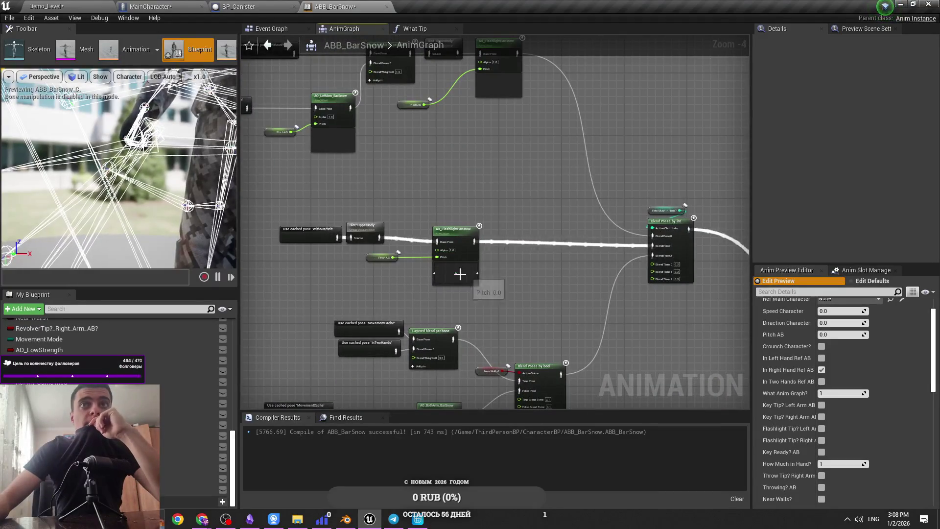
drag(533, 281, 485, 277)
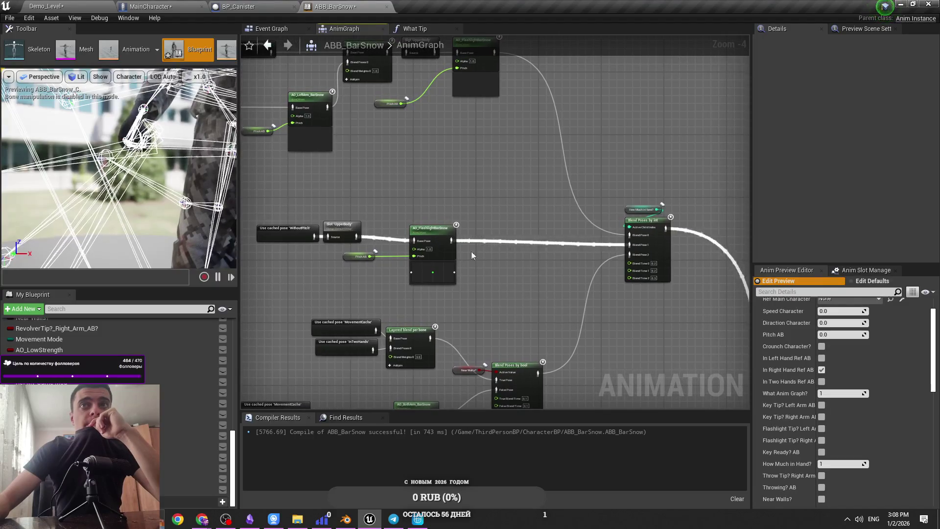
scroll(414, 245, up, 2)
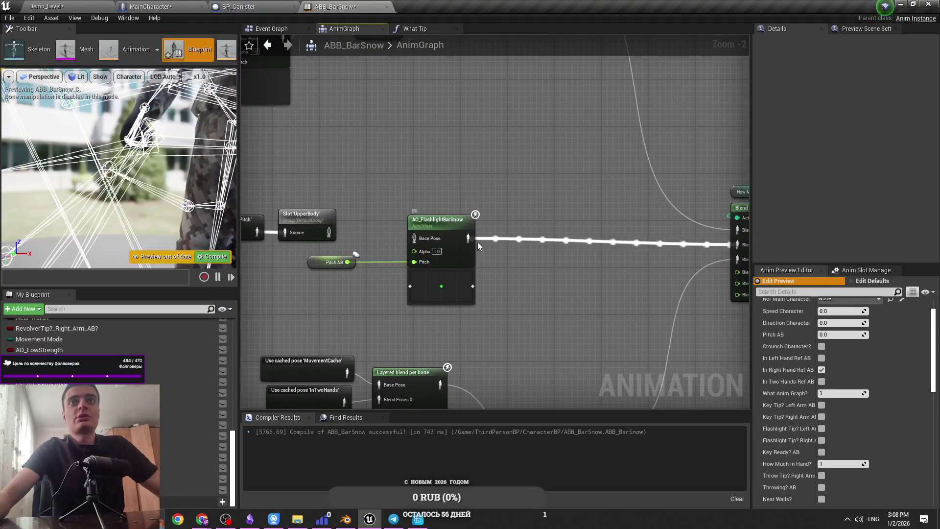
mouse_move(325, 236)
mouse_down()
mouse_move(525, 235)
mouse_move(318, 235)
mouse_up()
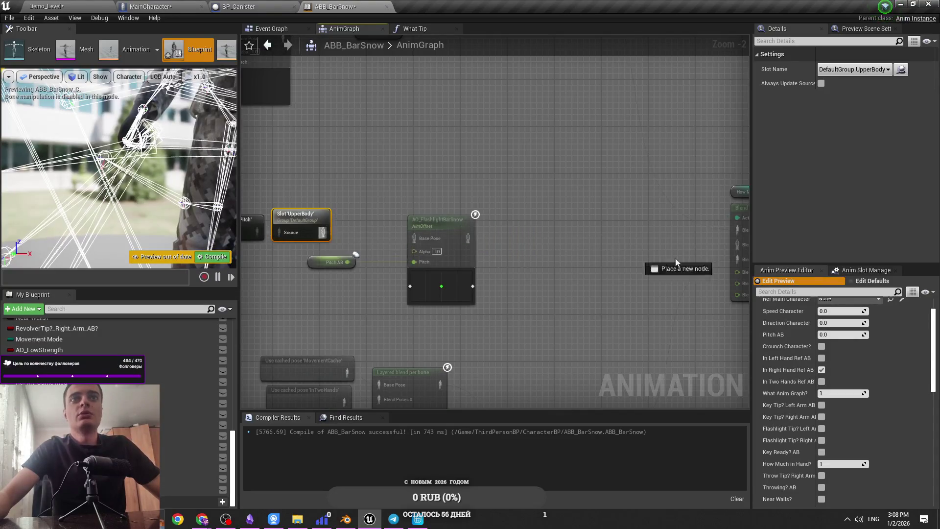
drag(637, 258, 590, 255)
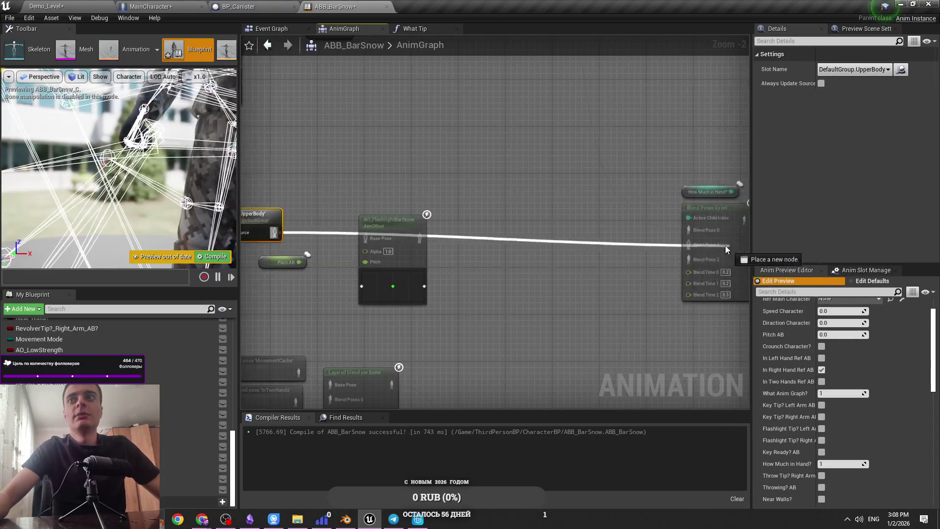
click(206, 253)
Step: In Demo_Level, bring the viewport down to ground level and frame BP_Canister2 with F
key(ctrl+Tab)
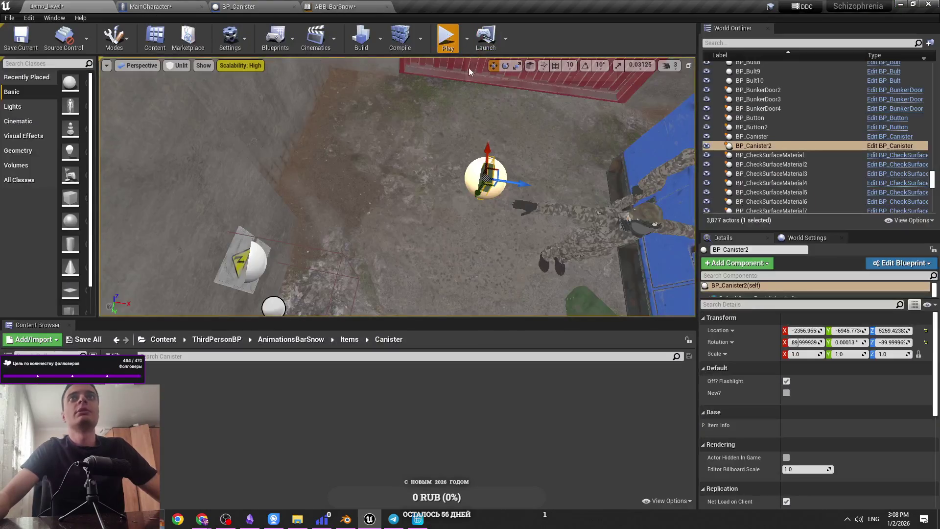
key(alt+p)
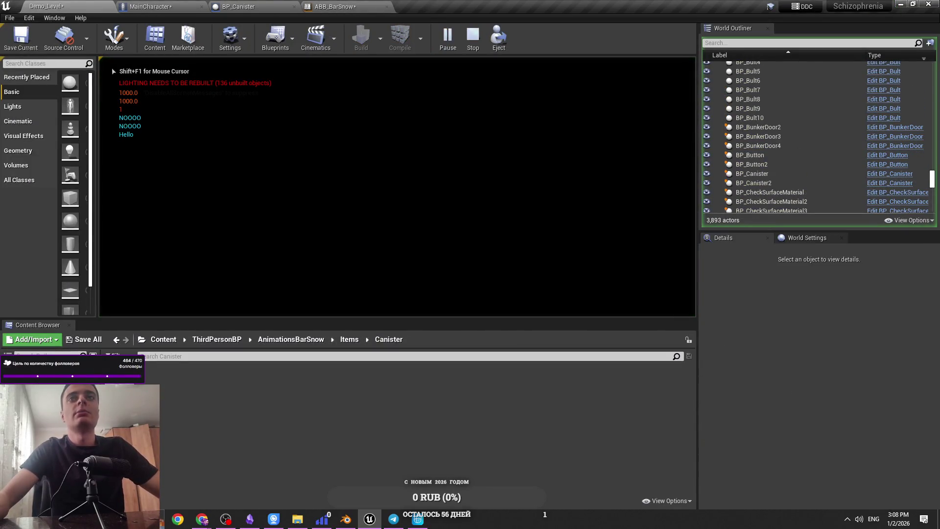
key(Escape)
click(668, 65)
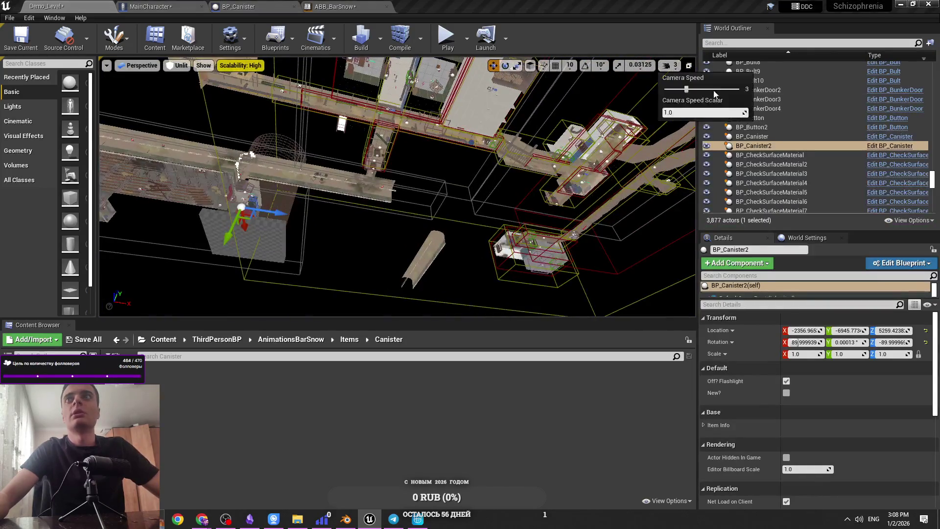
mouse_move(523, 184)
mouse_down()
mouse_move(511, 137)
mouse_move(101, 160)
mouse_up()
key(f)
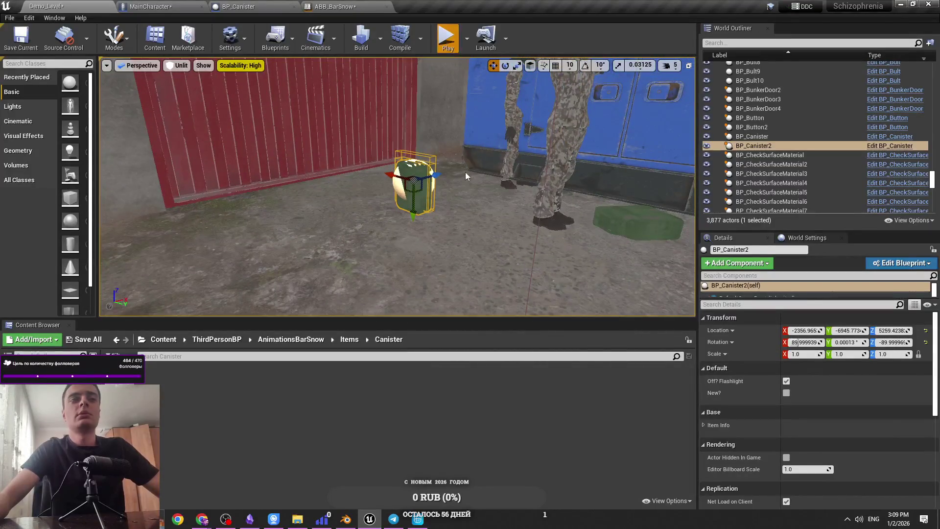
Step: Play the level, pick up the canister and walk around carrying it
key(alt+p)
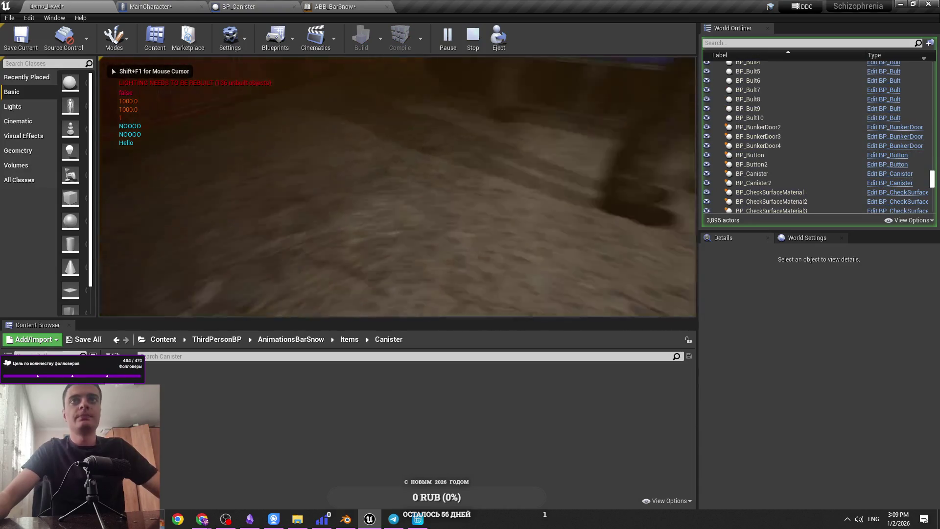
click(530, 205)
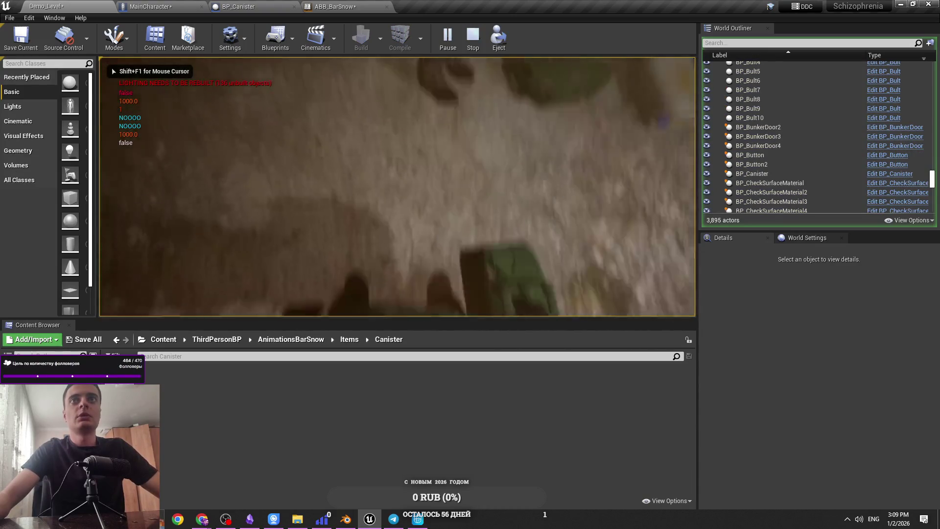
key(w)
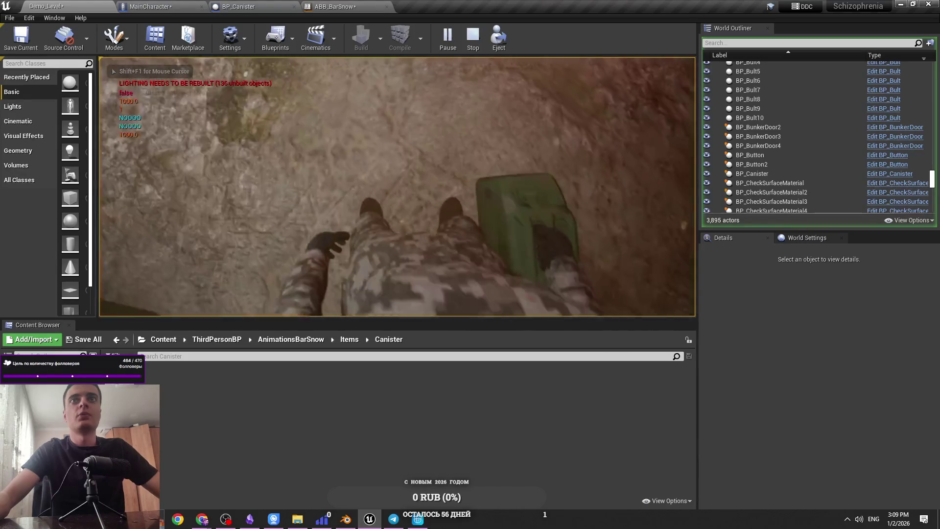
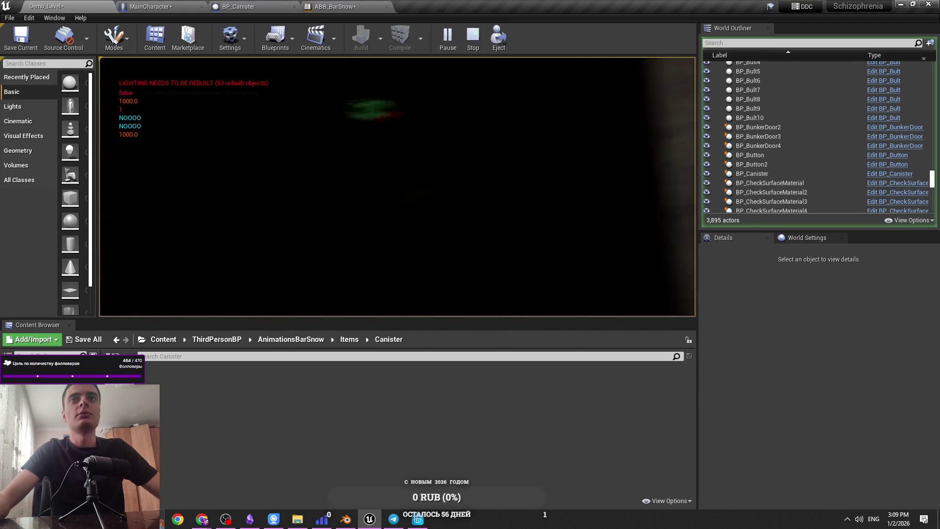
Step: Interact with the locker once more, end the play test, and switch to the BP_Canister tab
key(e)
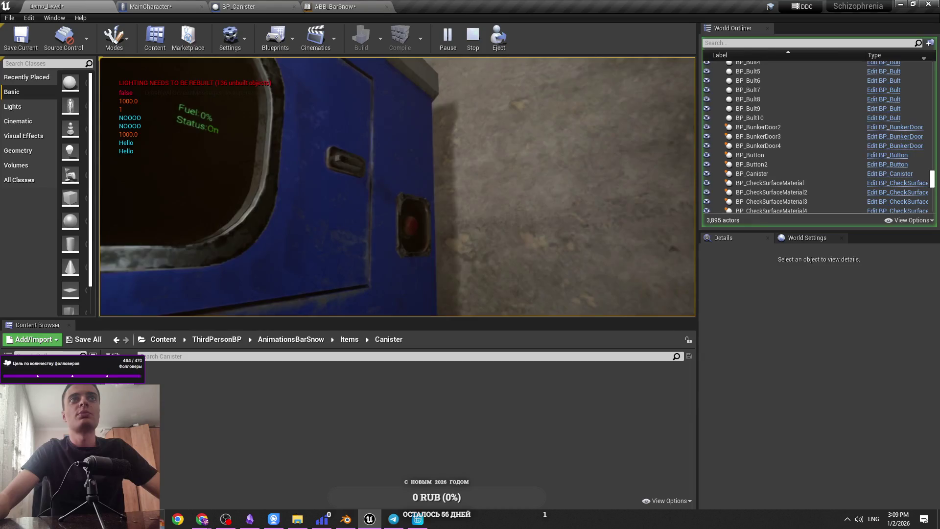
key(Escape)
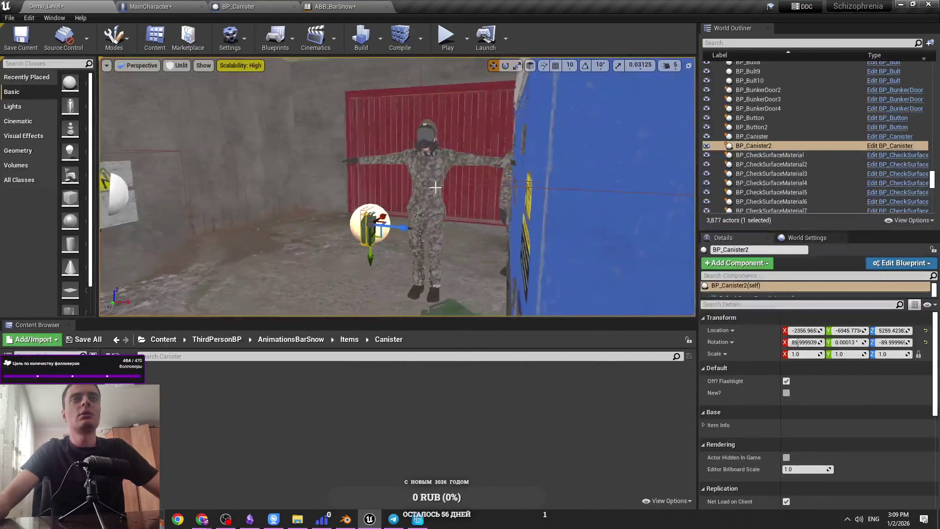
click(233, 6)
click(152, 6)
click(49, 6)
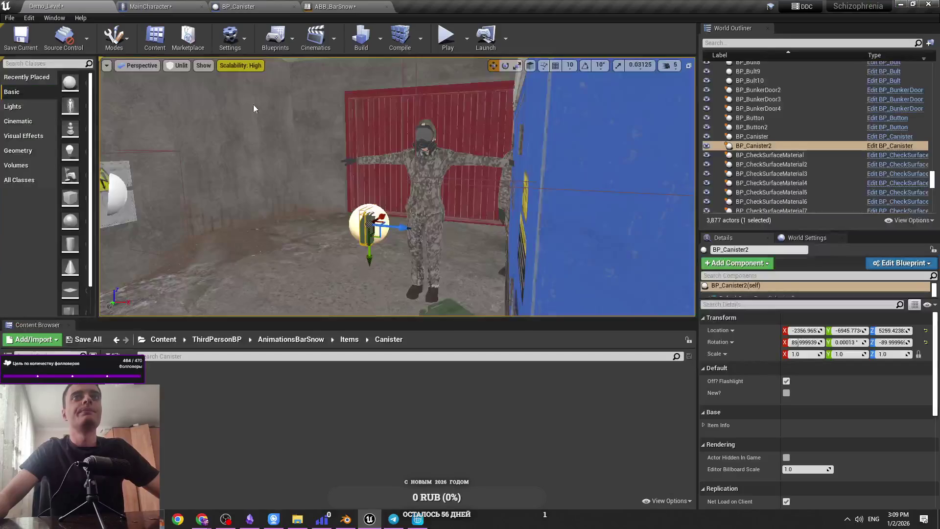
click(233, 6)
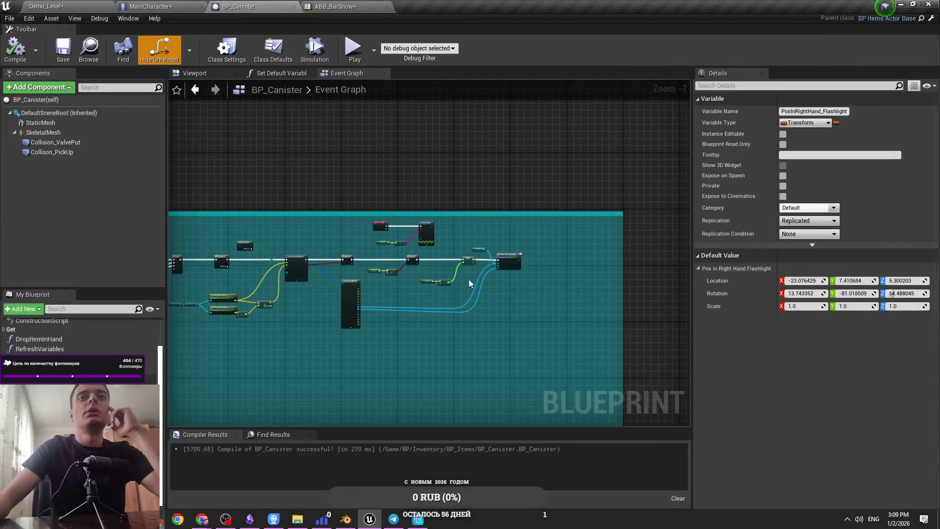
Step: In ABB_BarSnow, wire UpperBody into AO_FlashlightBarSnow's Base Pose and its output into Blend Pose 1
scroll(472, 255, up, 2)
scroll(448, 240, down, 4)
click(162, 6)
click(268, 5)
click(333, 6)
mouse_move(274, 232)
mouse_down()
mouse_move(299, 255)
mouse_move(366, 238)
mouse_move(482, 251)
mouse_move(688, 244)
mouse_up()
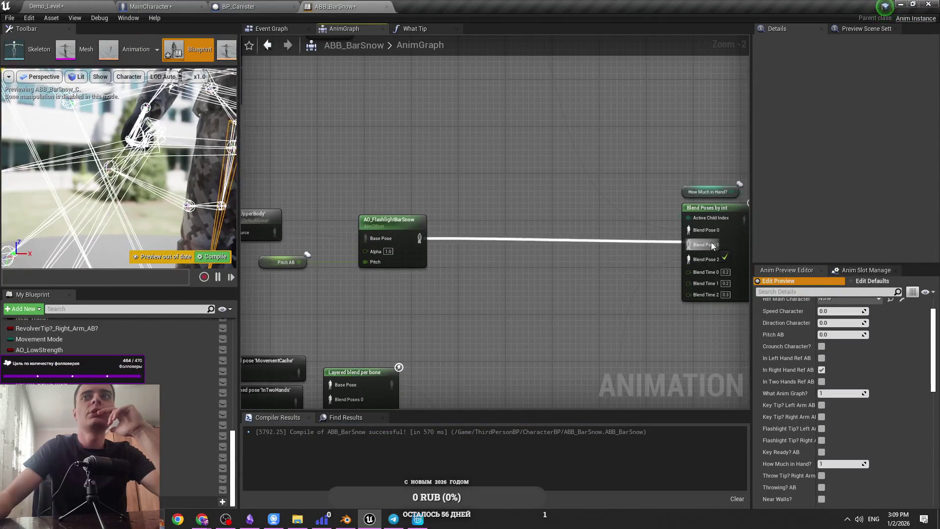
drag(398, 231, 397, 226)
click(316, 291)
click(296, 262)
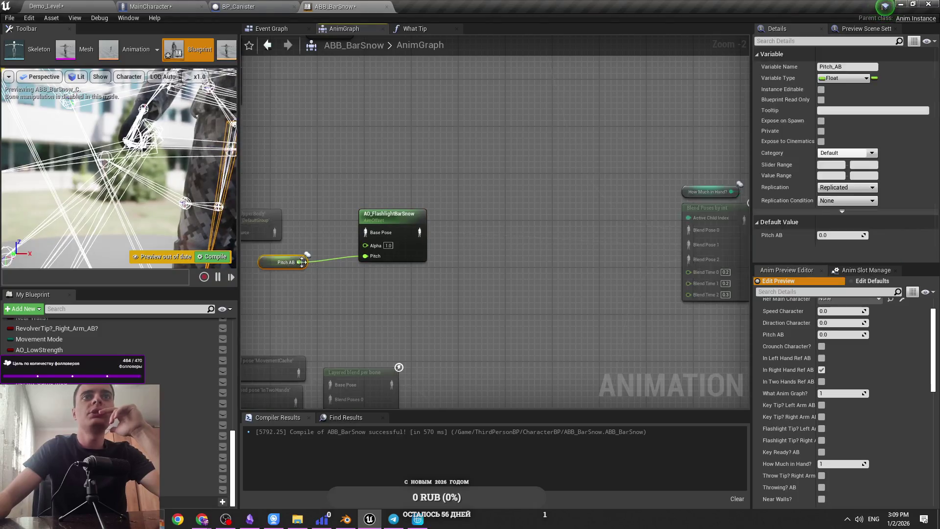
Step: Bring up the What Tip function with its Brick Tip and Canister Tip setters
click(293, 28)
scroll(452, 197, up, 2)
click(411, 28)
click(344, 28)
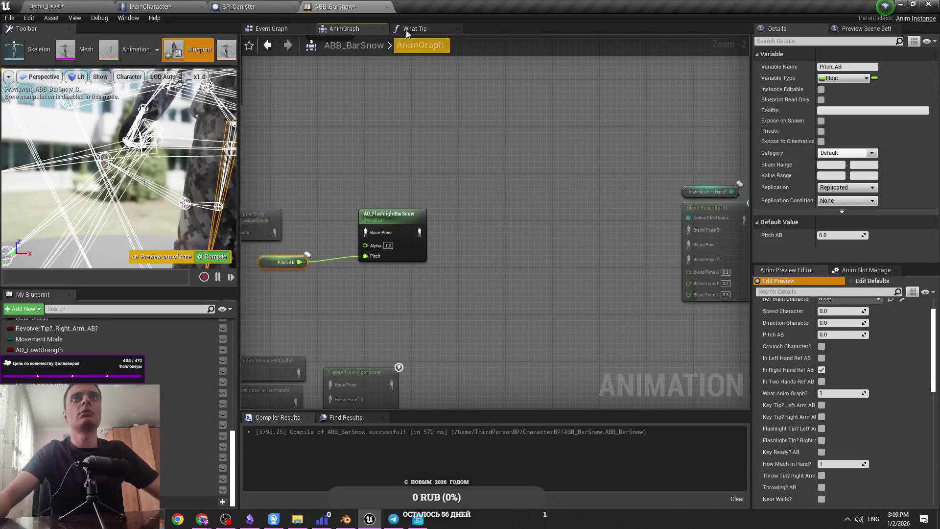
click(410, 29)
scroll(487, 189, up, 4)
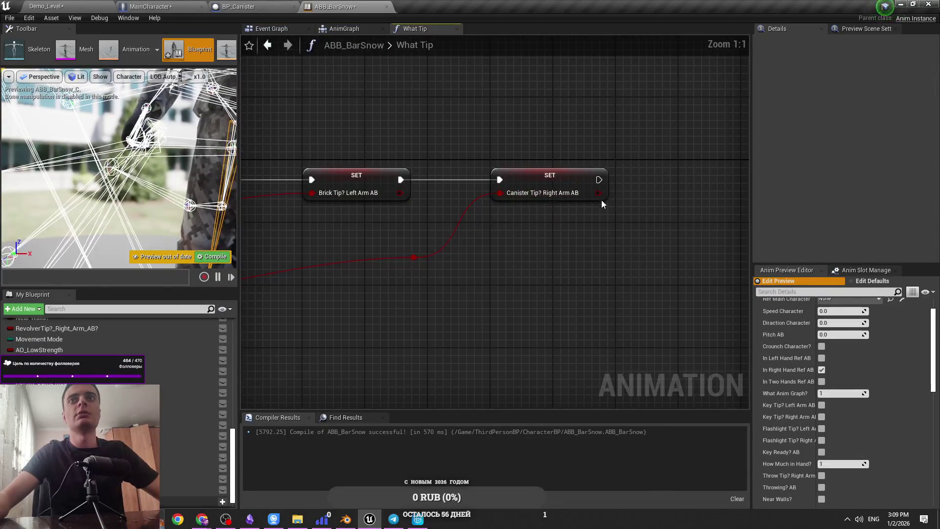
Step: Add a Branch node after the Canister Tip setter, discarding a stray Pitch AB getter
drag(599, 193, 645, 179)
click(336, 46)
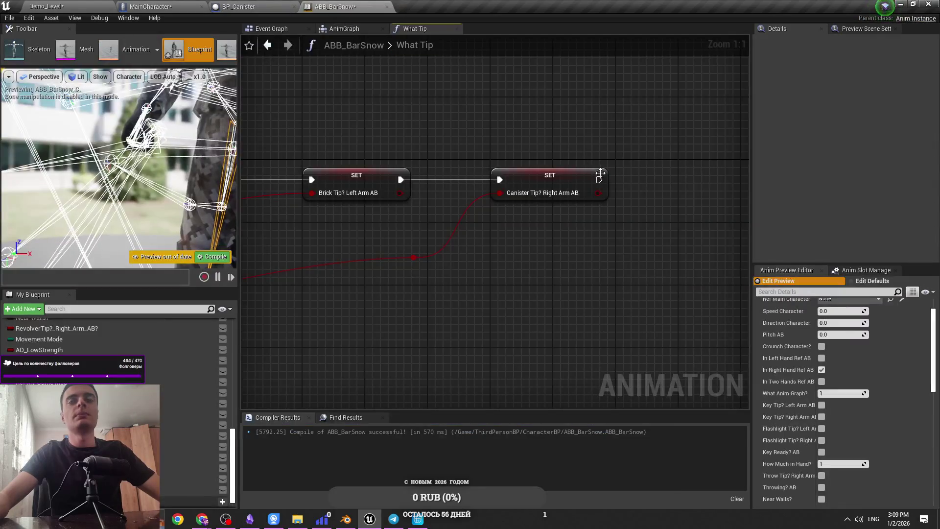
mouse_move(610, 182)
mouse_down()
mouse_move(673, 168)
mouse_move(659, 196)
mouse_up()
text(rbabranch)
key(Return)
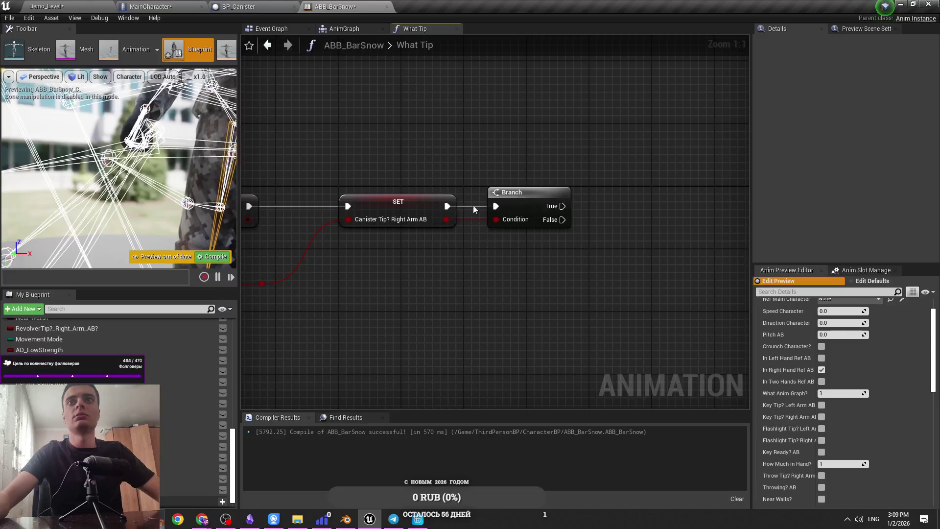
drag(446, 206, 491, 154)
key(Escape)
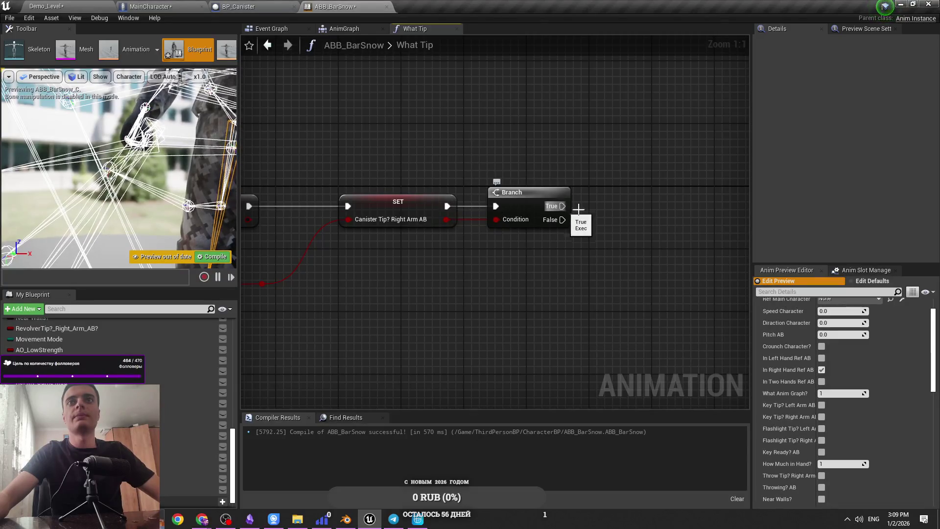
key(ctrl+v)
drag(627, 214, 605, 249)
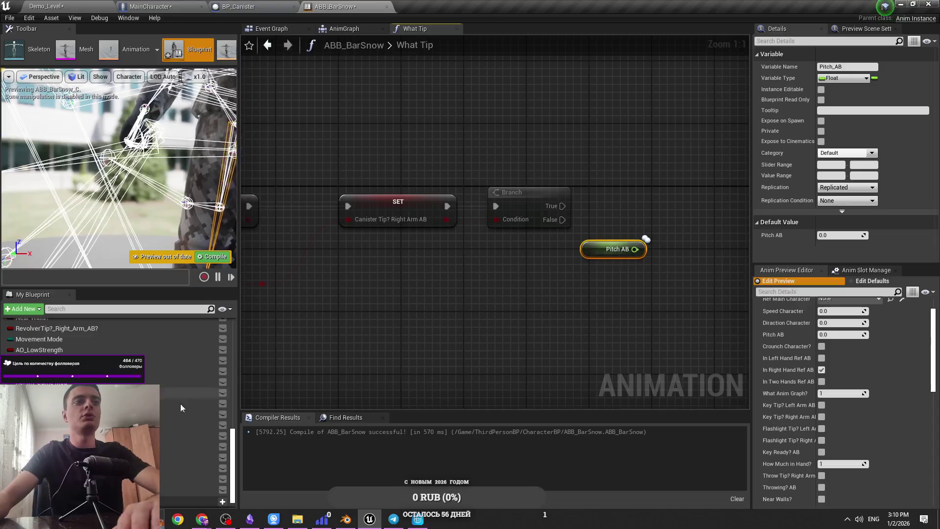
key(Delete)
scroll(195, 401, up, 5)
Step: Add a SET Pitch_AB node (1.0) on the Branch's True output
mouse_move(196, 435)
mouse_down()
mouse_move(540, 236)
mouse_move(594, 180)
mouse_move(634, 168)
mouse_up()
click(616, 202)
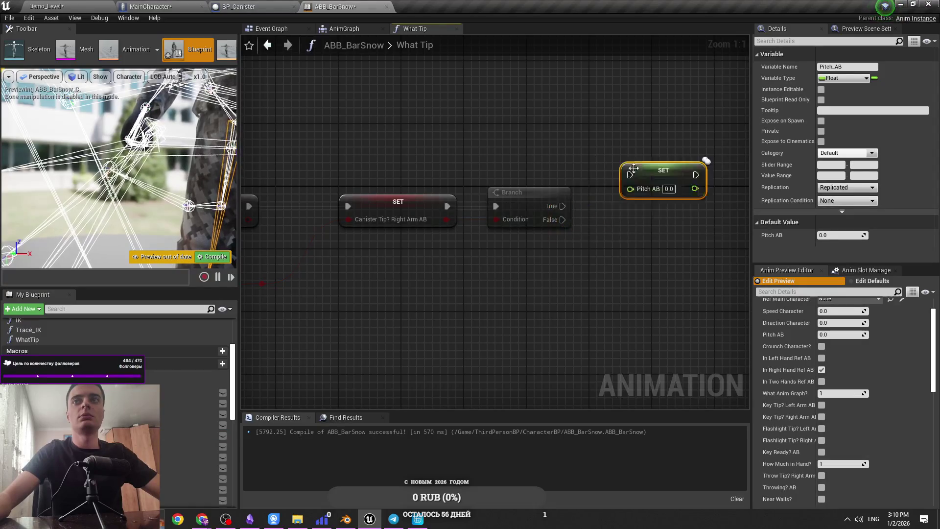
drag(558, 205, 561, 205)
click(563, 208)
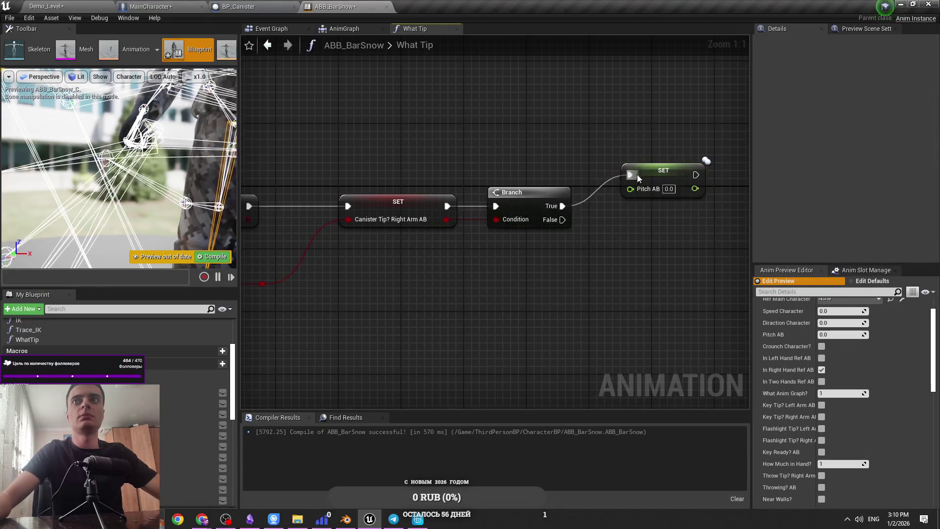
drag(635, 180, 610, 137)
click(568, 168)
drag(568, 169, 576, 168)
click(533, 226)
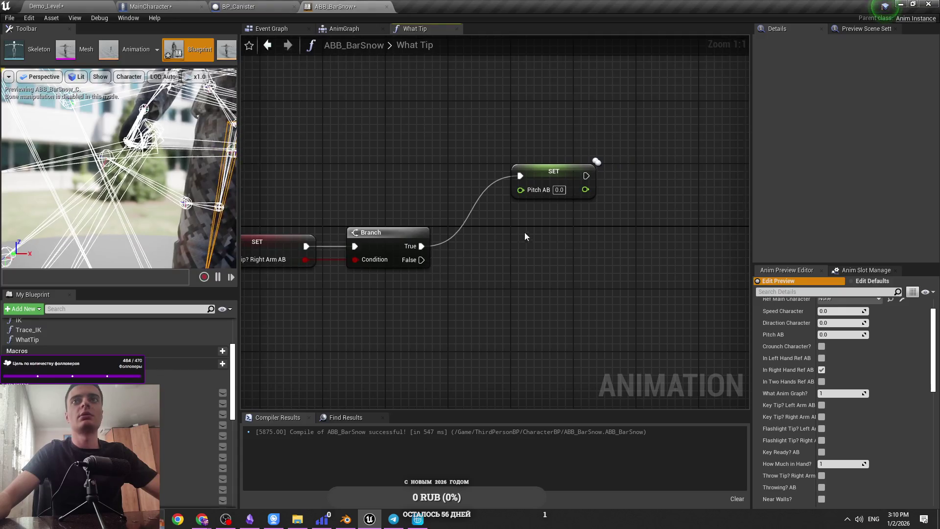
Step: Duplicate the SET Pitch_AB node and link it to the Branch's False output with 0.0
click(529, 167)
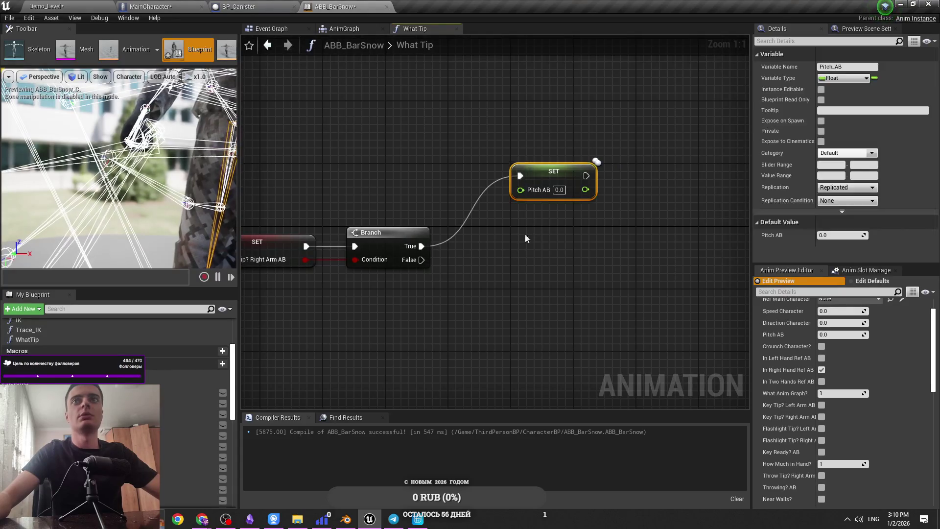
key(ctrl+c)
key(ctrl+v)
drag(538, 263, 538, 264)
click(560, 287)
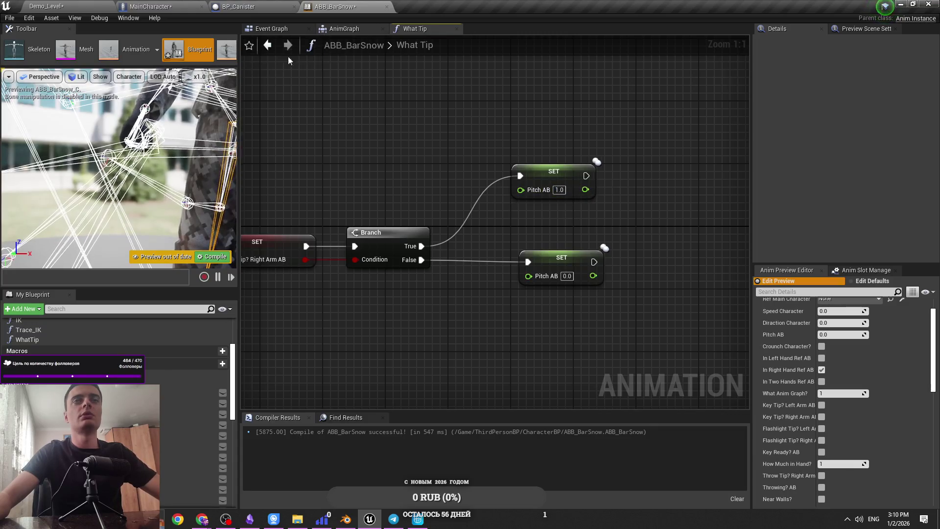
Step: Select the Pitch_AB variable and find its references
scroll(191, 474, down, 3)
click(39, 356)
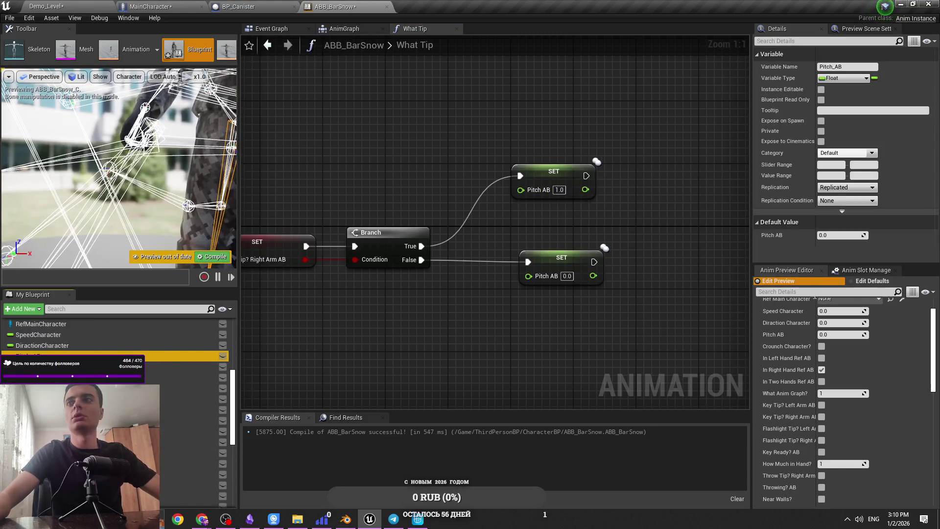
scroll(812, 293, up, 2)
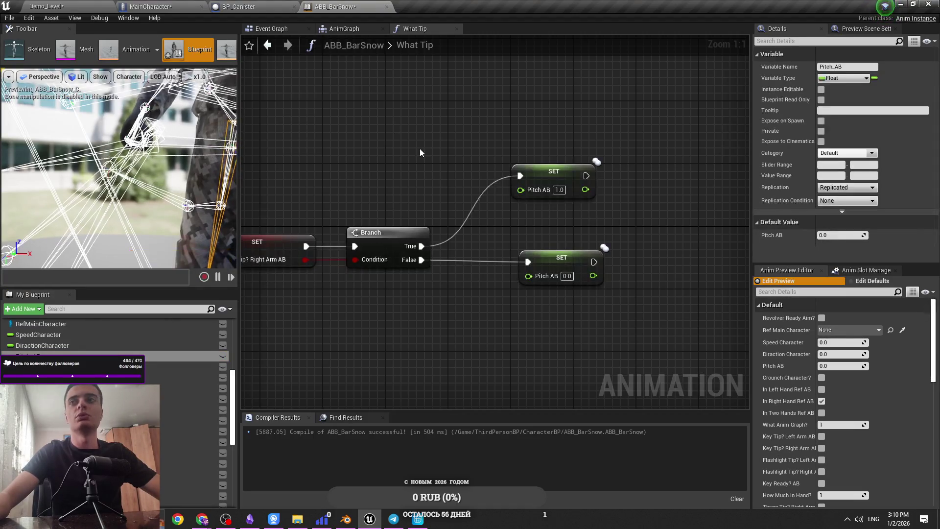
right_click(116, 354)
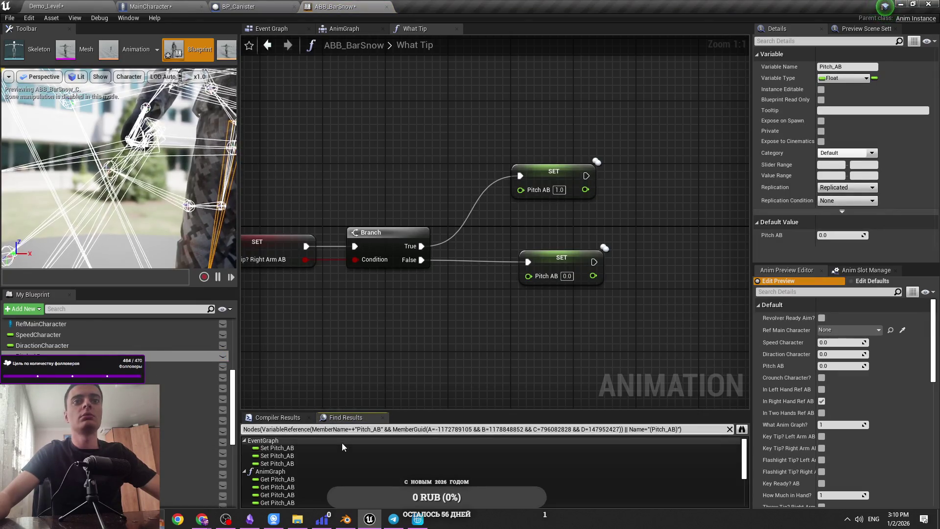
double_click(341, 451)
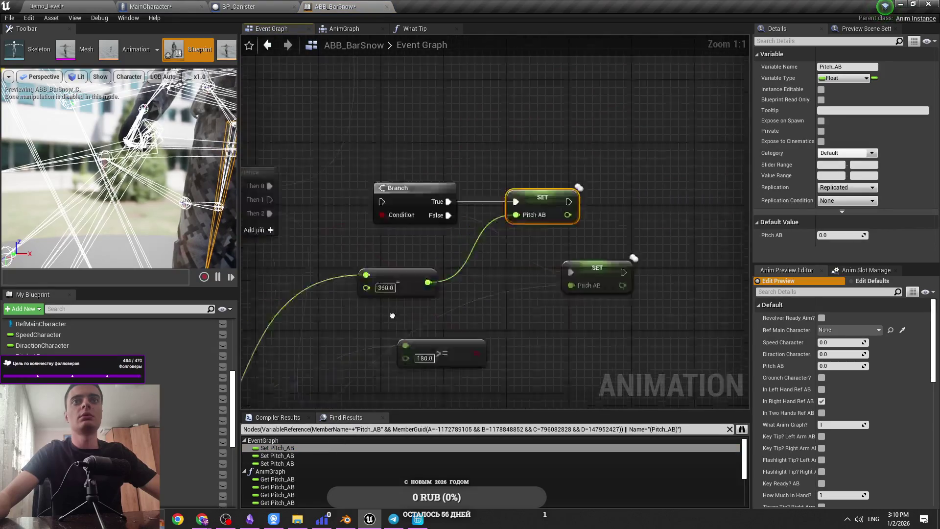
drag(641, 191, 311, 274)
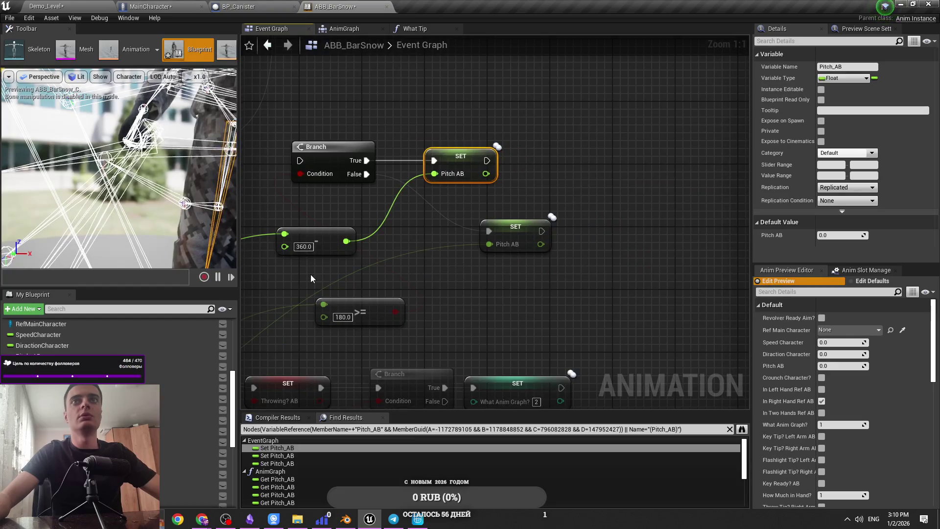
click(416, 29)
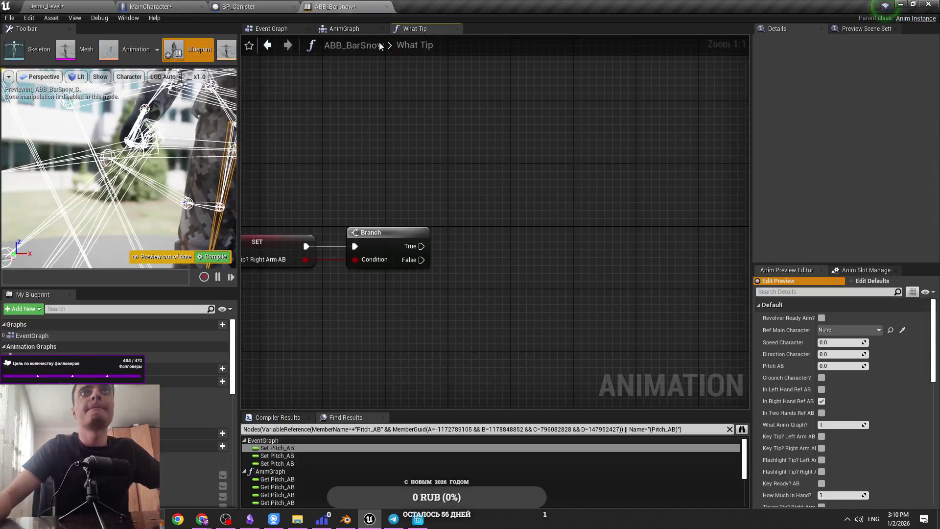
click(359, 32)
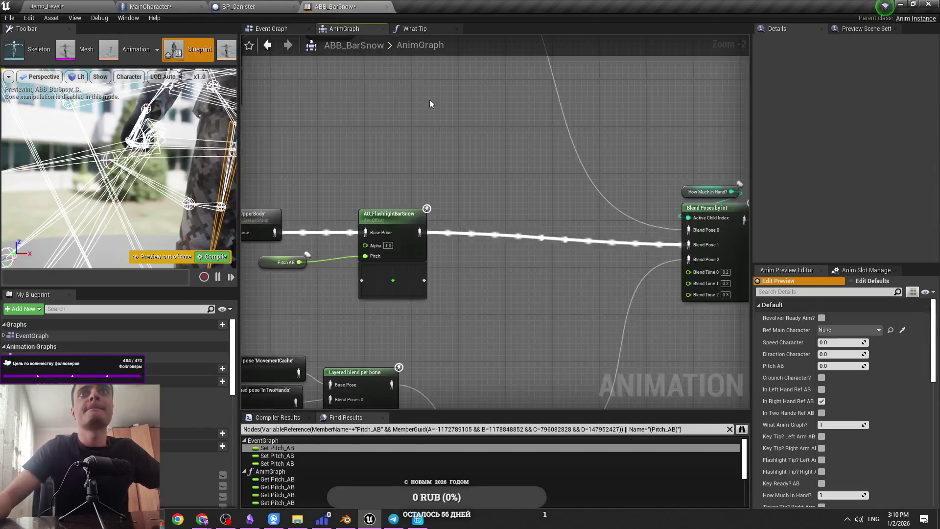
click(319, 271)
mouse_move(363, 298)
mouse_down()
mouse_move(465, 312)
mouse_move(412, 307)
mouse_up()
key(ctrl+s)
scroll(413, 307, down, 1)
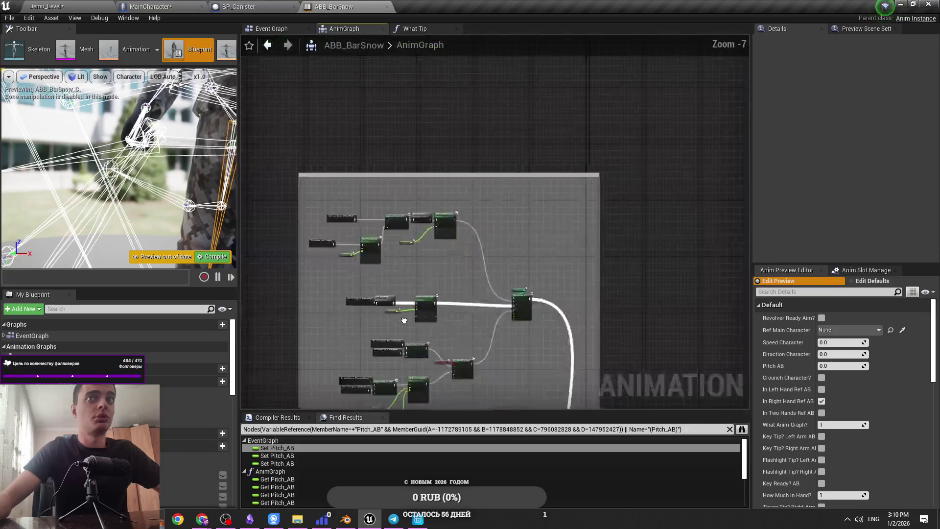
click(409, 254)
scroll(410, 255, down, 4)
scroll(395, 194, up, 4)
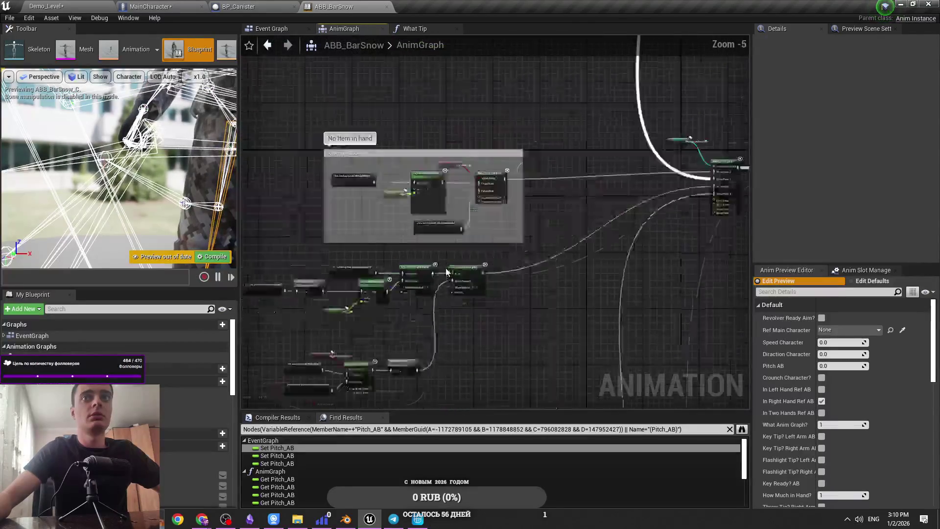
scroll(372, 196, down, 3)
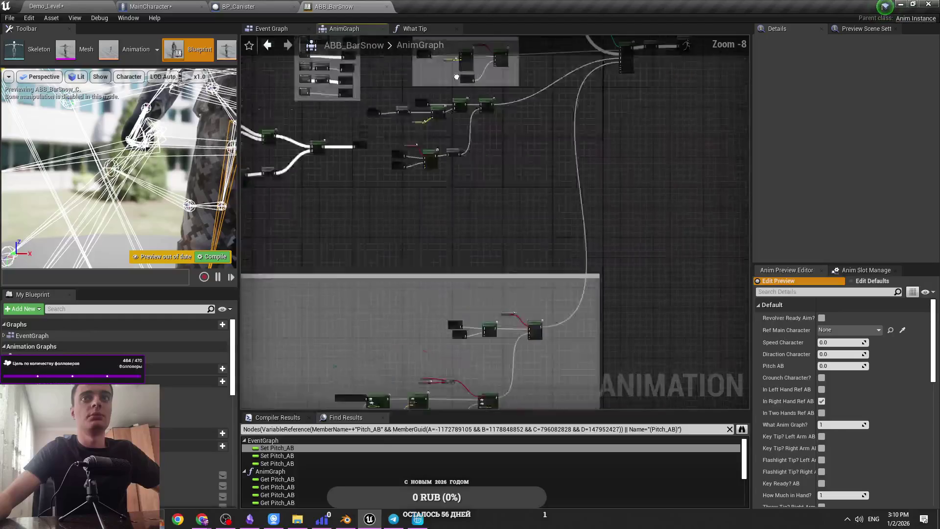
scroll(408, 309, up, 6)
scroll(424, 241, down, 5)
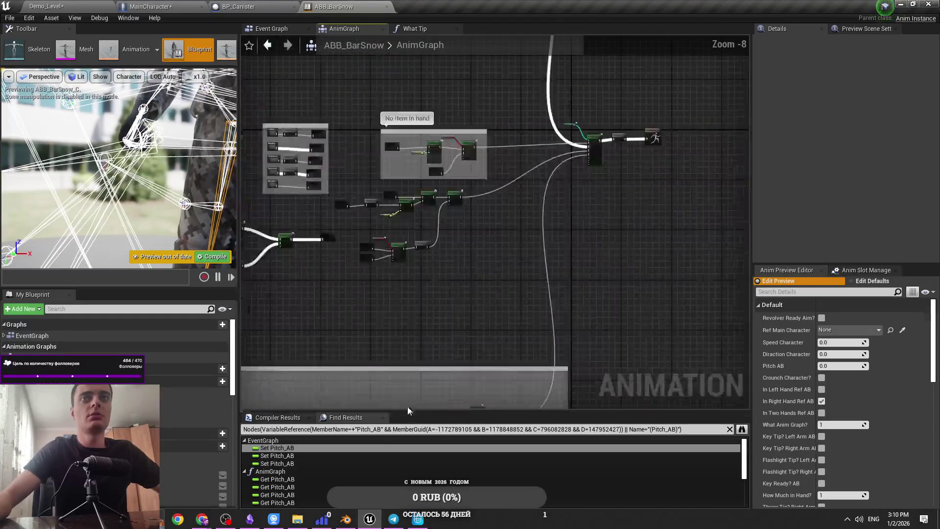
scroll(394, 177, up, 3)
right_click(482, 122)
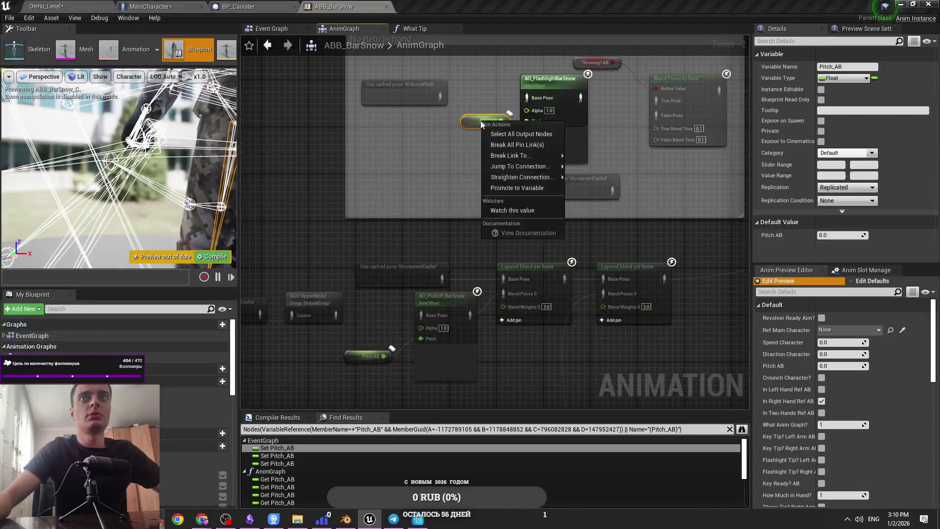
click(509, 114)
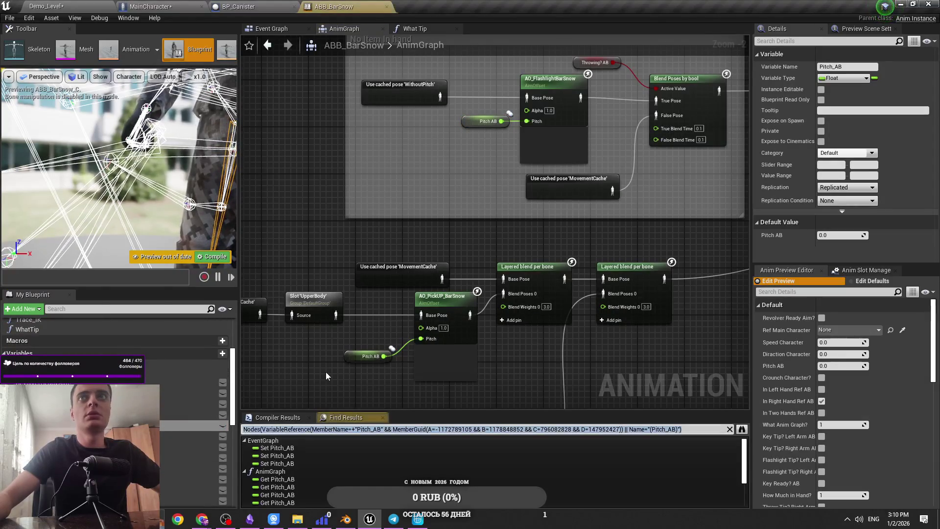
scroll(456, 209, down, 3)
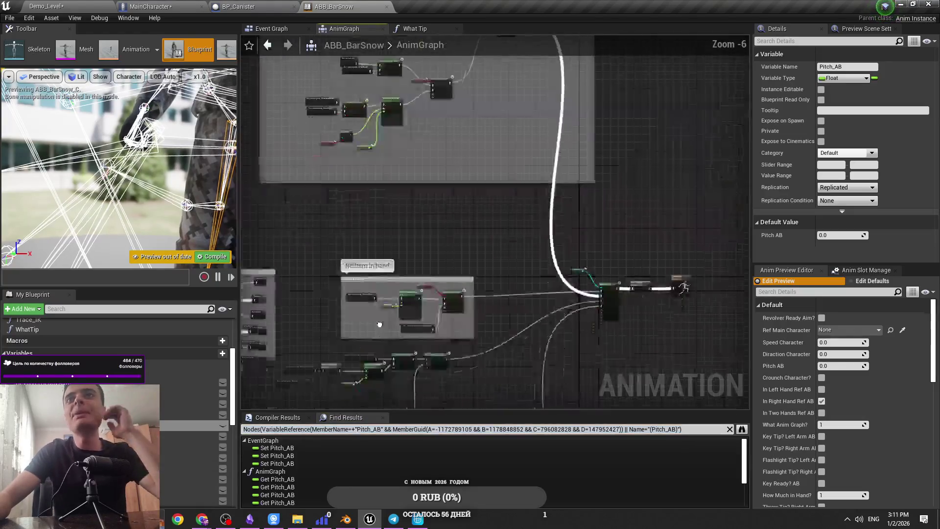
scroll(406, 122, up, 3)
scroll(401, 311, down, 3)
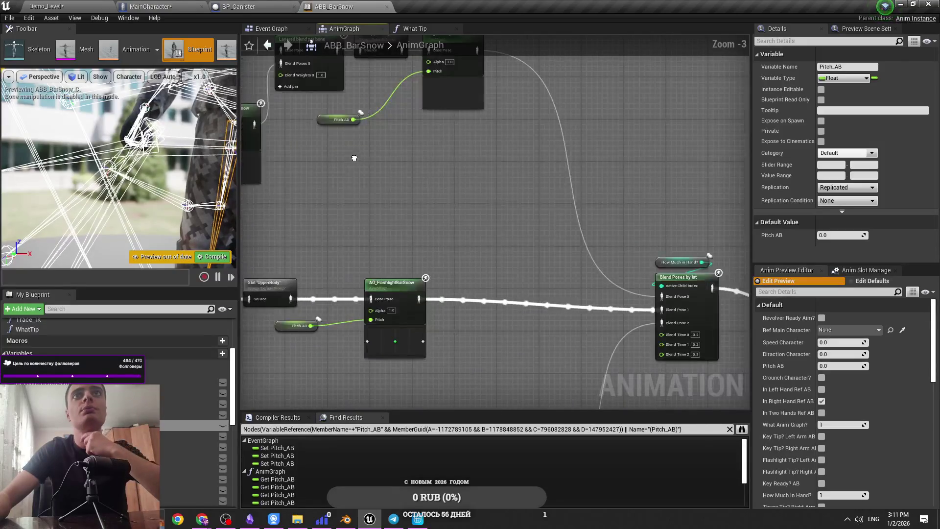
scroll(465, 280, down, 4)
scroll(465, 280, up, 7)
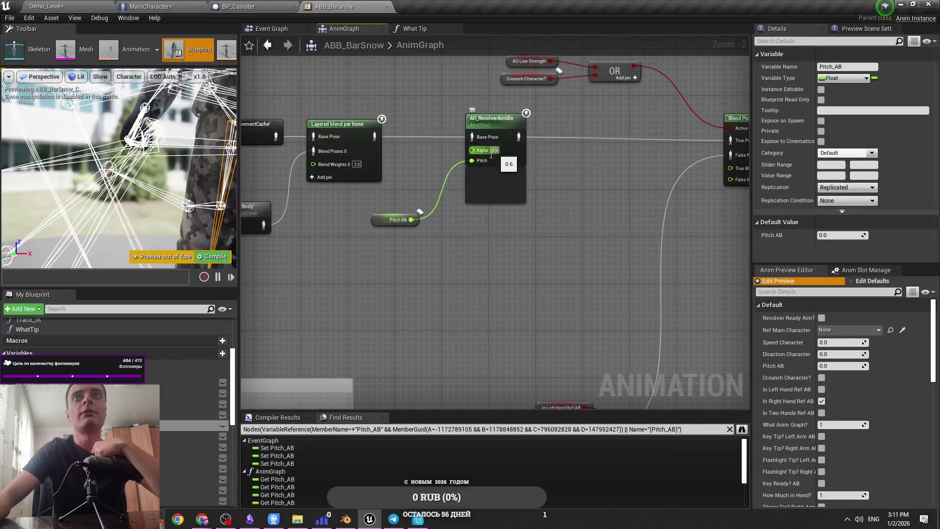
scroll(495, 153, down, 4)
scroll(483, 231, up, 3)
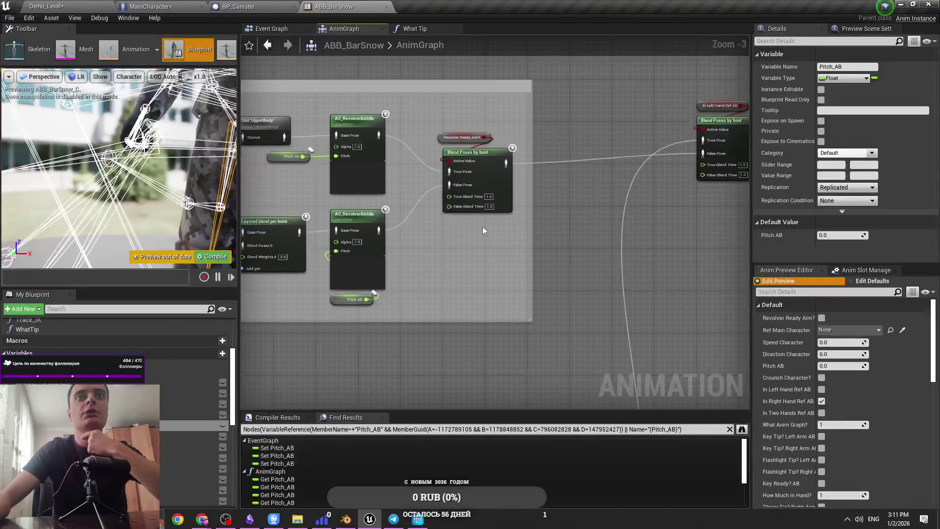
scroll(341, 233, down, 3)
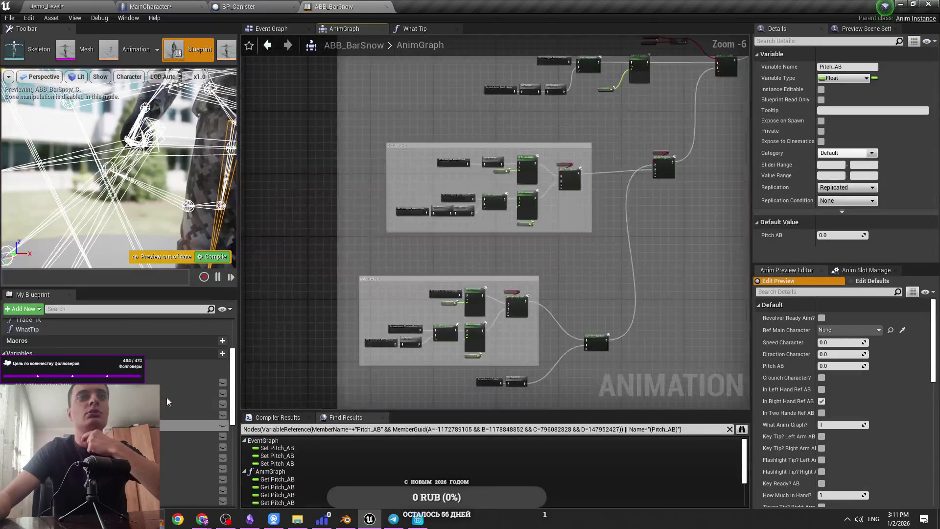
scroll(510, 336, up, 5)
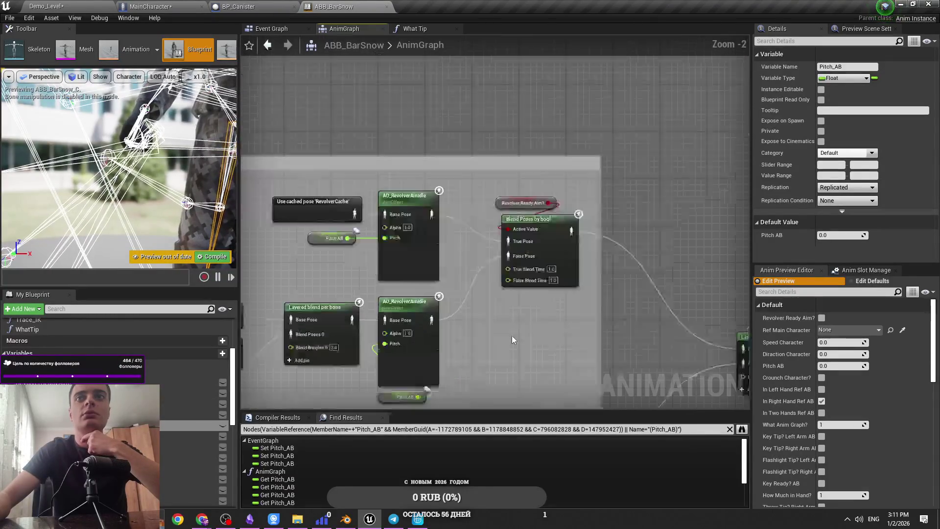
scroll(512, 175, down, 10)
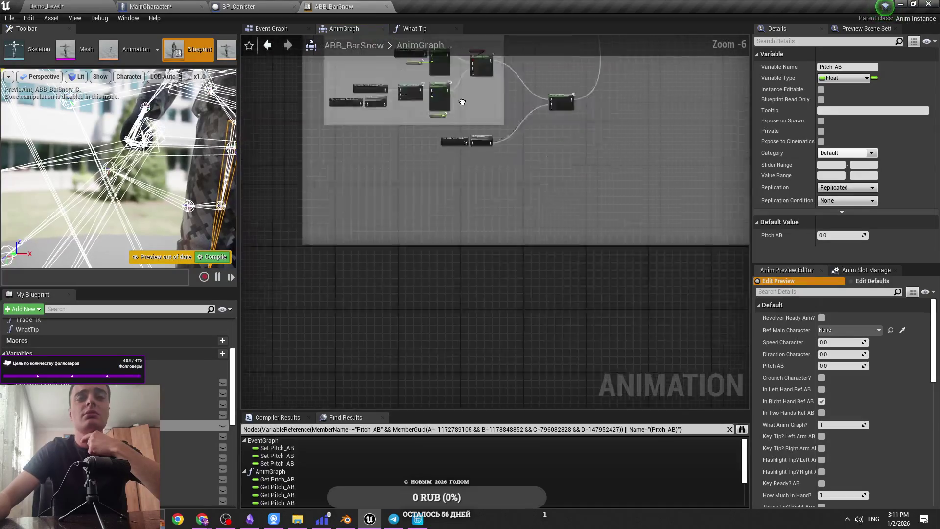
scroll(433, 277, up, 9)
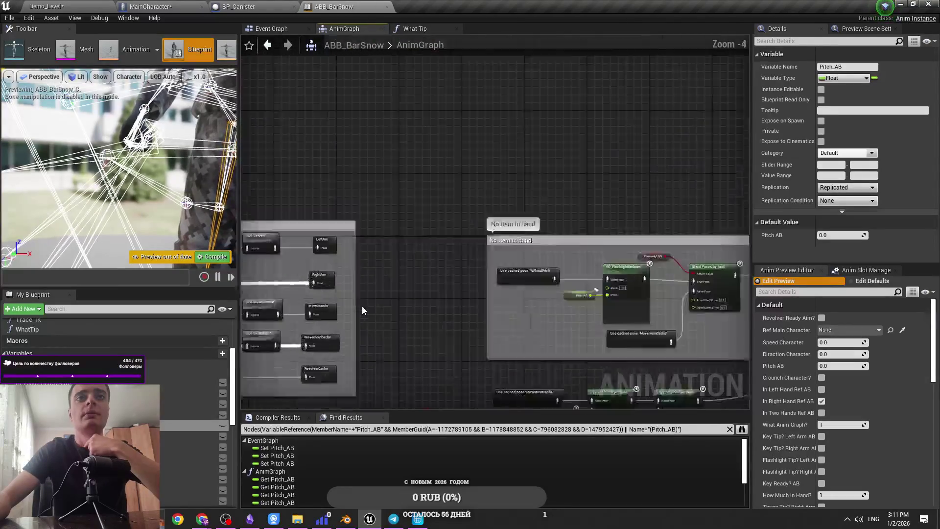
scroll(450, 405, up, 2)
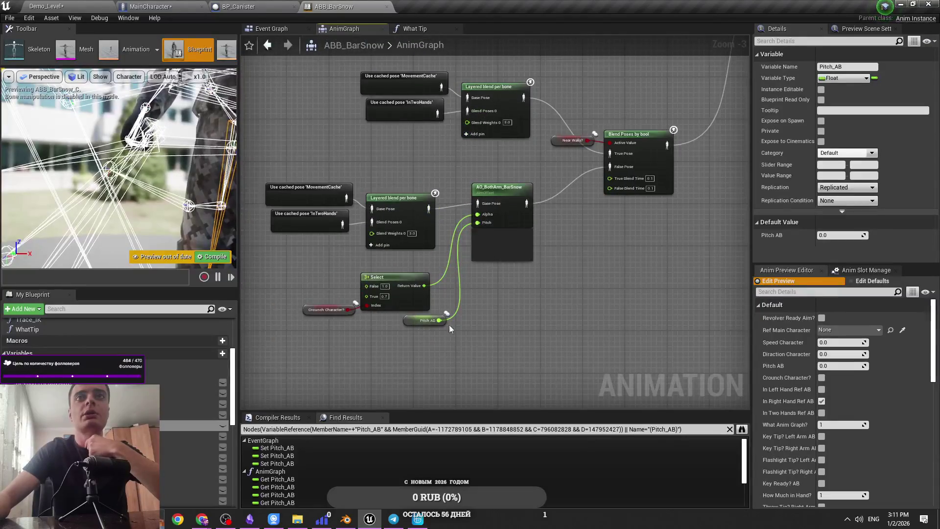
scroll(507, 275, down, 3)
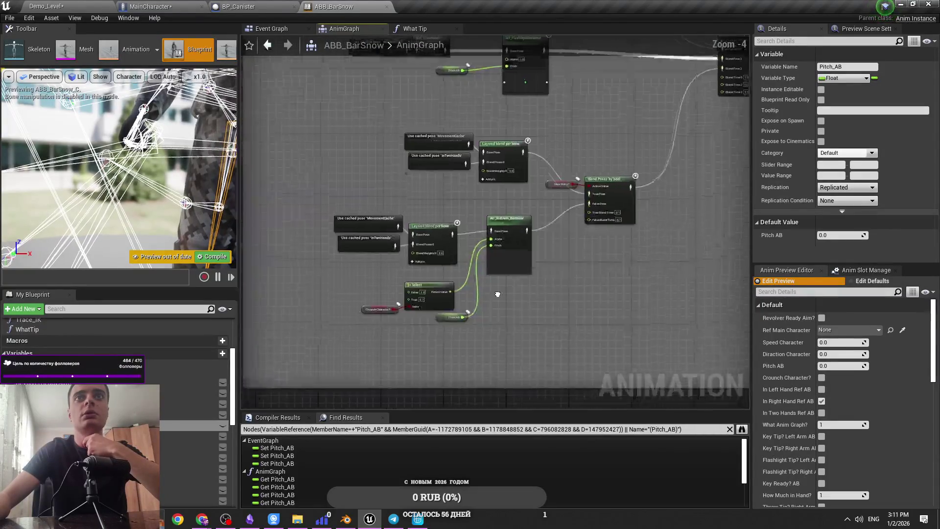
scroll(479, 296, up, 3)
scroll(381, 372, down, 4)
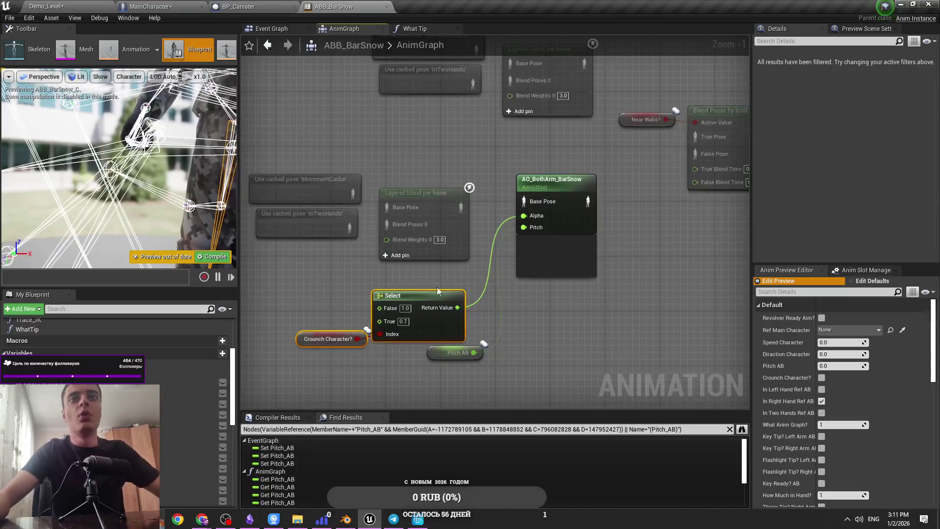
scroll(470, 292, up, 3)
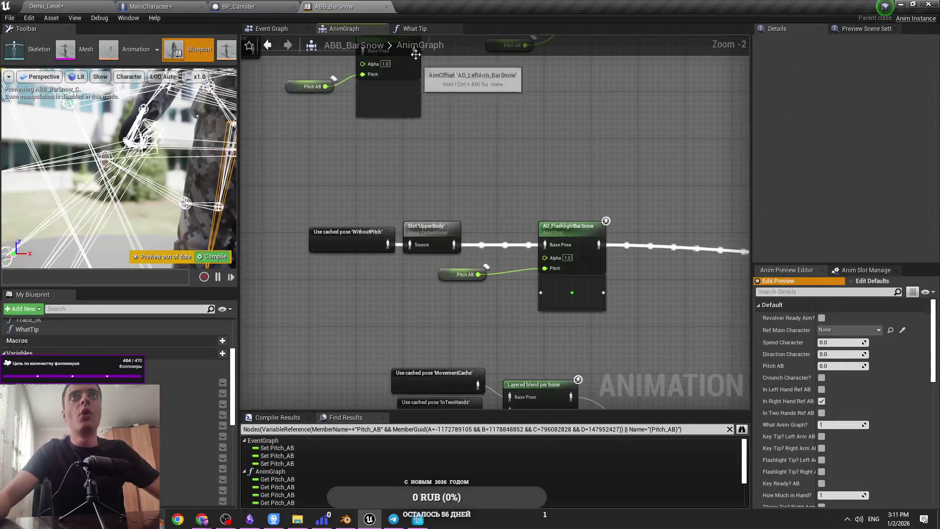
click(415, 28)
click(344, 29)
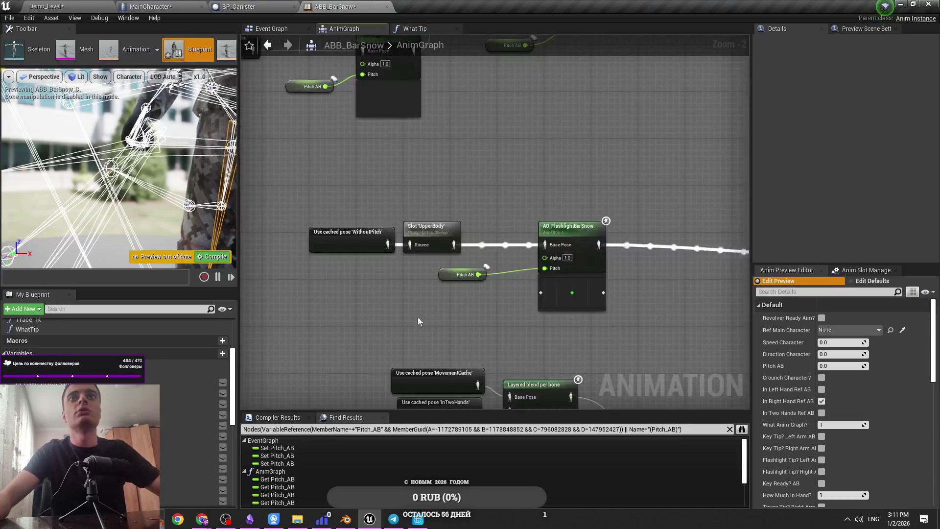
Step: Paste the Select node beside AO_FlashlightBarSnow and delete its Crounch Character getter
key(ctrl+v)
mouse_move(432, 302)
mouse_down()
mouse_move(391, 302)
mouse_move(555, 268)
mouse_move(545, 257)
mouse_up()
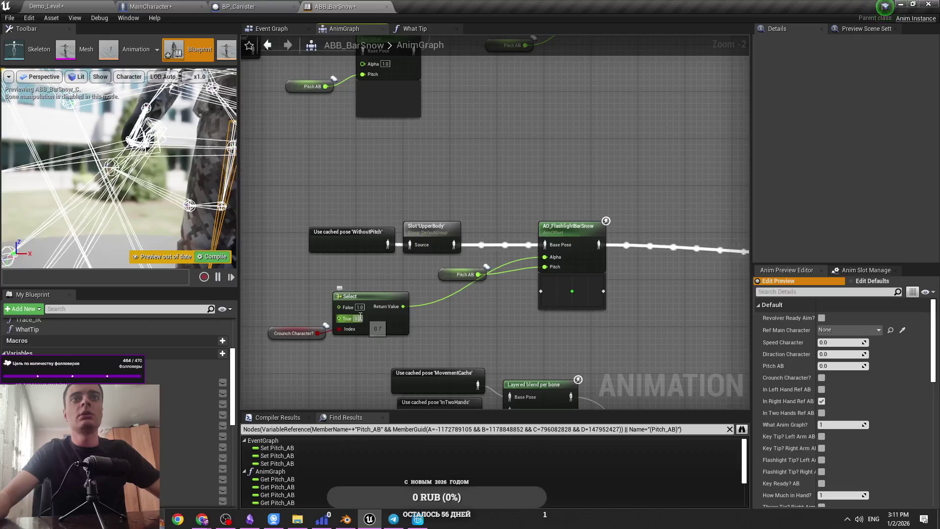
click(294, 333)
key(Delete)
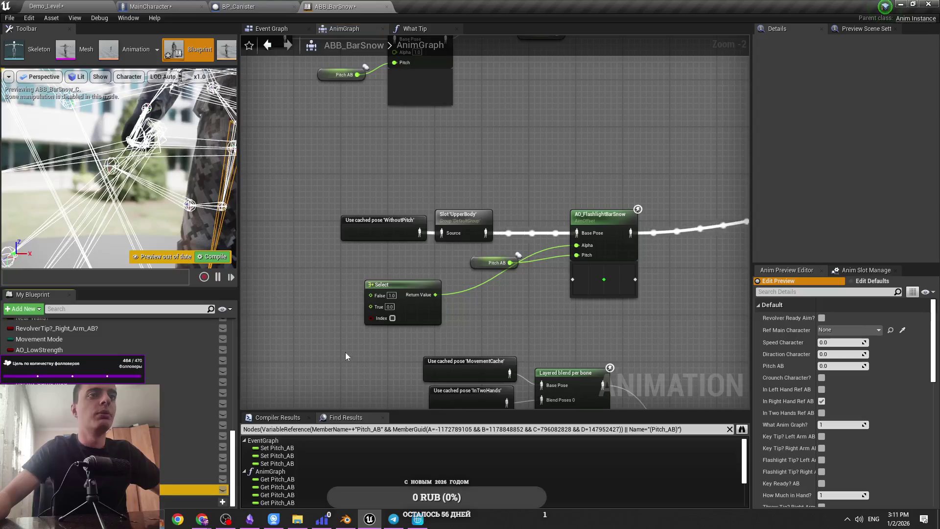
Step: Drive the Select index with a Canister Tip? Right Arm AB getter and start a play test
key(ctrl+v)
drag(324, 334, 308, 321)
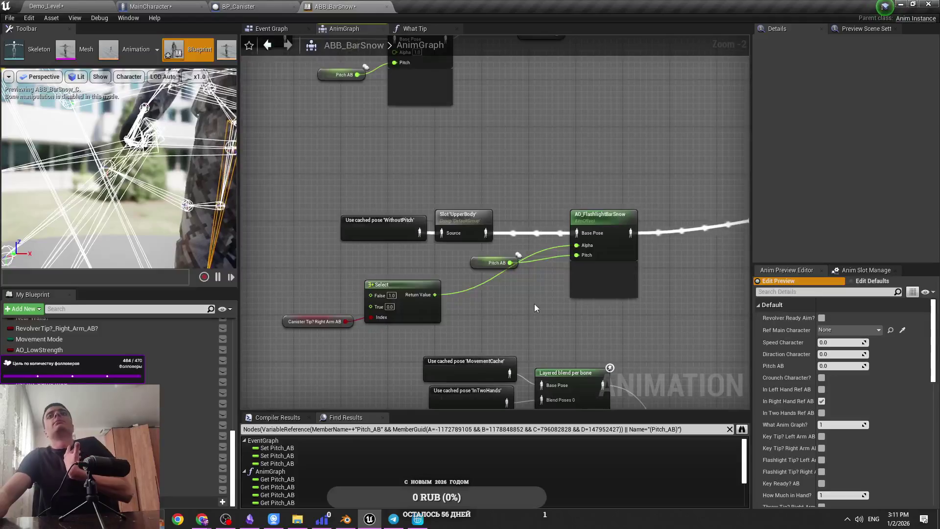
drag(473, 217, 484, 217)
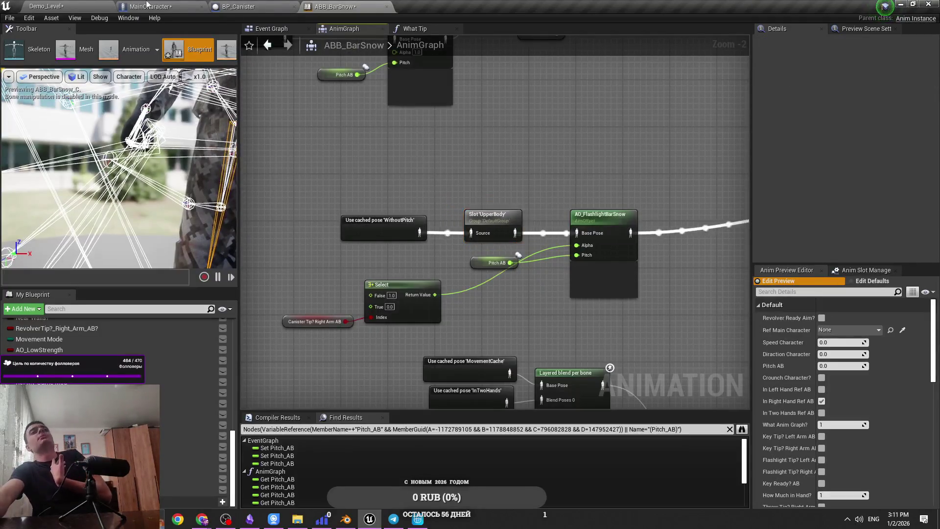
key(alt+p)
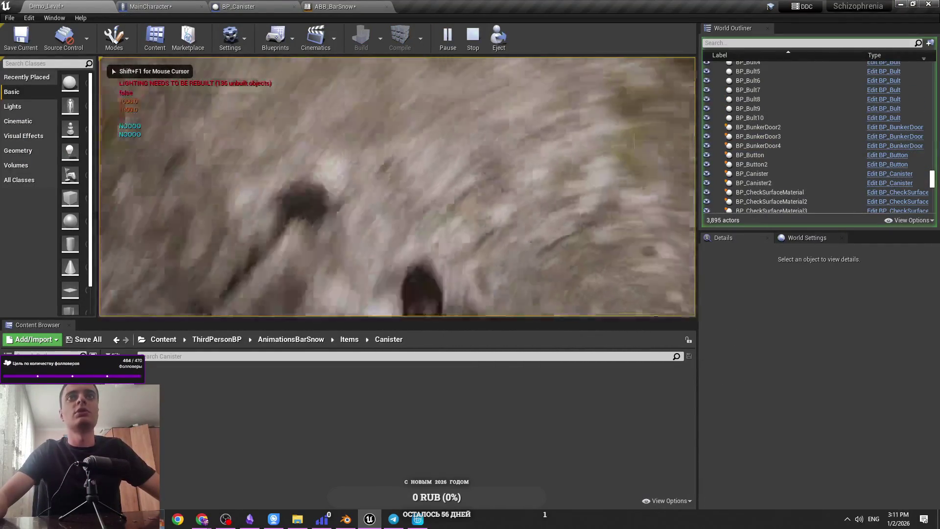
Step: Use the wall box, drop and retake the canister, toggle wireframe vision, then stop playing
key(e)
click(508, 160)
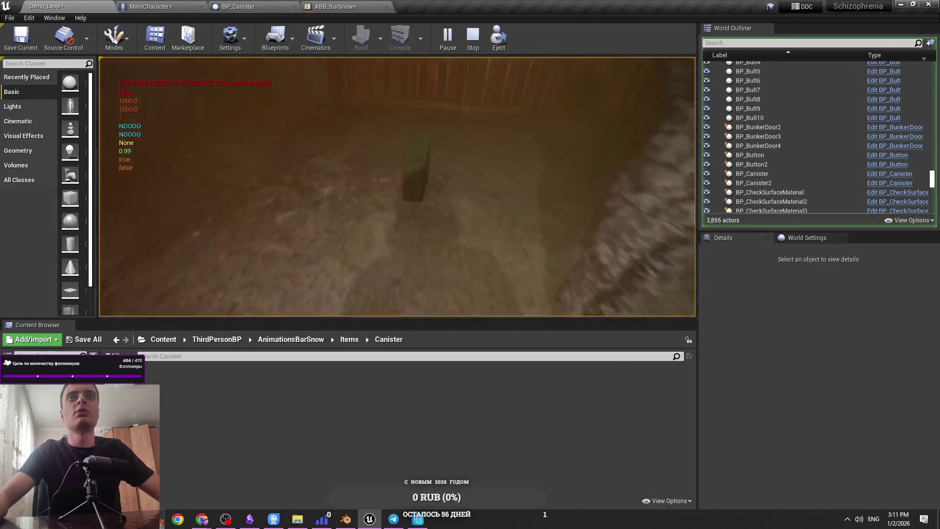
key(shift+F1)
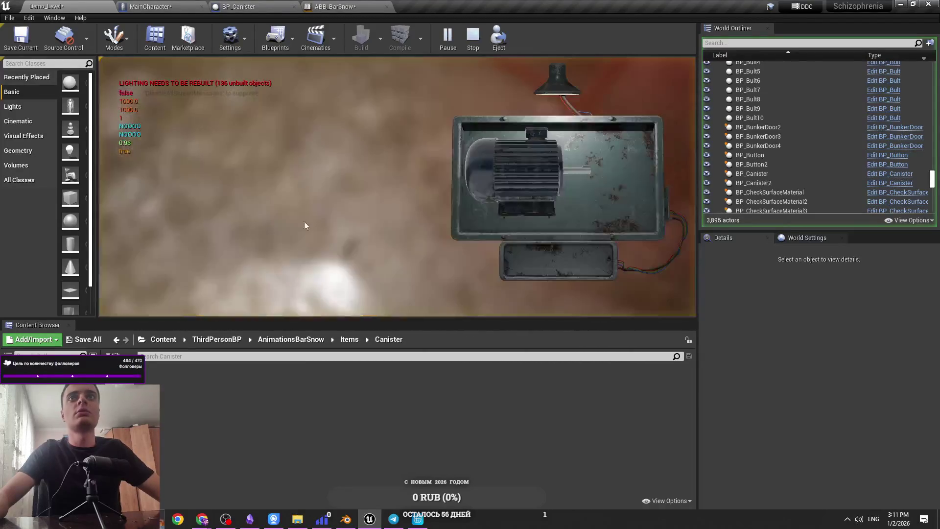
click(494, 194)
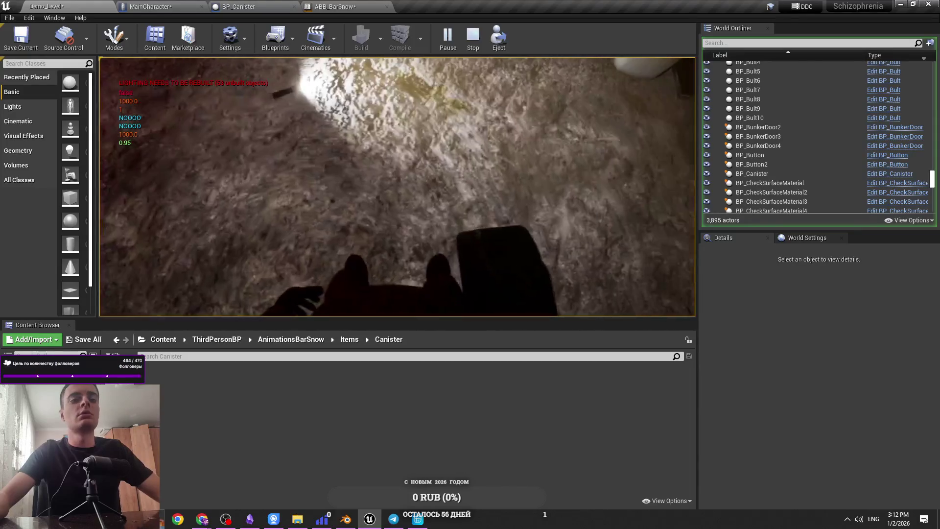
key(g)
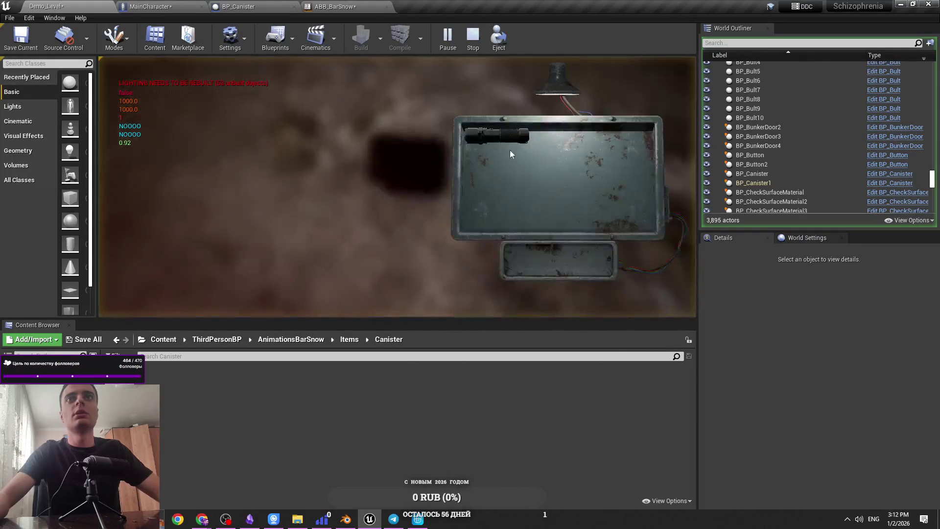
key(e)
click(397, 186)
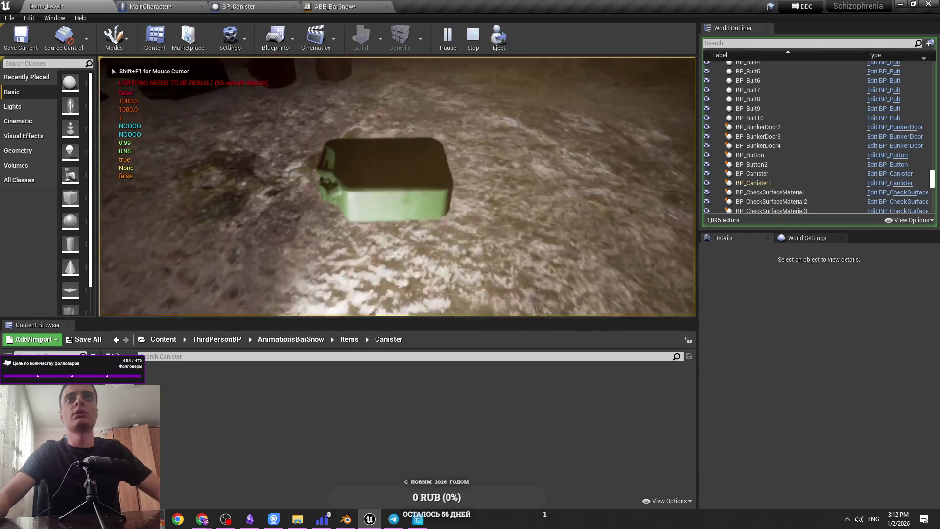
key(f)
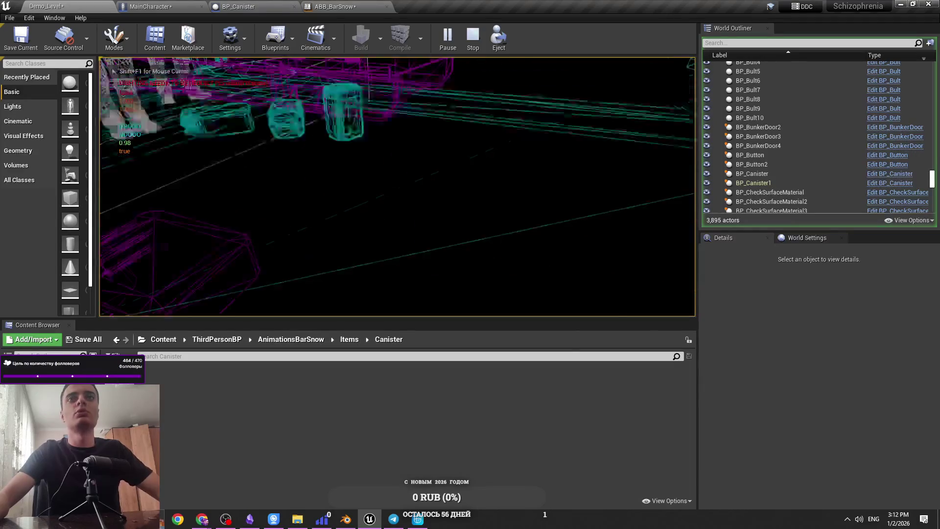
key(Escape)
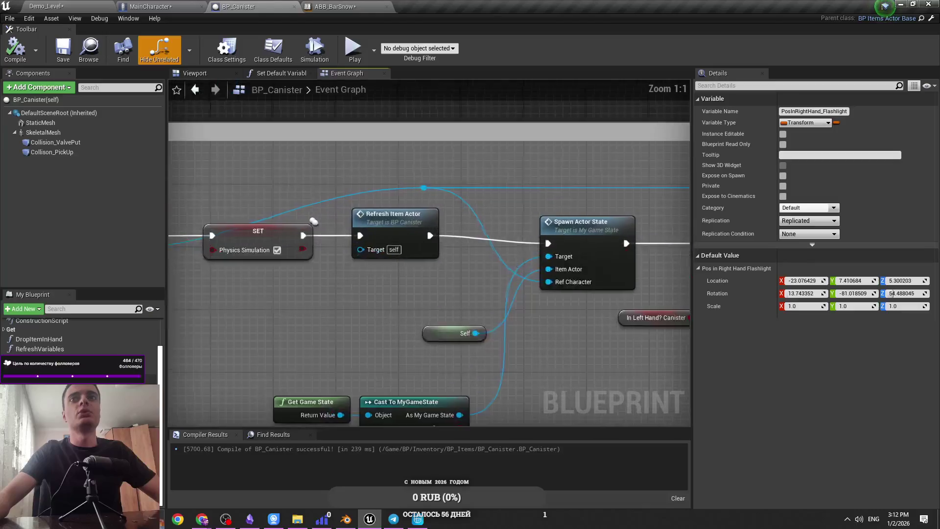
Step: Review the canister's Refresh Item Actor and Physics Simulation nodes, then save BP_Canister
mouse_move(292, 260)
mouse_down()
mouse_move(274, 294)
mouse_move(495, 307)
mouse_up()
scroll(274, 294, down, 3)
scroll(275, 293, up, 3)
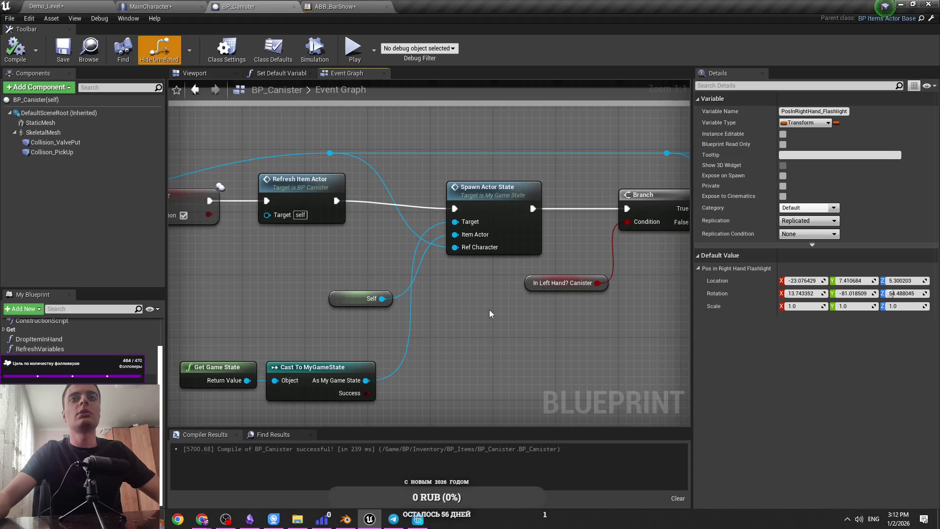
click(416, 313)
mouse_move(352, 325)
mouse_down()
mouse_move(476, 335)
mouse_move(485, 294)
mouse_up()
scroll(484, 294, down, 4)
scroll(489, 281, up, 1)
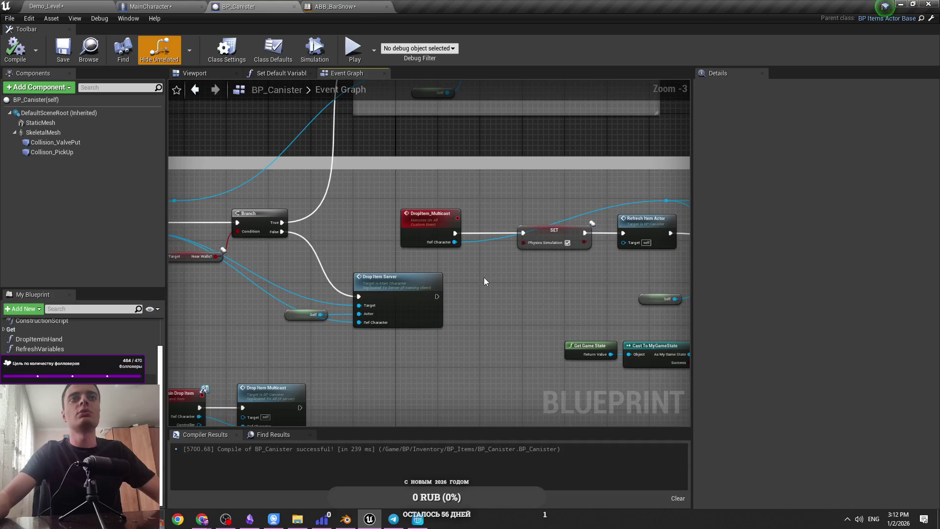
key(ctrl+s)
Step: Select both collision boxes in the Viewport, then return to Demo_Level and start a test play
click(209, 73)
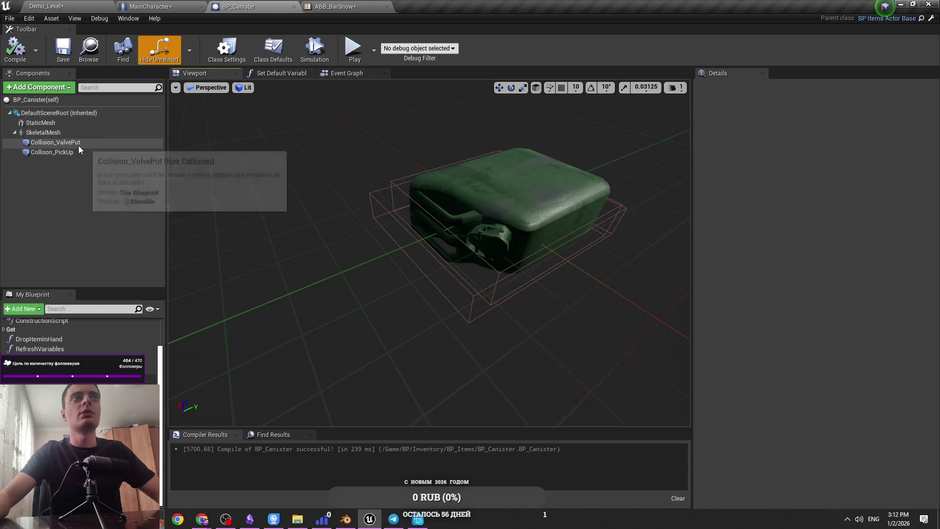
ctrl+click(73, 151)
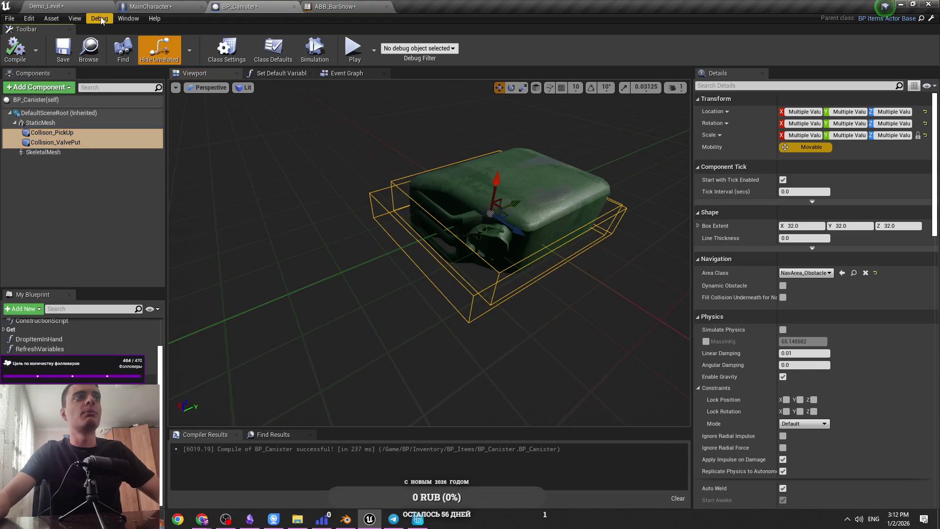
click(67, 5)
click(447, 39)
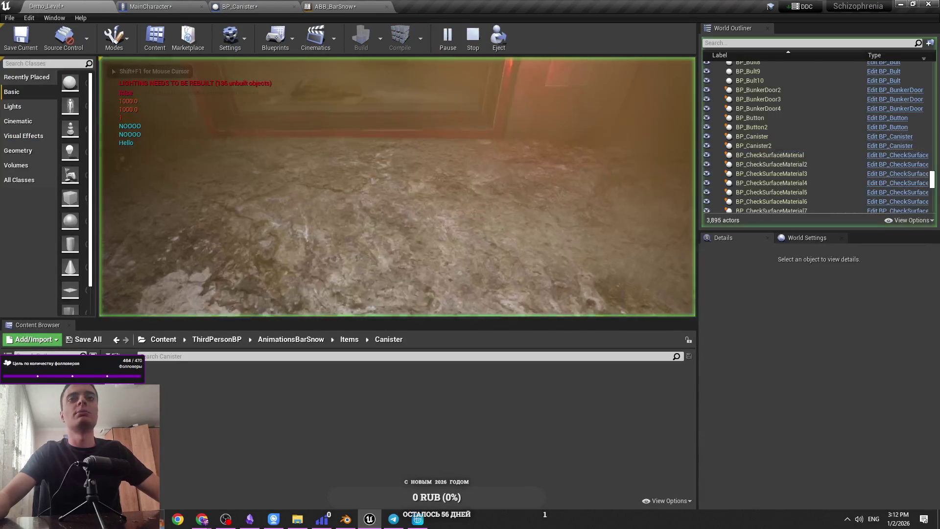
key(w)
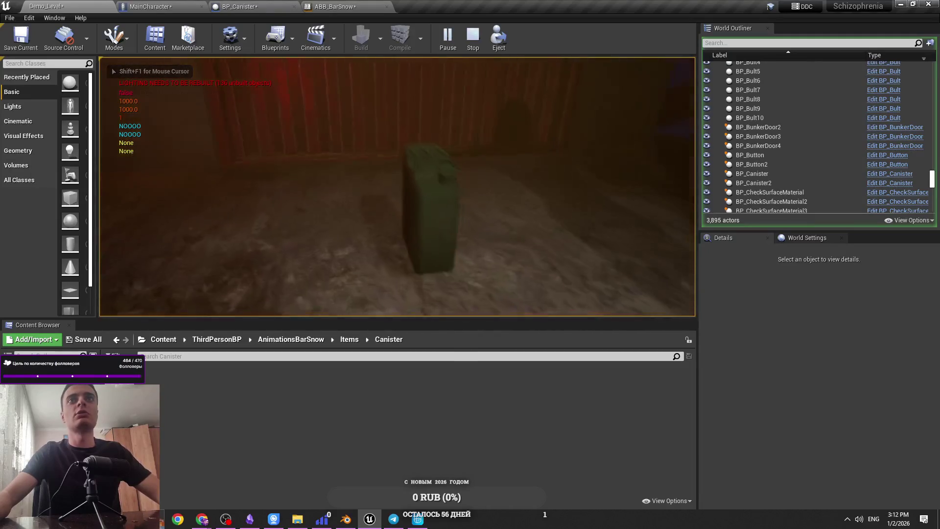
key(shift+F1)
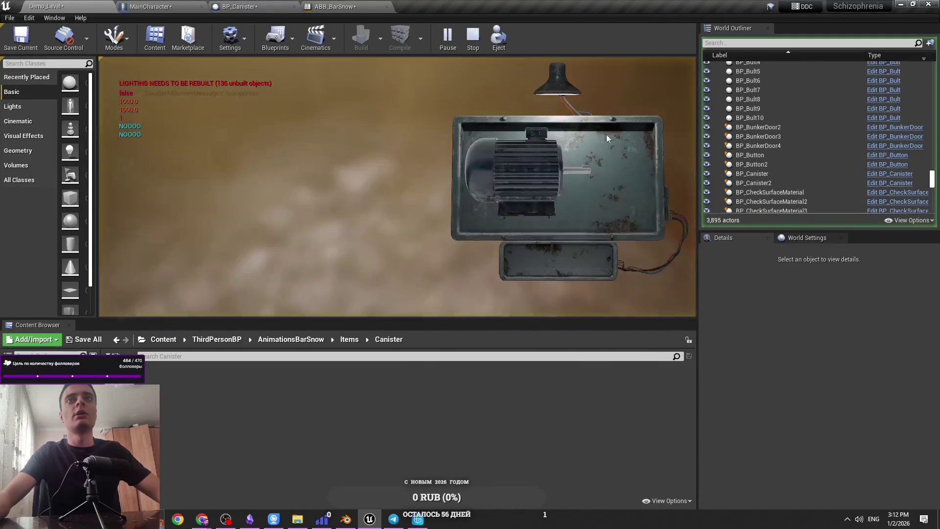
click(507, 148)
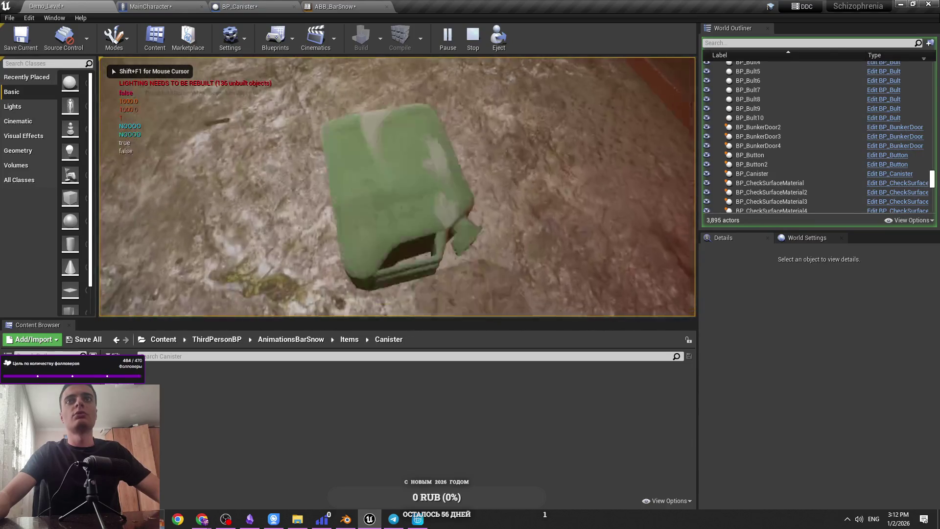
click(508, 196)
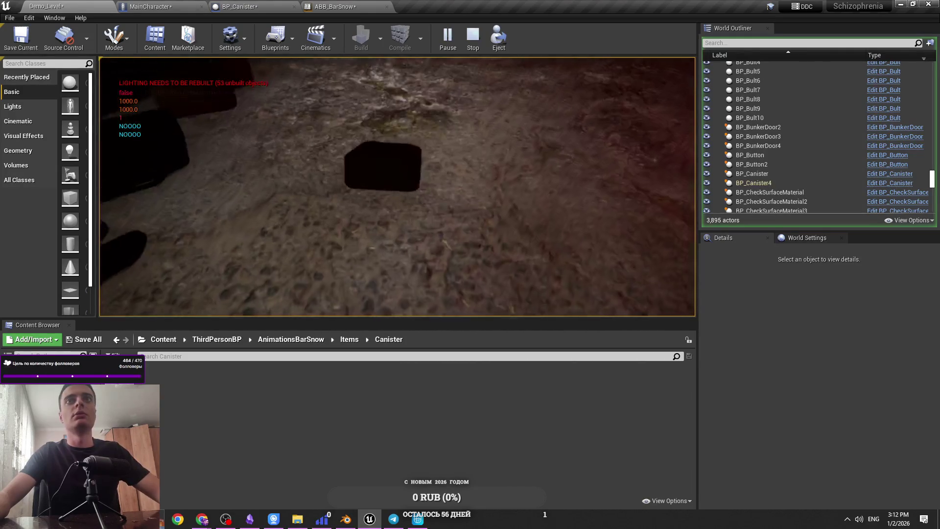
click(508, 171)
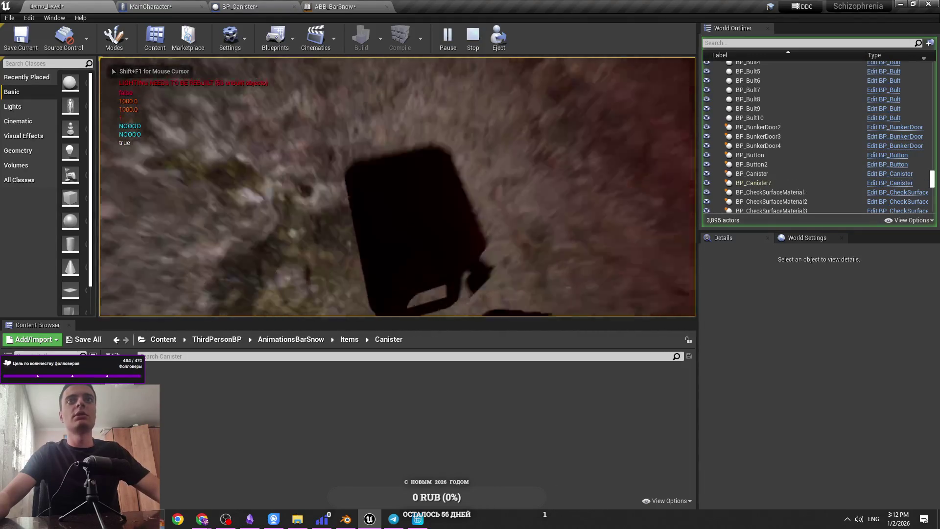
click(532, 195)
click(532, 194)
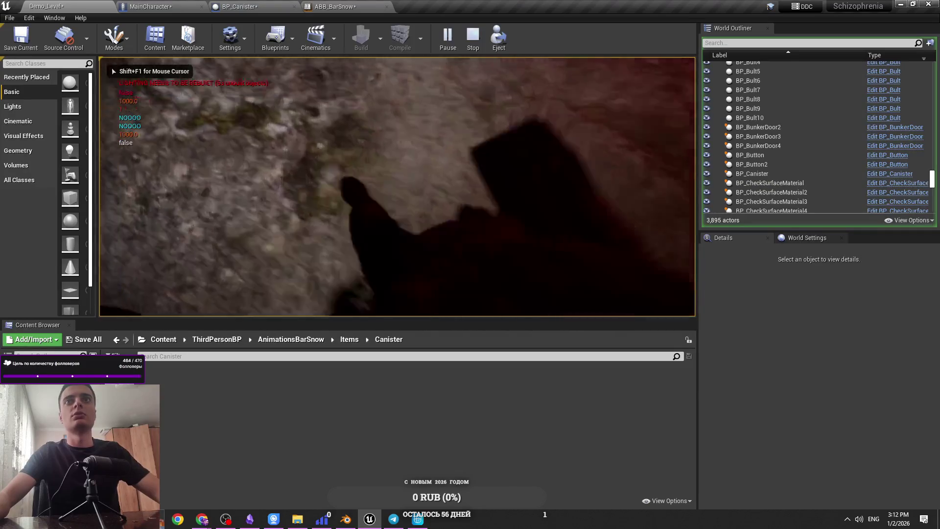
click(410, 184)
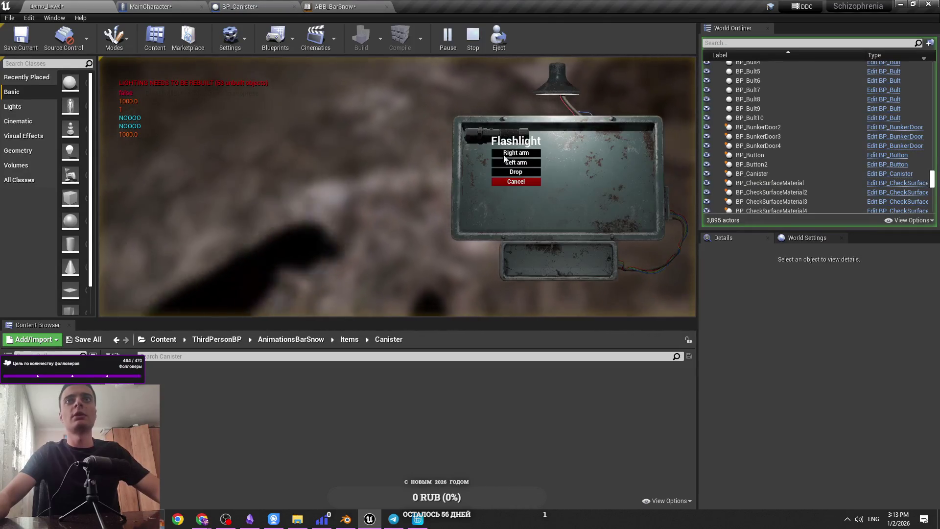
click(532, 194)
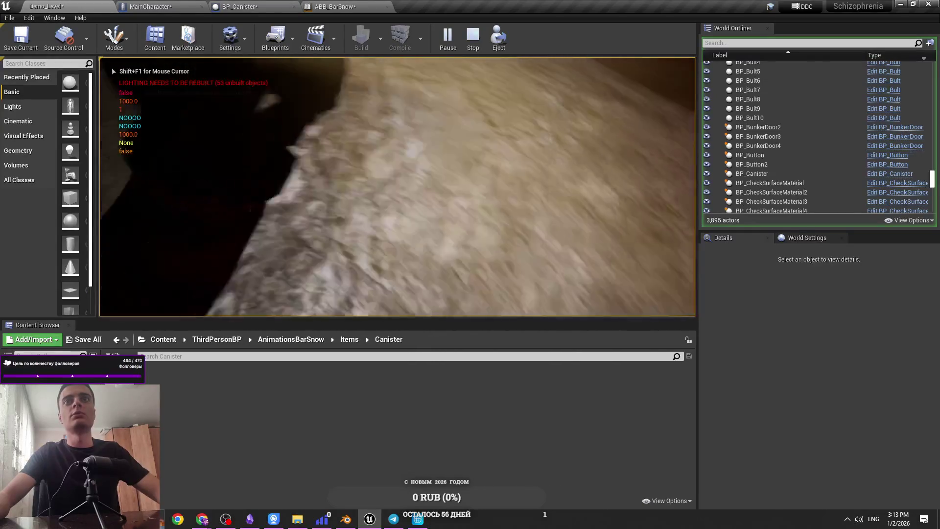
key(Escape)
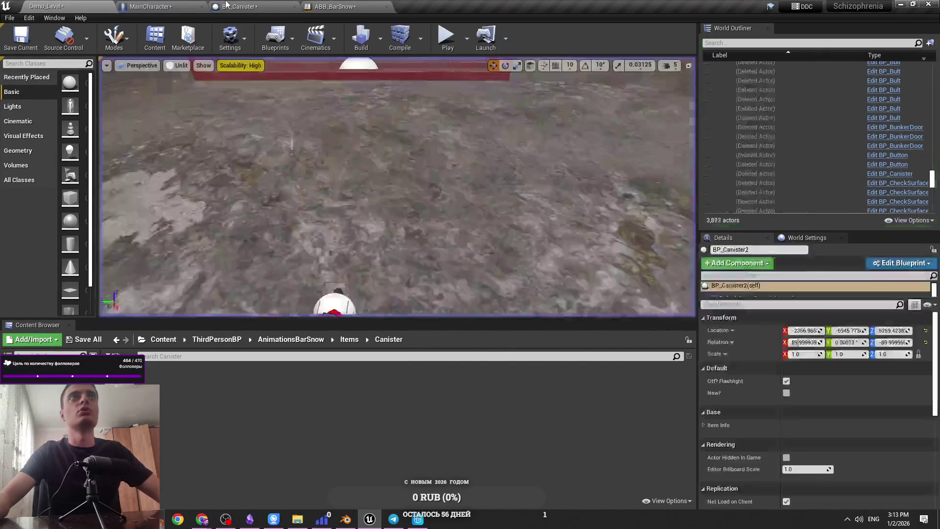
Step: In ABB_BarSnow's AnimGraph, paste a Select node driven by Canister Tip? Right Arm AB, then play-test
click(185, 5)
click(240, 6)
click(335, 6)
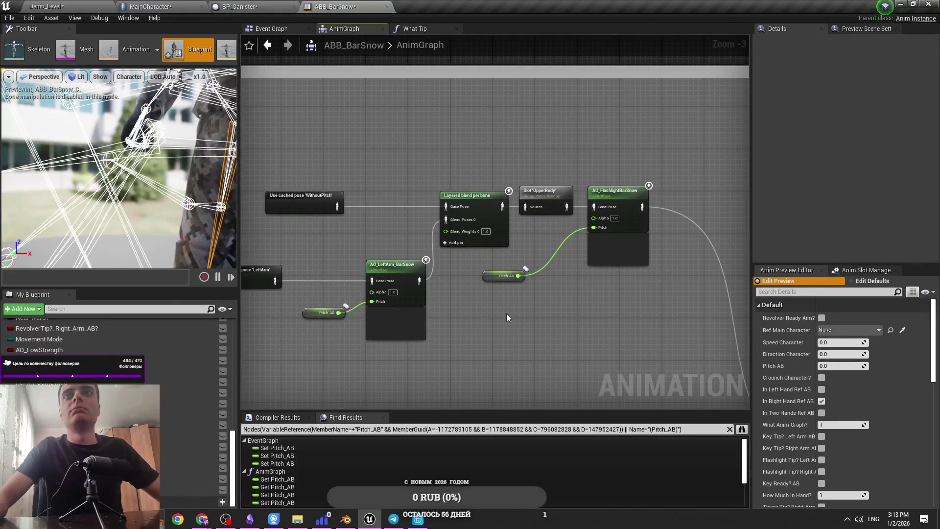
mouse_move(507, 317)
mouse_down()
mouse_move(686, 279)
mouse_move(606, 256)
mouse_up()
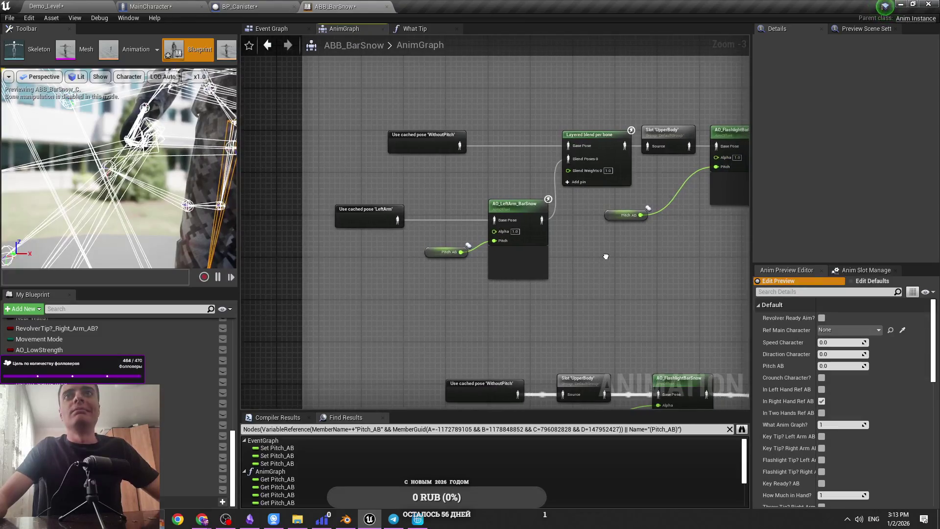
key(ctrl+v)
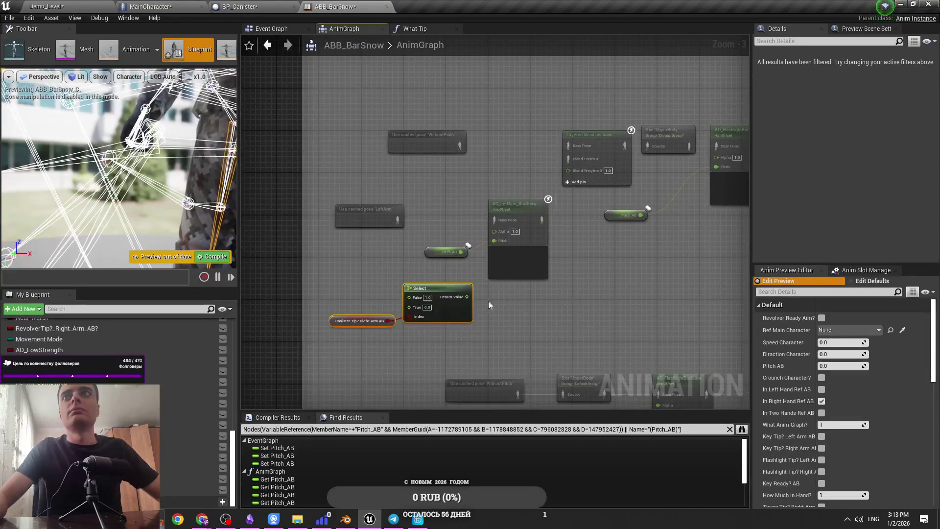
drag(508, 305, 416, 299)
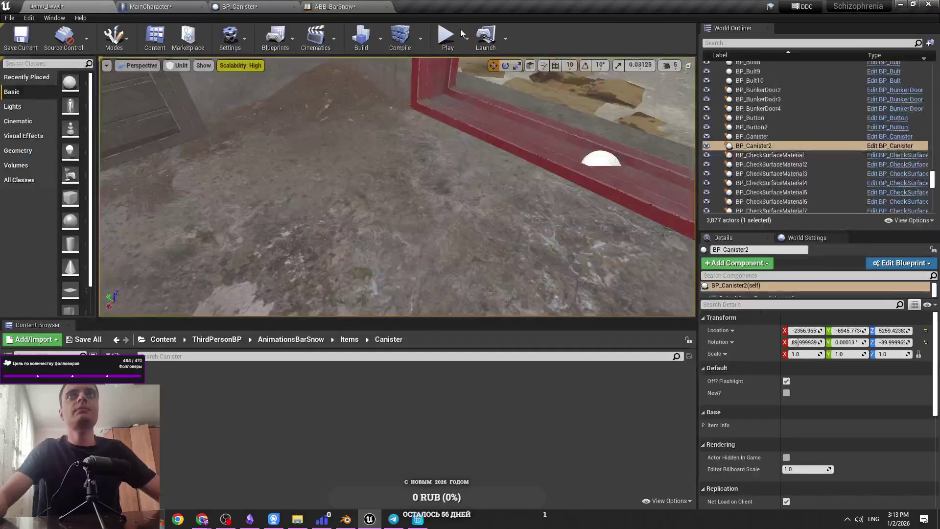
key(alt+p)
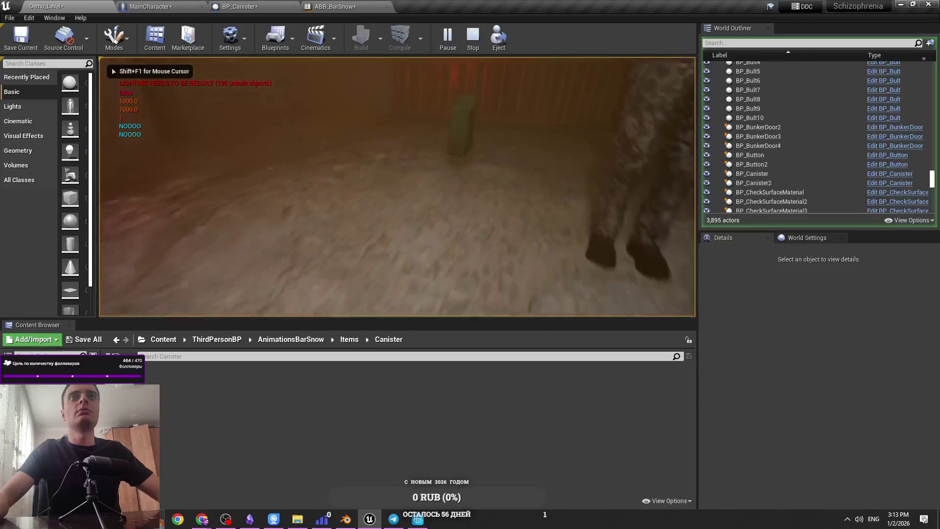
Step: Pick up the canister, browse the inventory and flashlight hand options, inspect the canister, then stop
key(e)
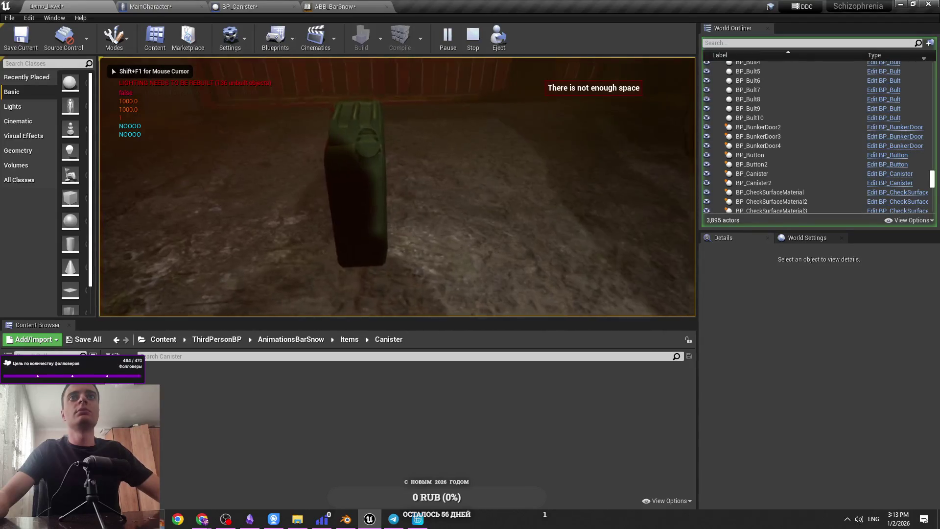
key(Tab)
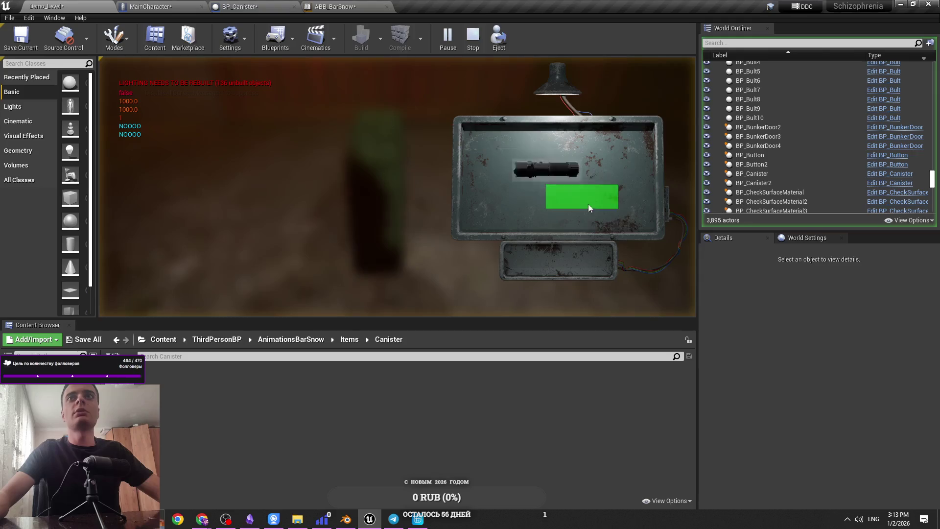
click(619, 221)
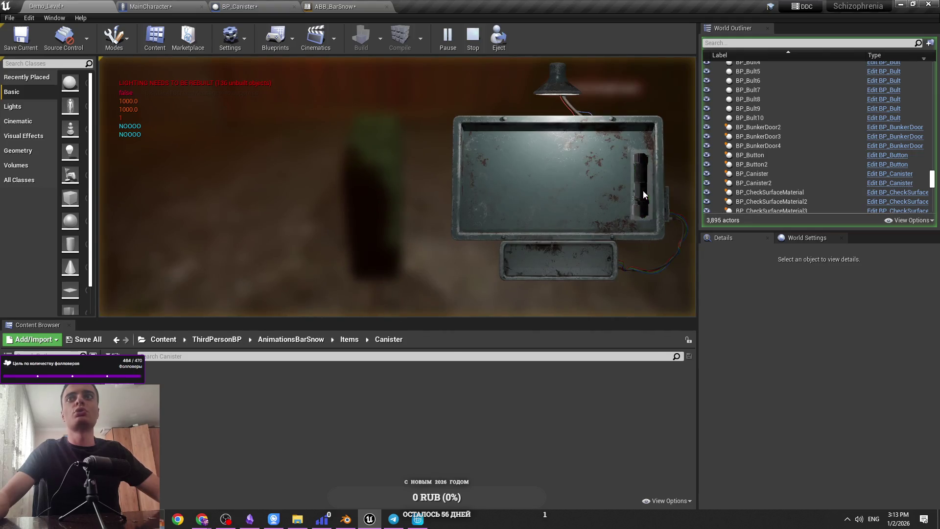
key(Tab)
key(Tab)
key(Tab)
key(Tab)
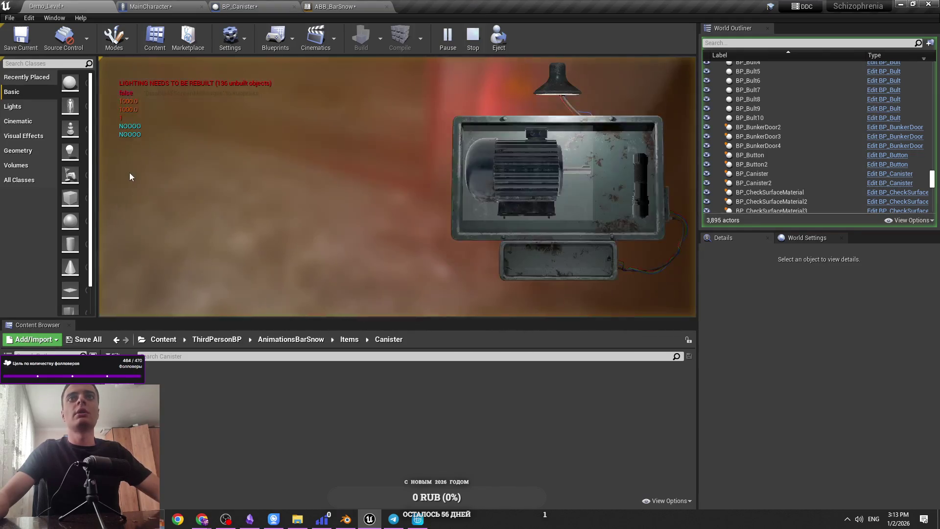
key(Tab)
key(Tab)
click(633, 184)
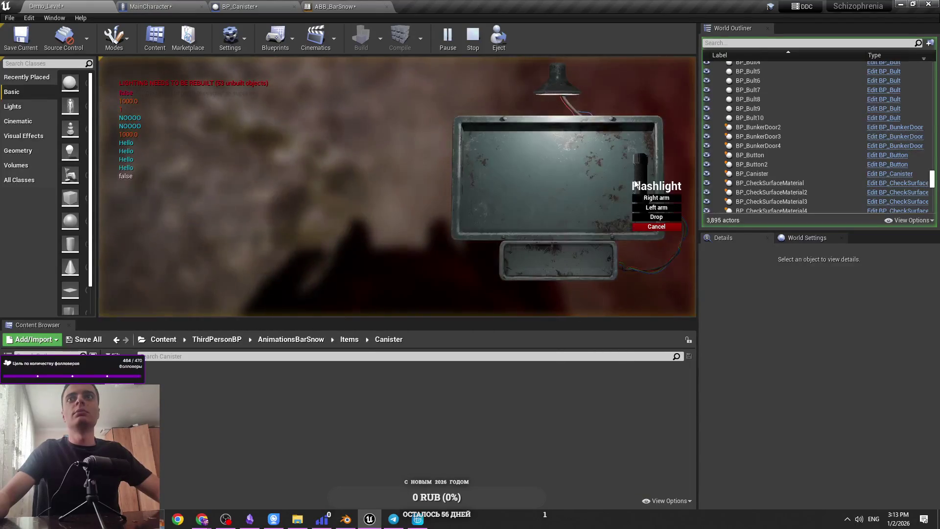
click(653, 208)
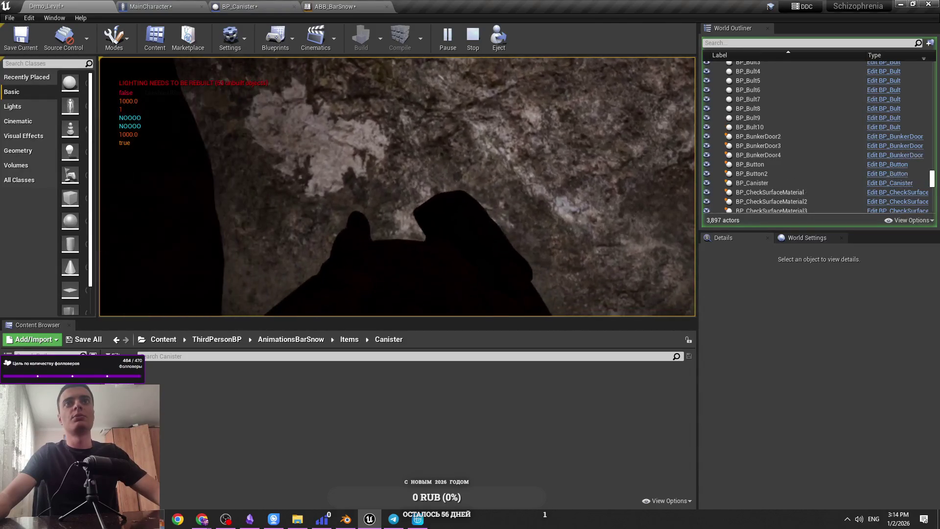
key(e)
click(695, 311)
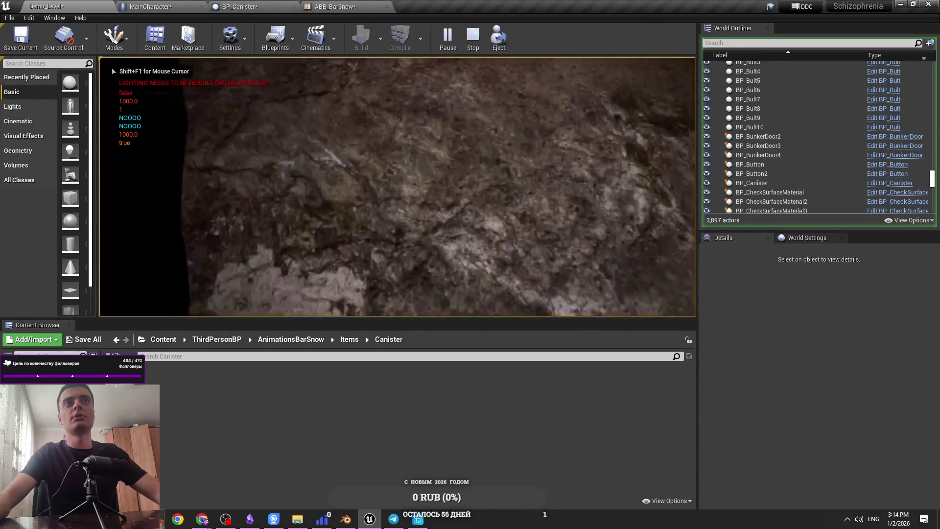
key(F1)
key(F3)
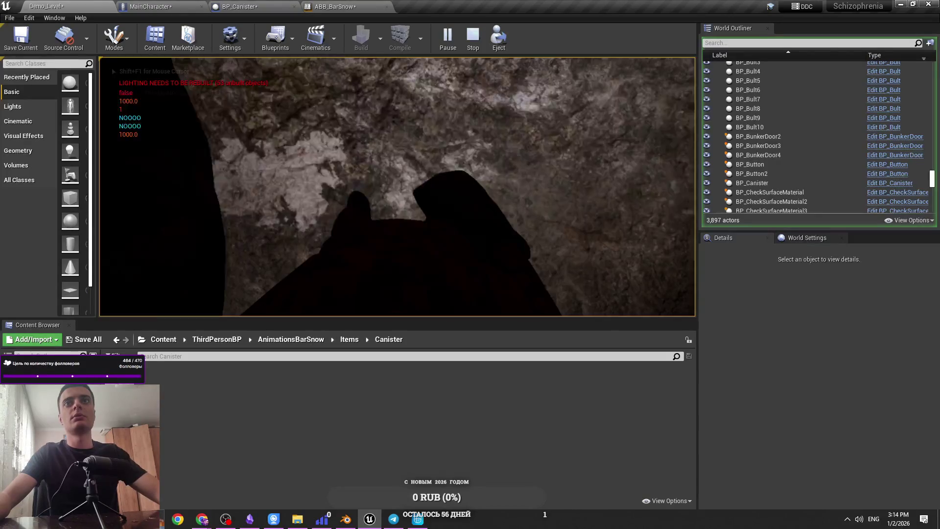
key(e)
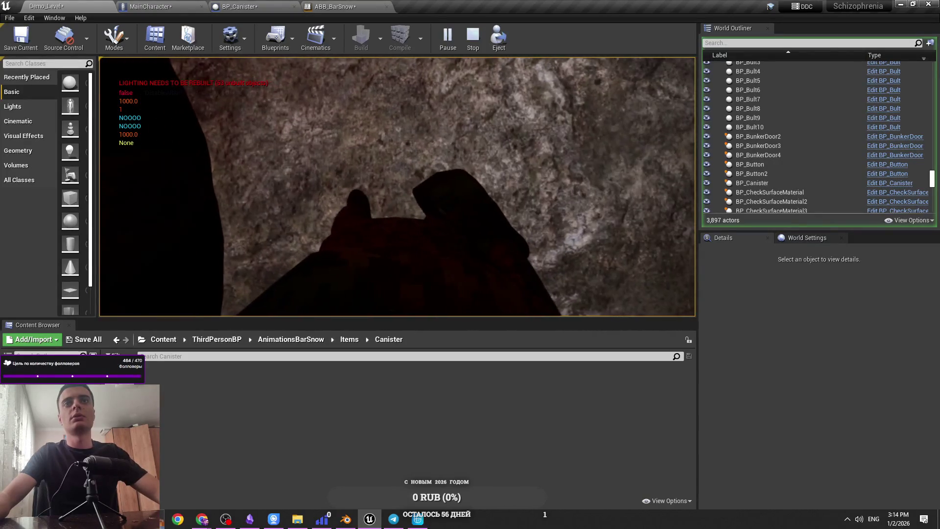
key(Escape)
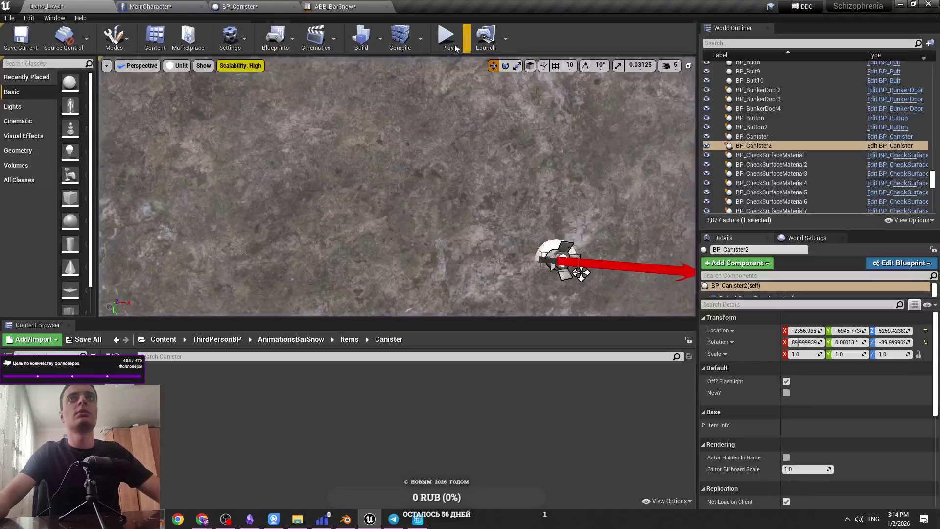
Step: Start a new play test, open the inventory, and equip the held item in the left arm
key(alt+p)
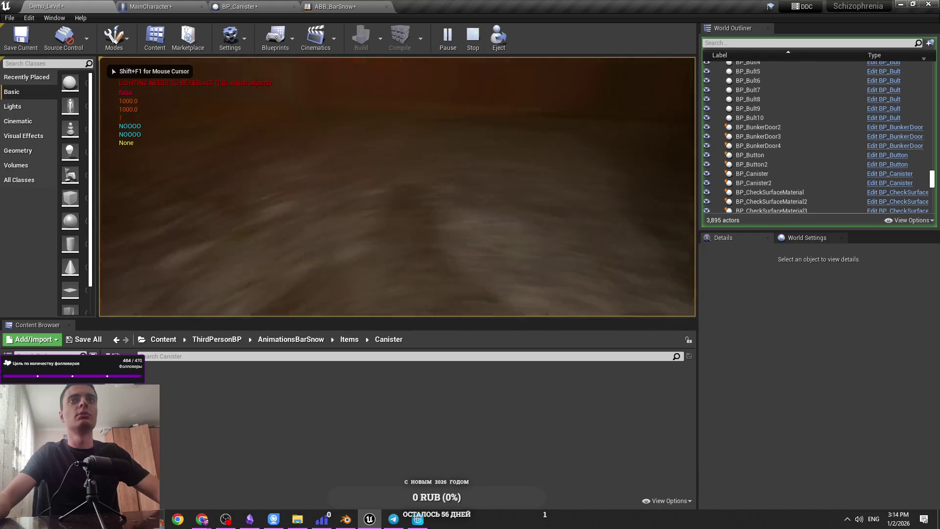
key(e)
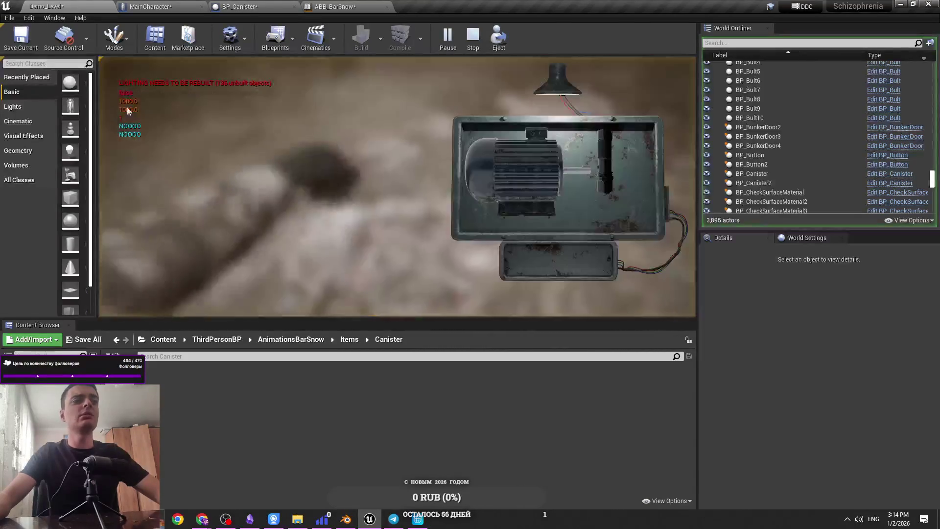
key(e)
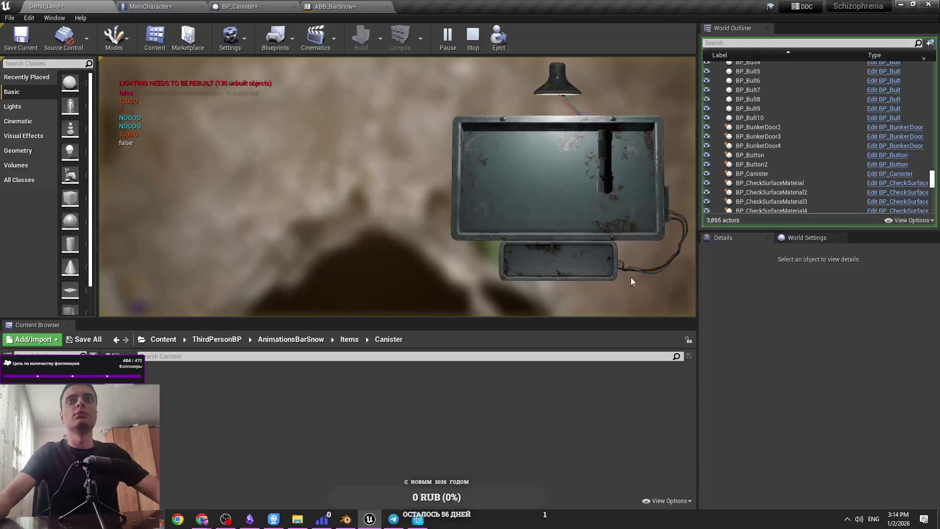
click(616, 180)
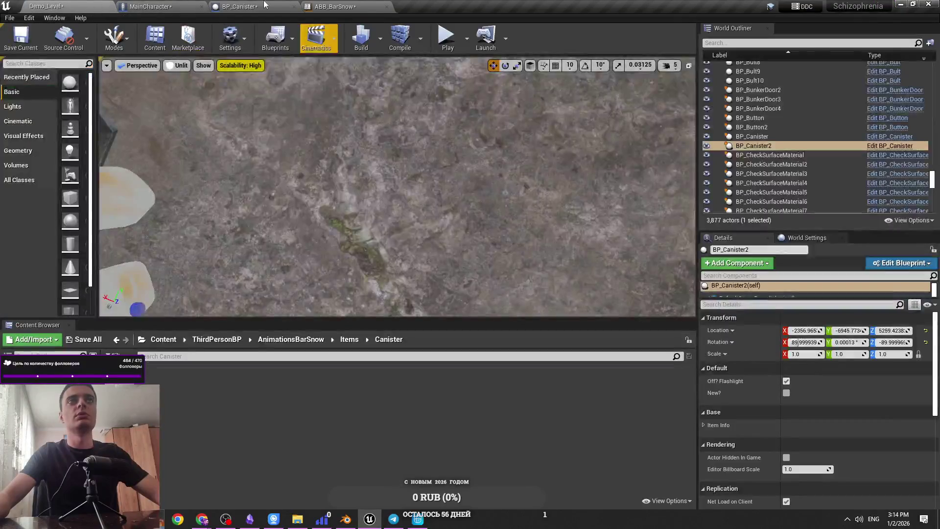
Step: Open BP_Flashlight_Base7 in the Blueprint Editor and show its Event Graph
click(263, 5)
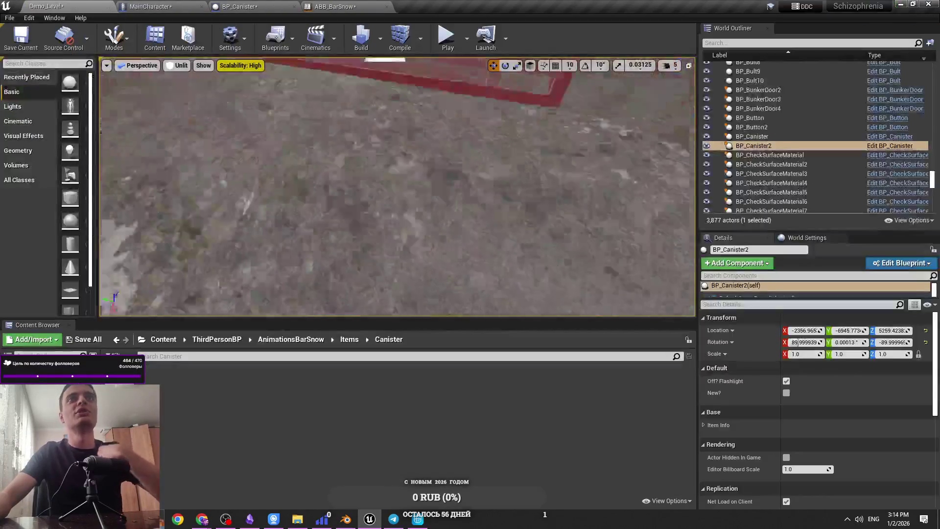
click(877, 265)
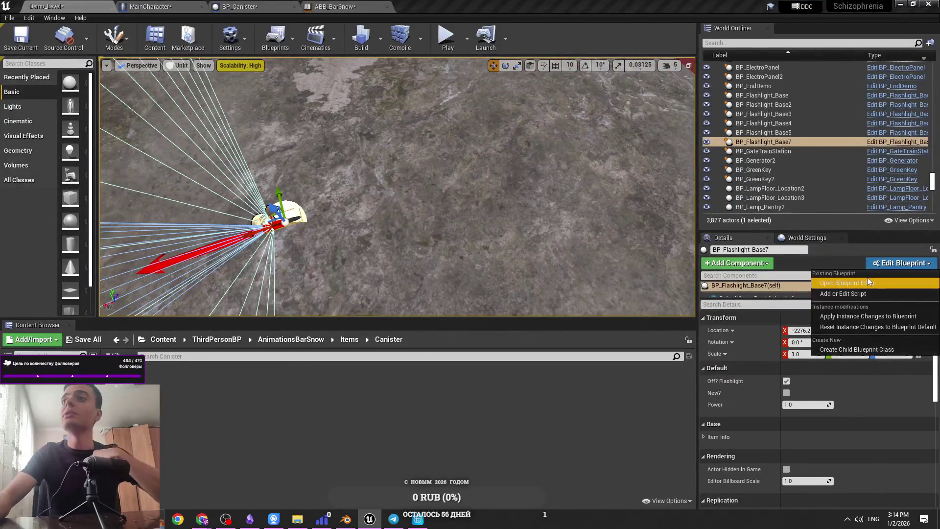
click(867, 279)
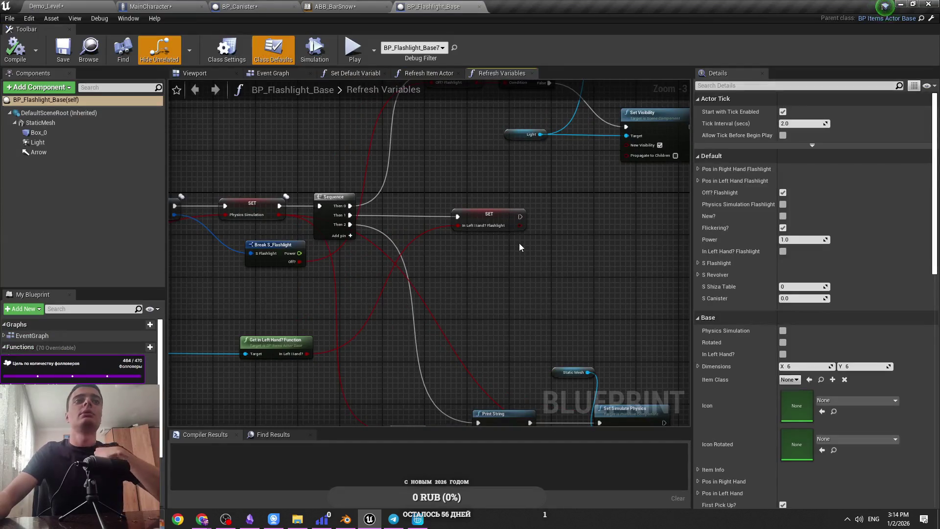
scroll(533, 257, down, 1)
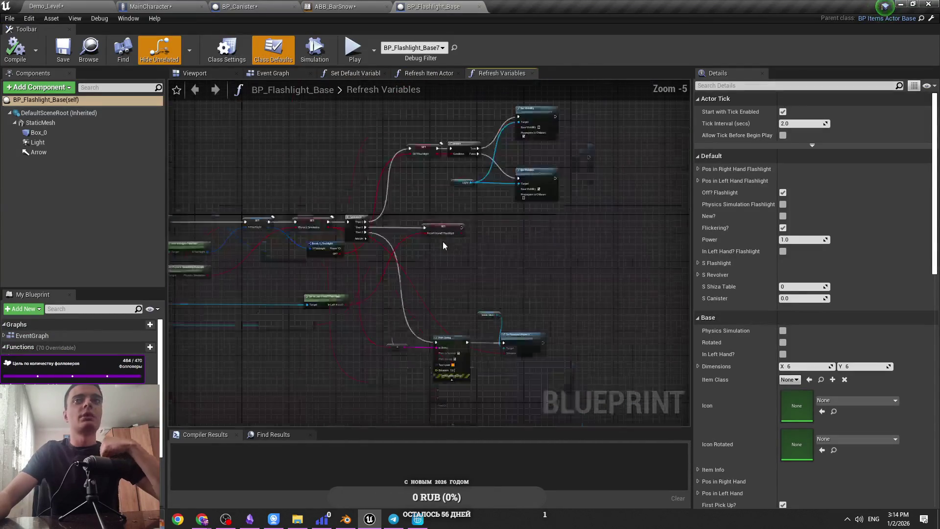
click(299, 73)
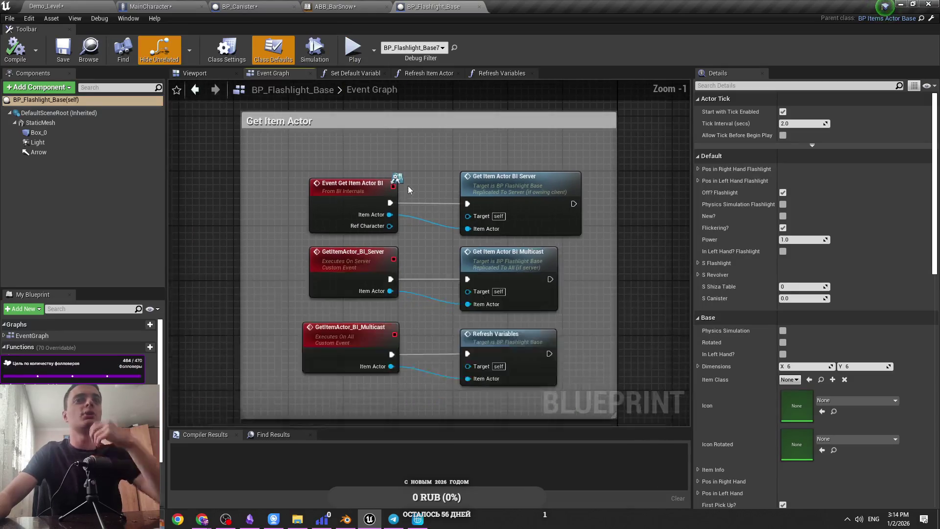
Step: Inspect the multicast event and Refresh Variables nodes by selecting them
scroll(411, 178, down, 1)
scroll(392, 259, up, 1)
click(470, 264)
ctrl+click(355, 270)
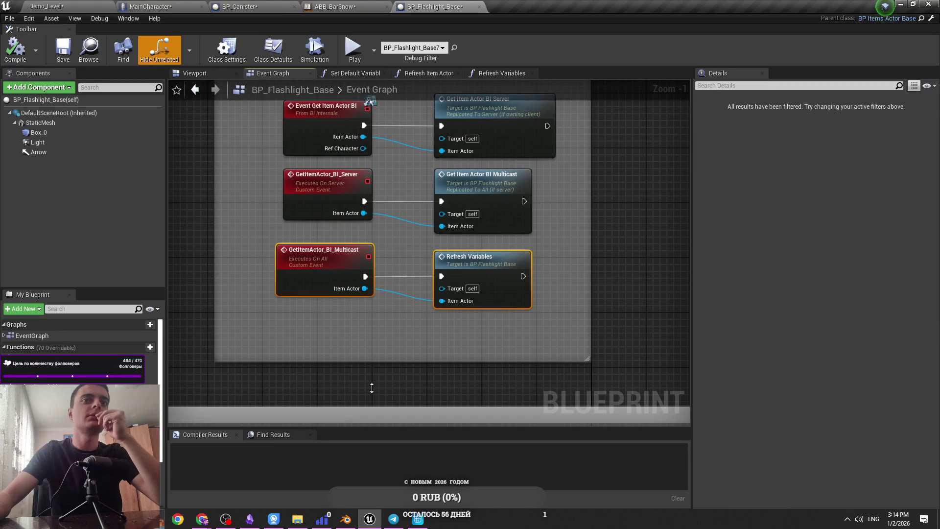
drag(336, 299, 336, 300)
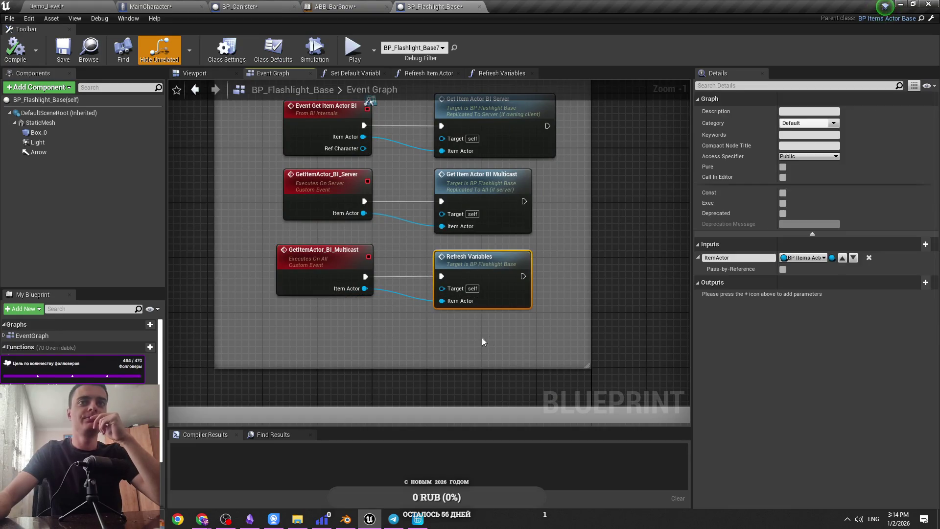
ctrl+click(337, 269)
click(360, 244)
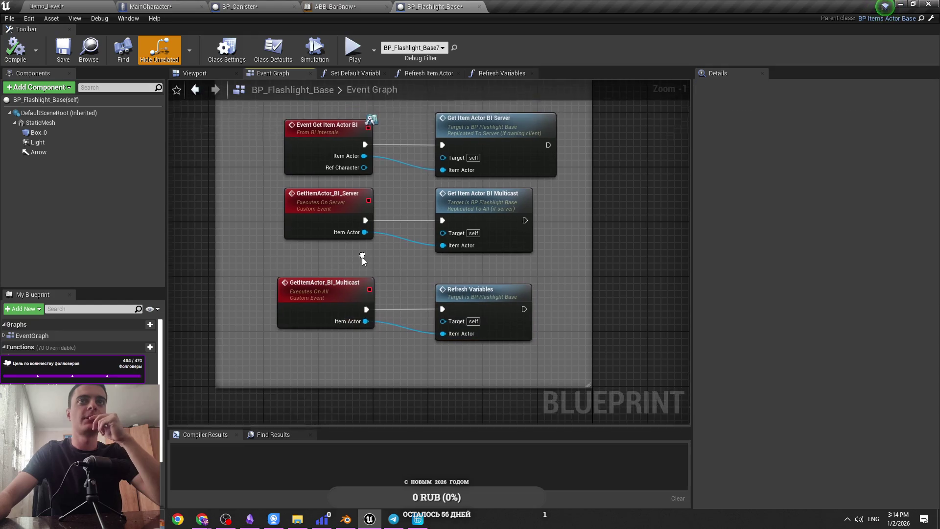
Step: Look over the item-pickup event and server call nodes, then go back to Demo_Level
click(335, 226)
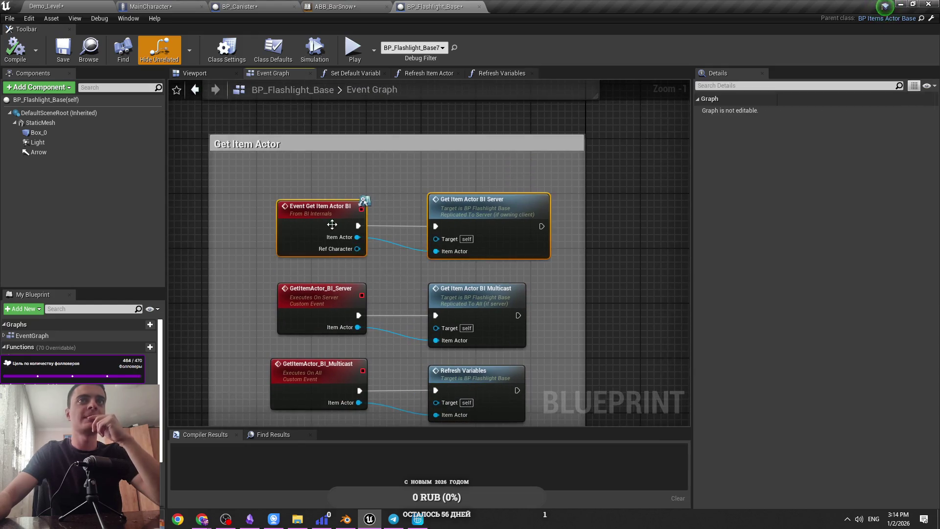
scroll(335, 226, down, 5)
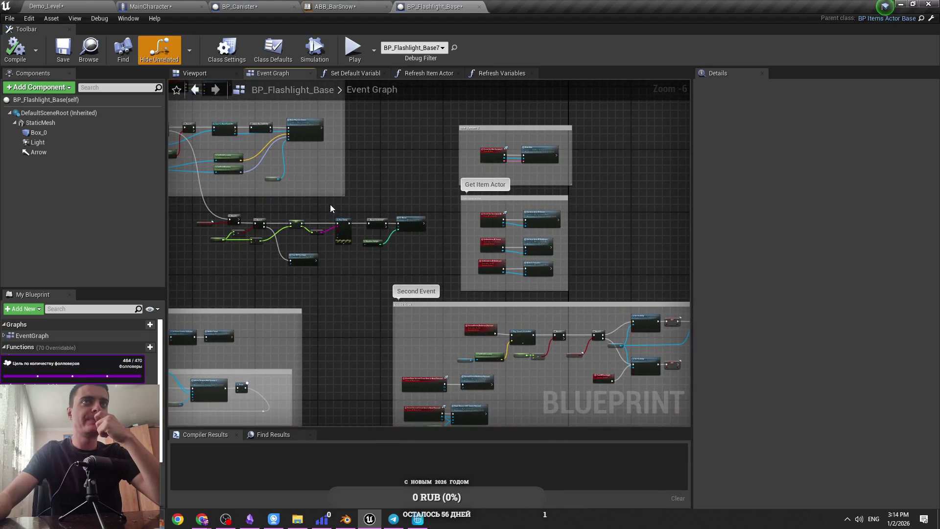
scroll(330, 209, down, 6)
scroll(509, 247, up, 7)
scroll(412, 225, up, 4)
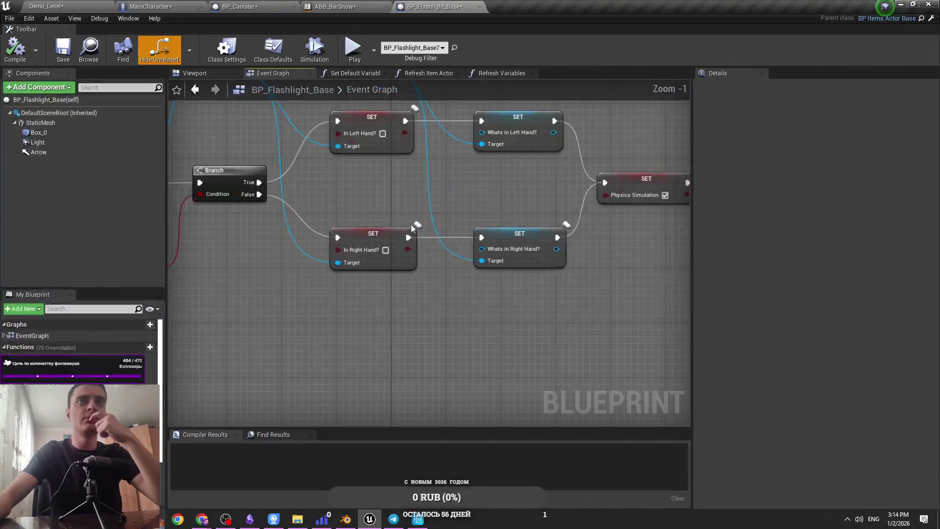
scroll(378, 188, down, 4)
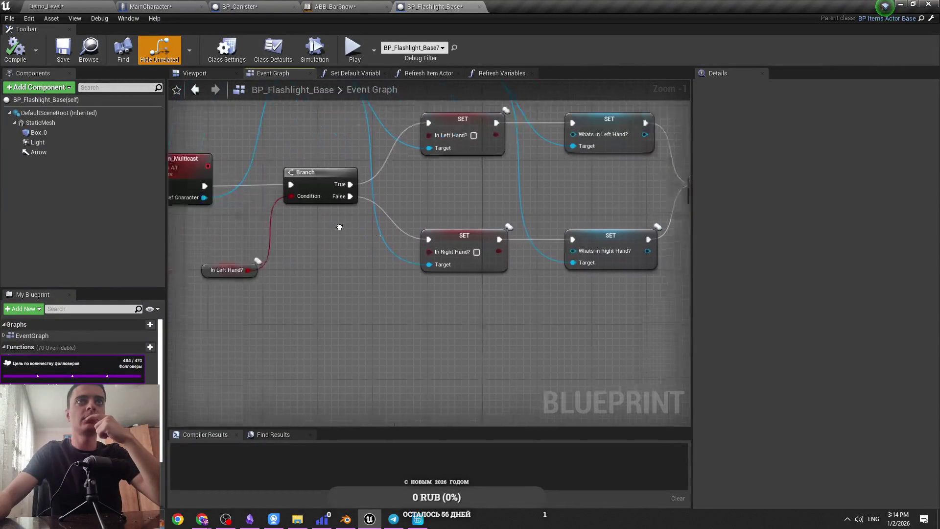
scroll(367, 299, up, 4)
scroll(455, 235, down, 2)
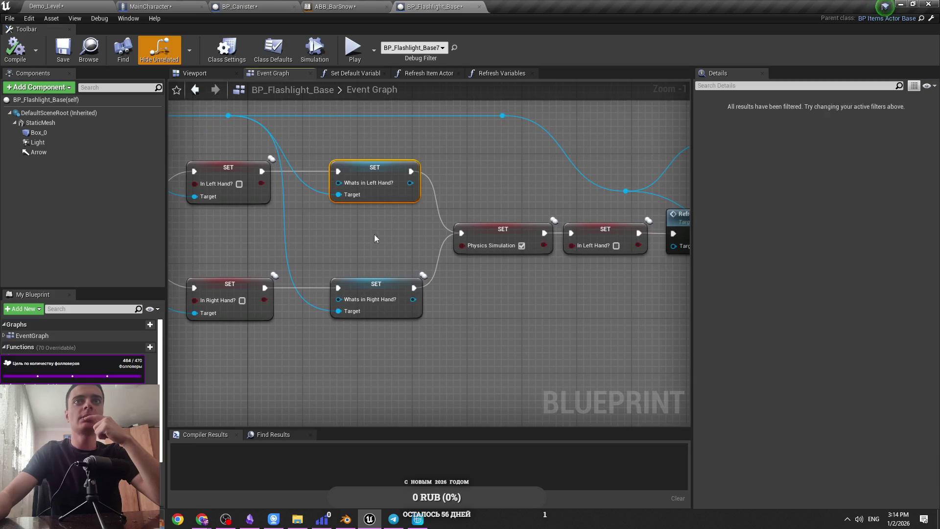
scroll(454, 252, up, 2)
scroll(407, 271, down, 2)
scroll(501, 292, up, 2)
scroll(500, 292, down, 1)
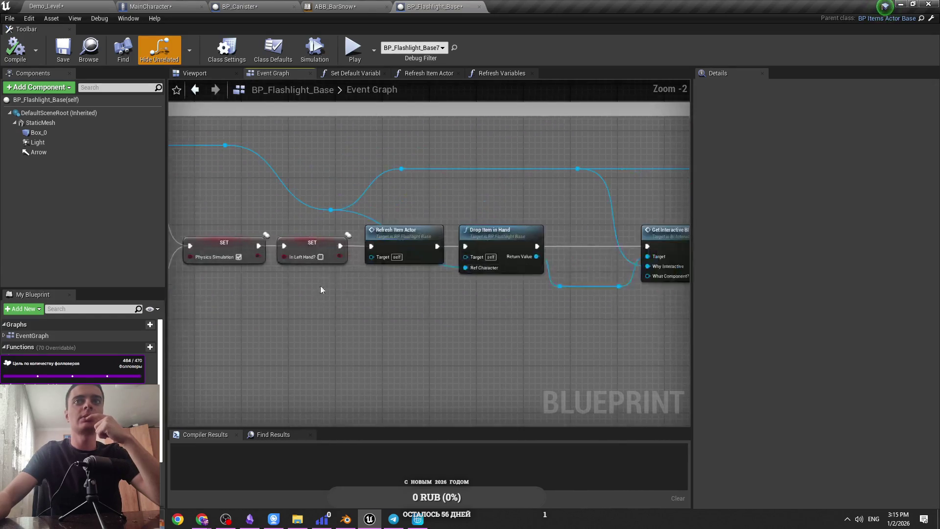
click(454, 47)
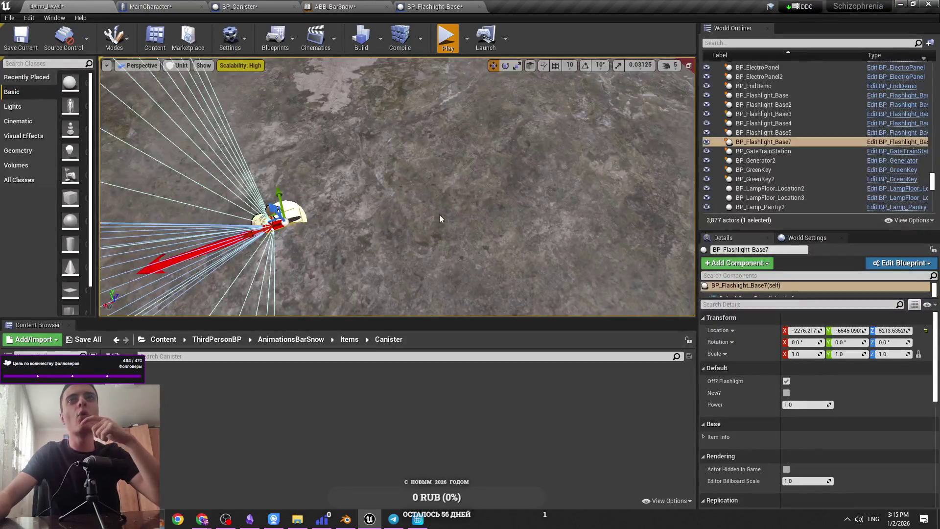
Step: Playtest the flashlight pickup, choosing which hand takes it from its menu
key(alt+p)
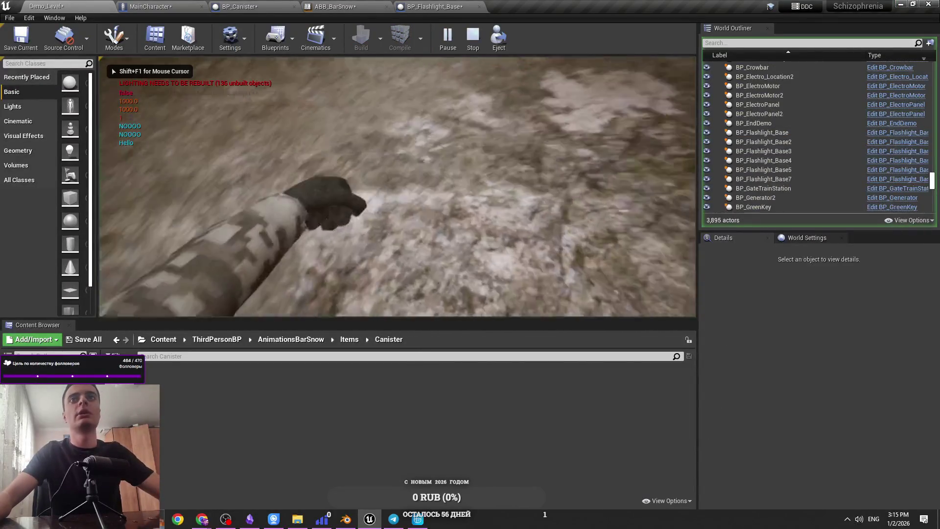
key(e)
click(484, 157)
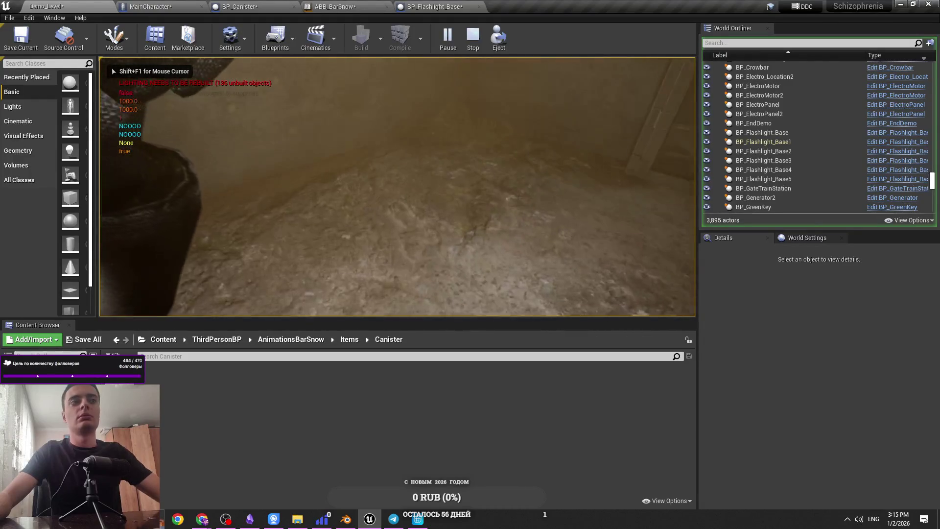
key(Escape)
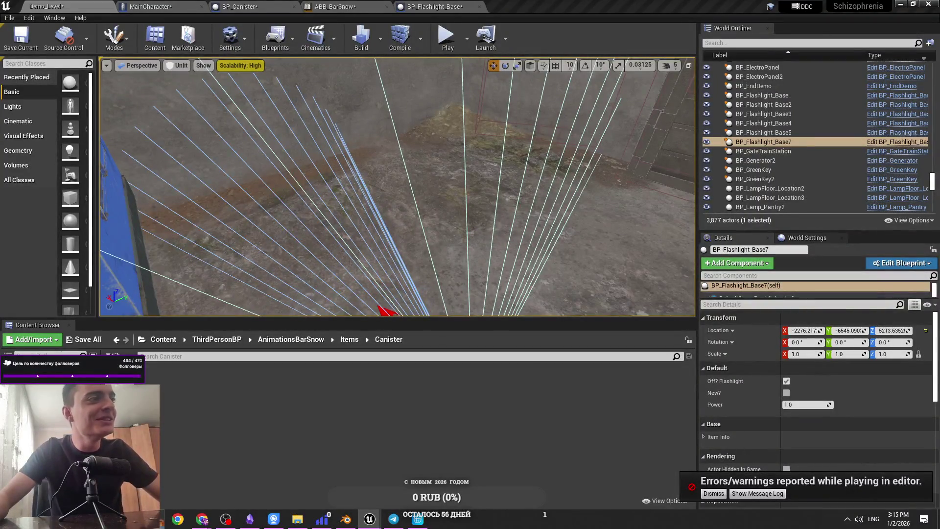
Step: Inspect the flashlight blueprint's hand-state SET nodes, then save all modified assets
click(347, 7)
click(240, 6)
click(333, 6)
click(435, 7)
mouse_move(436, 187)
mouse_down()
mouse_move(537, 235)
mouse_move(574, 277)
mouse_move(611, 248)
mouse_move(380, 251)
mouse_move(208, 165)
mouse_move(538, 100)
mouse_move(359, 192)
mouse_move(431, 264)
mouse_move(390, 216)
mouse_move(291, 215)
mouse_up()
scroll(380, 252, down, 2)
scroll(358, 258, up, 2)
key(ctrl+s)
click(49, 6)
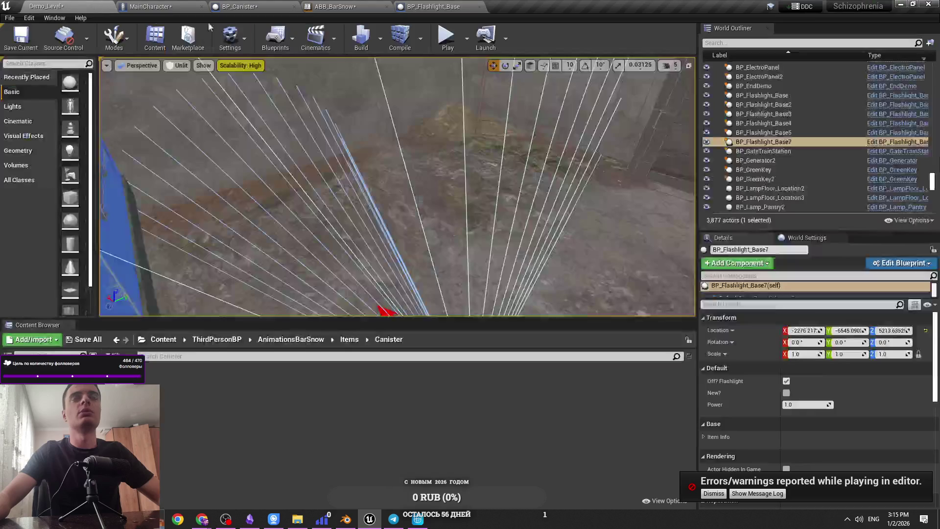
Step: Run a second play session, then check the canister, character, animation and flashlight blueprints
key(alt+p)
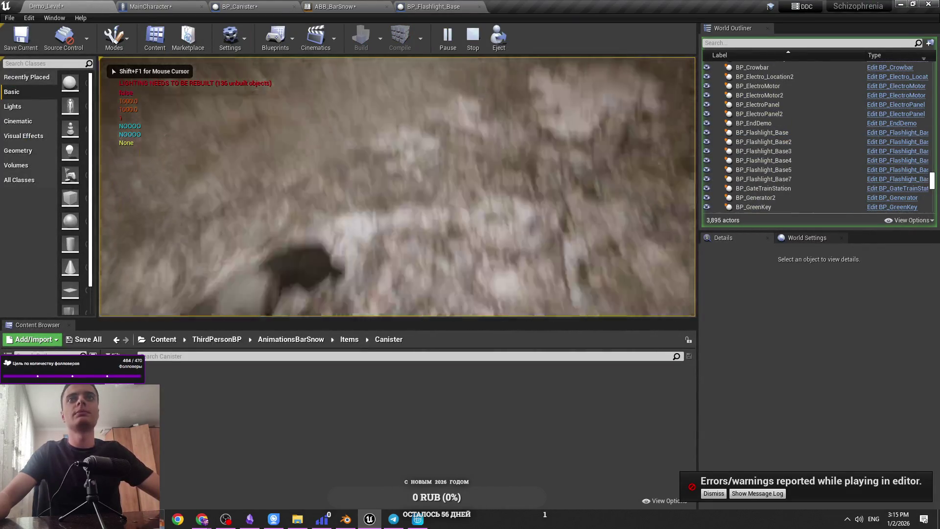
click(521, 150)
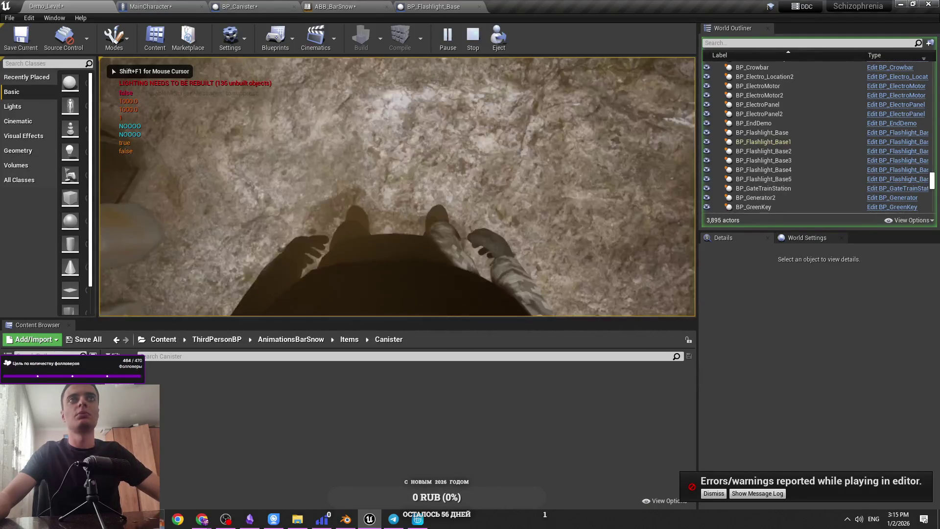
key(Escape)
click(235, 6)
click(172, 6)
click(323, 7)
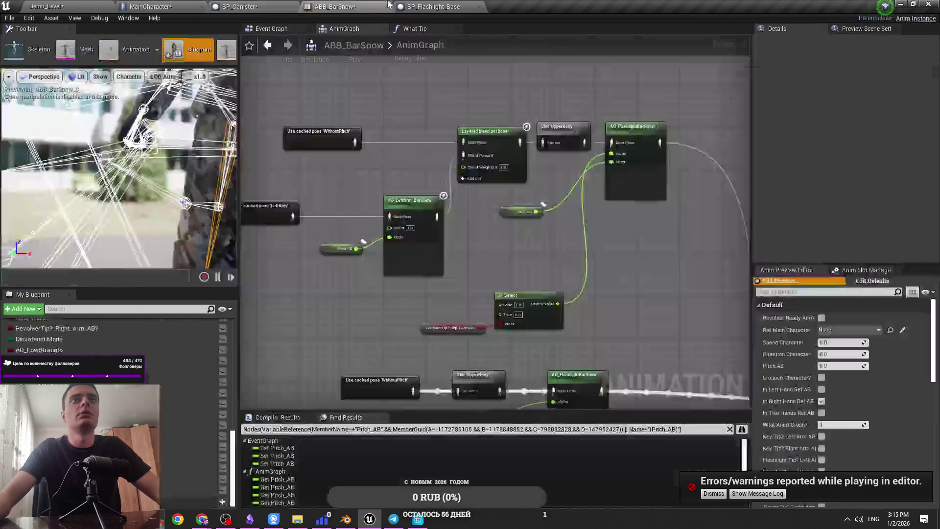
click(425, 5)
click(87, 5)
click(426, 6)
click(87, 5)
Step: Retest picking up the flashlight in a new play session
key(alt+p)
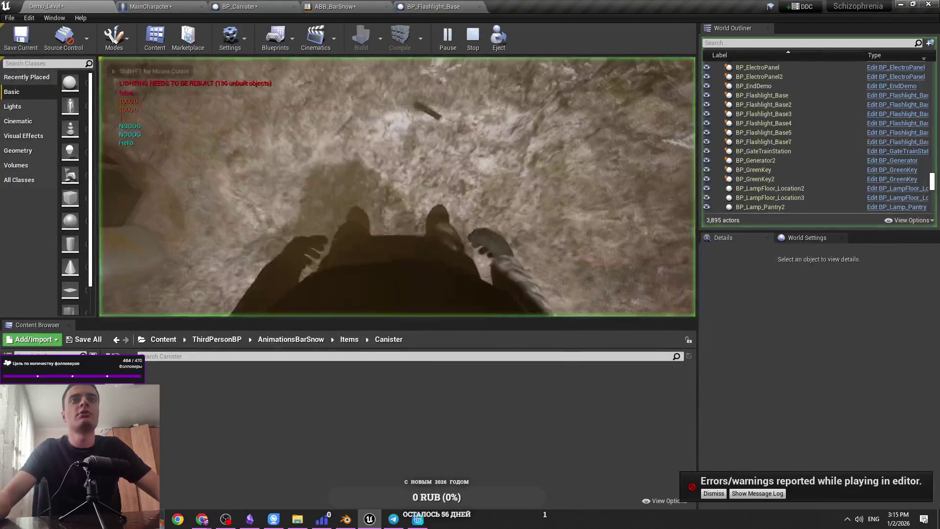
key(e)
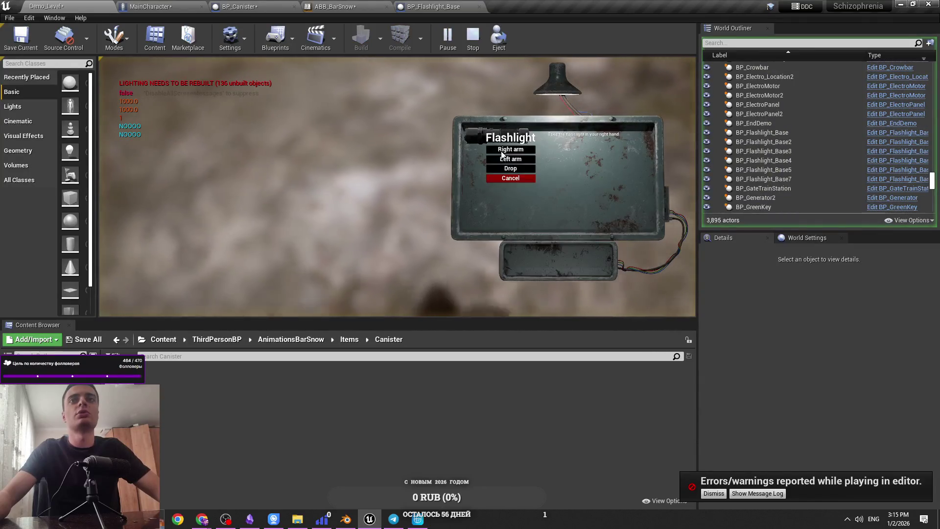
key(shift+F1)
click(407, 5)
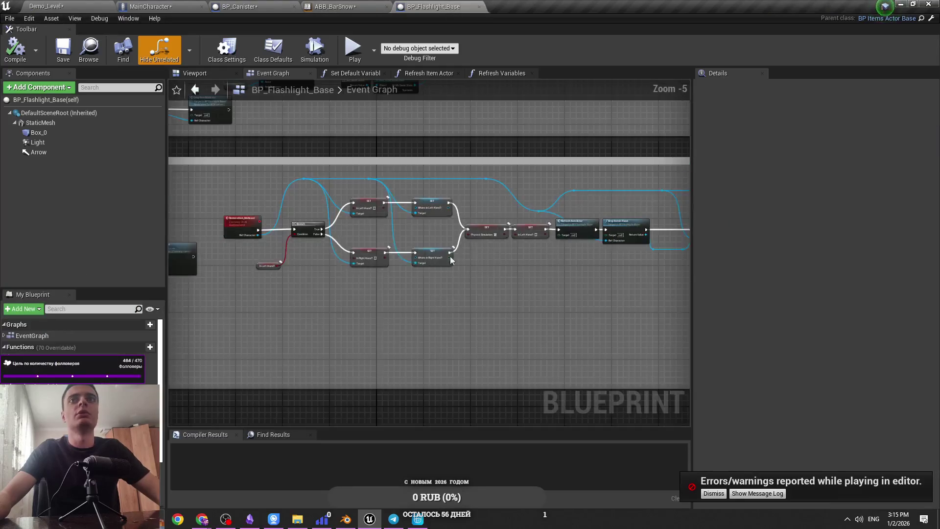
Step: Place the In Left Hand? Flashlight getter beside RemoveItem_Multicast's Branch and save BP_Flashlight_Base
scroll(408, 314, down, 5)
scroll(409, 315, up, 5)
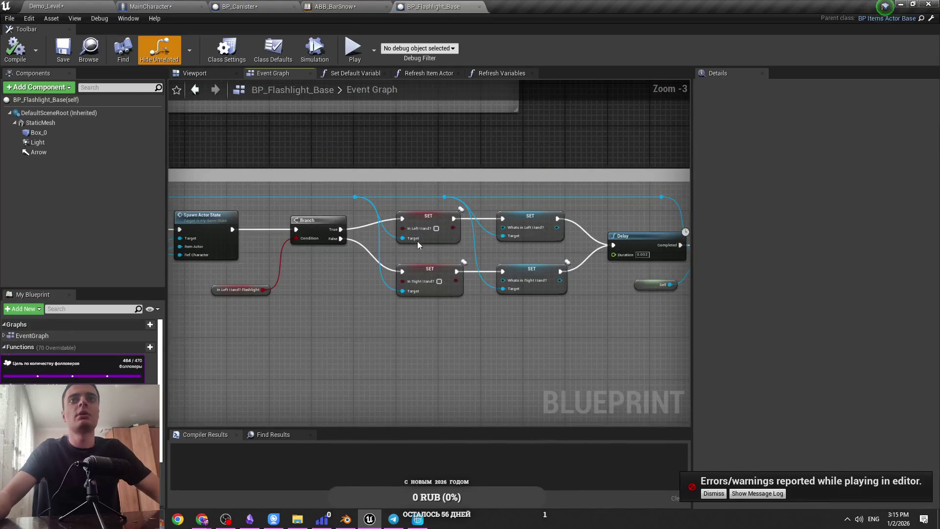
drag(500, 90, 597, 74)
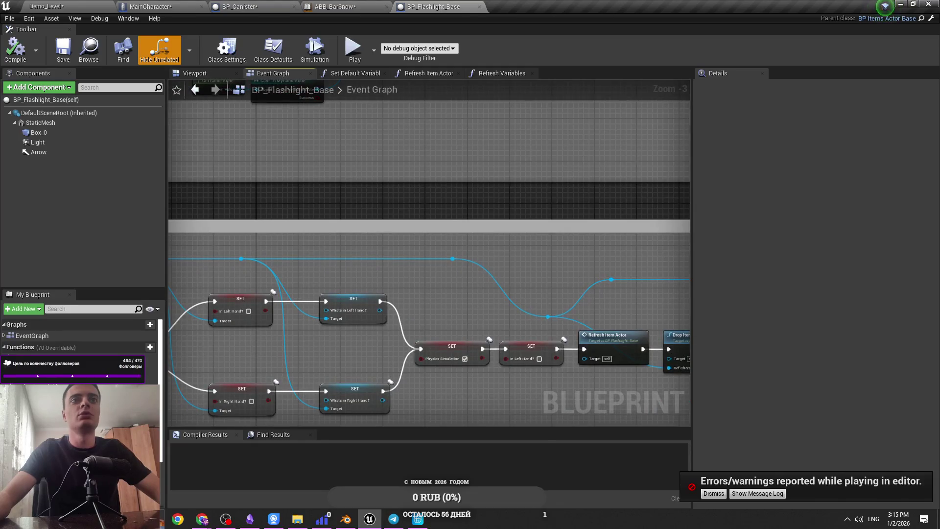
drag(343, 318, 557, 317)
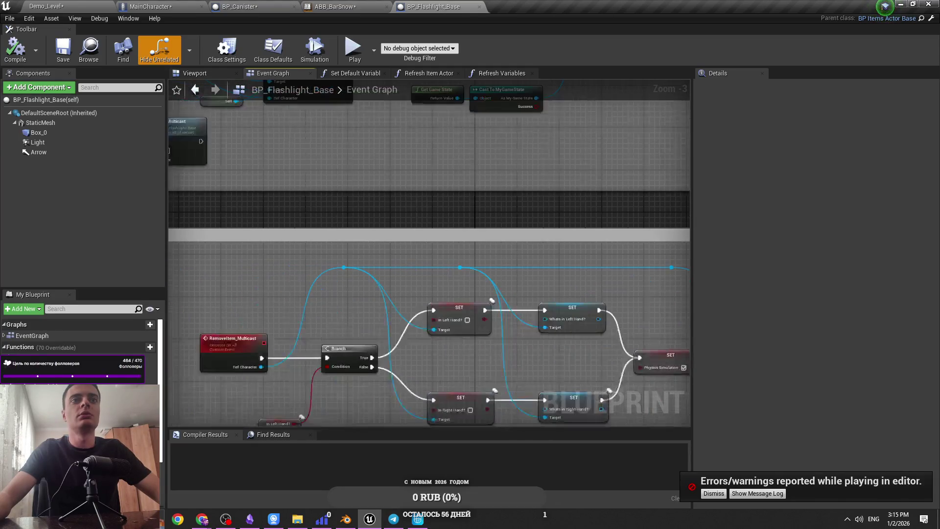
drag(441, 343, 441, 226)
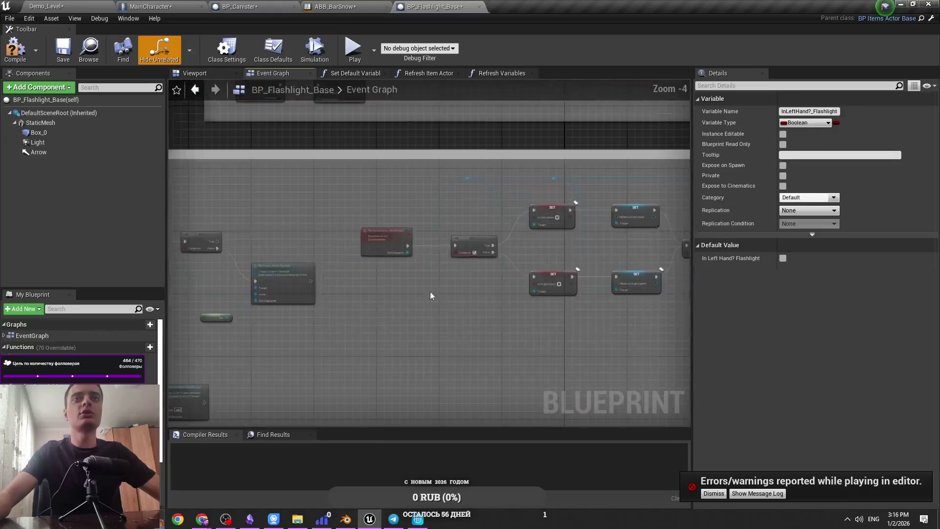
drag(449, 275, 481, 274)
click(478, 282)
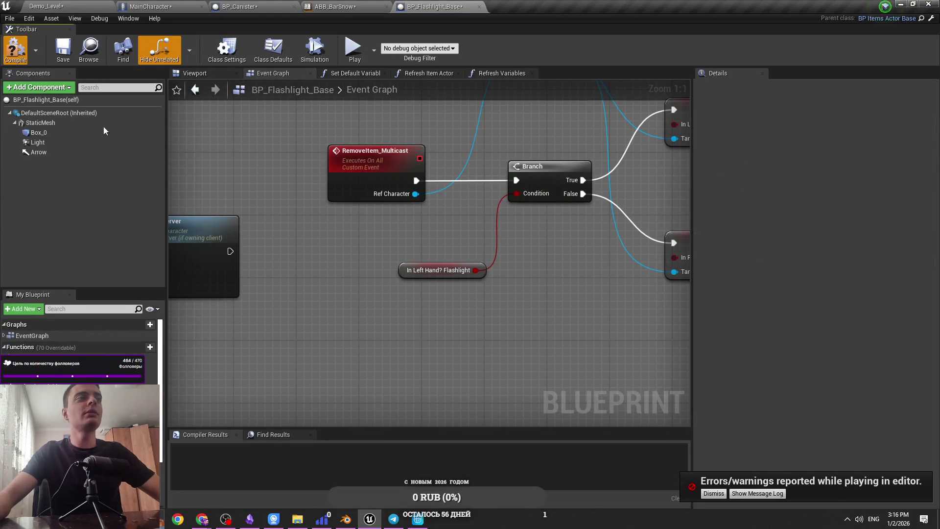
drag(377, 287, 280, 331)
key(ctrl+s)
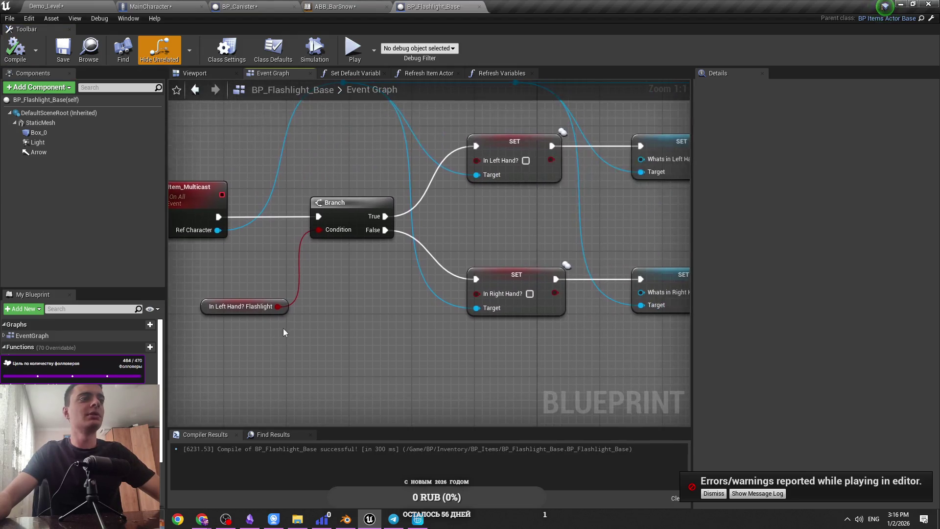
click(89, 48)
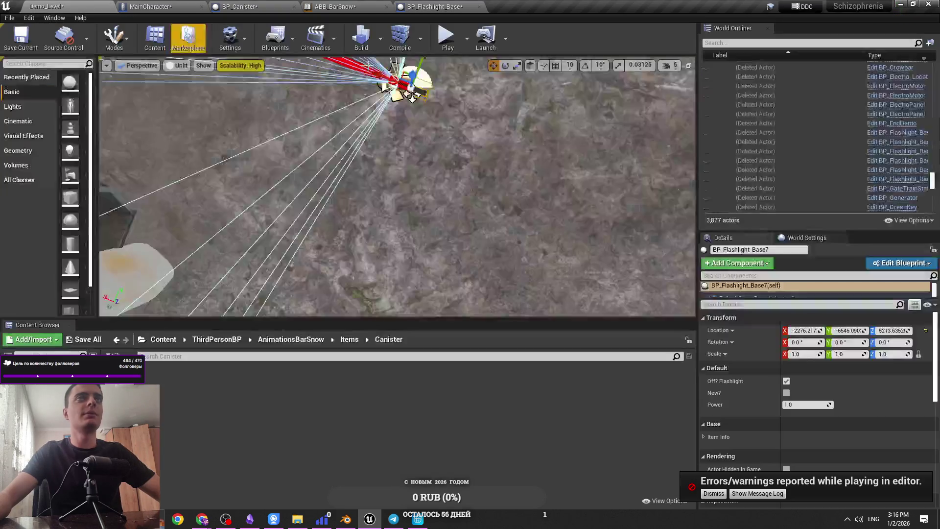
key(alt+p)
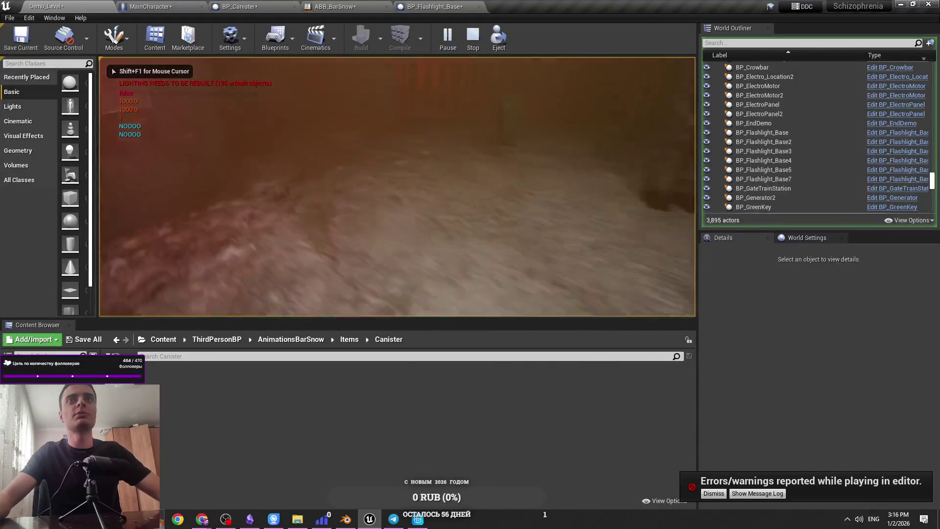
key(e)
key(shift+F1)
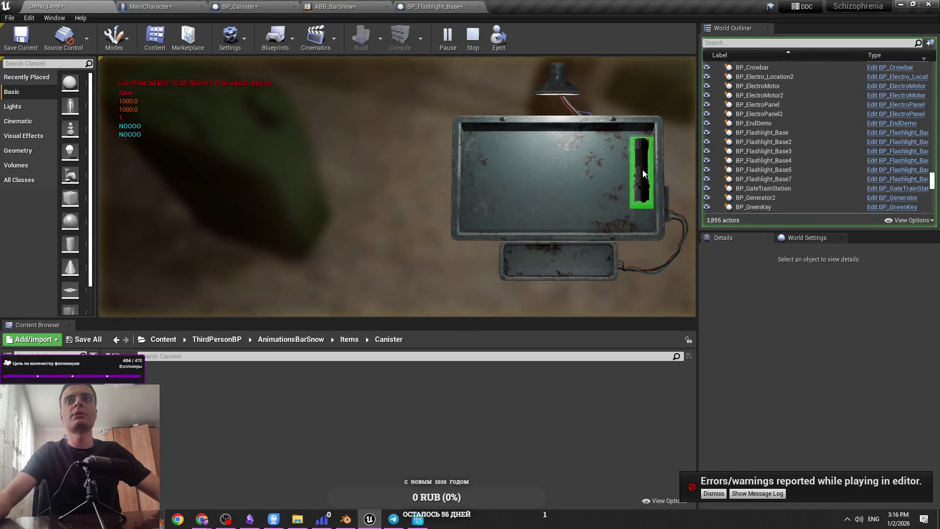
click(643, 174)
key(e)
click(559, 173)
click(659, 201)
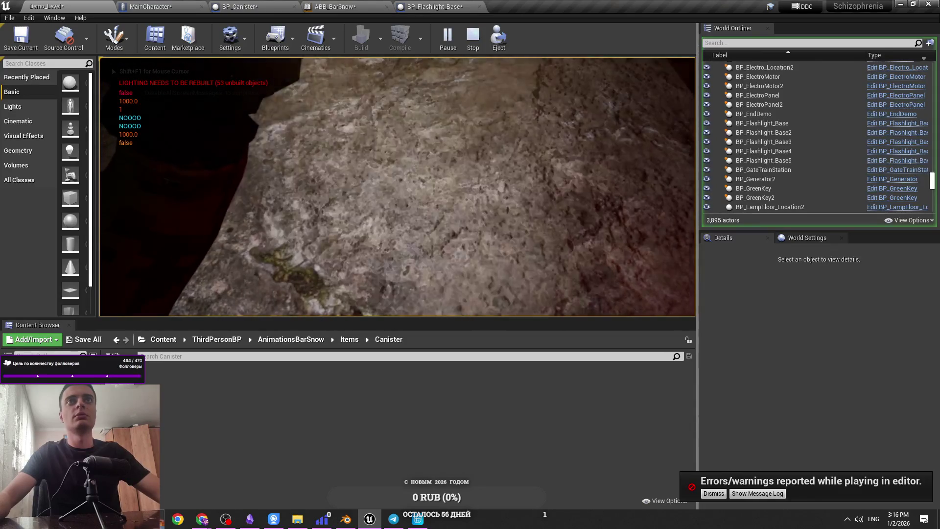
key(g)
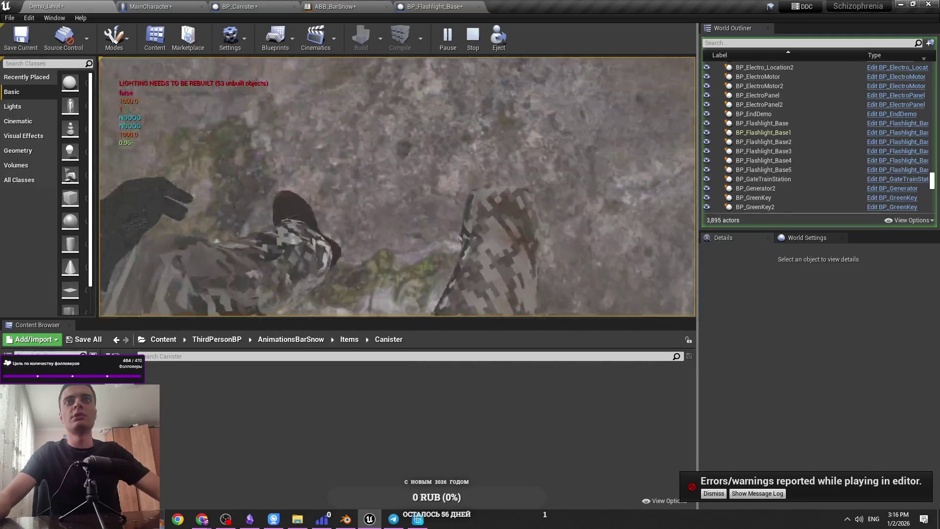
key(semicolon)
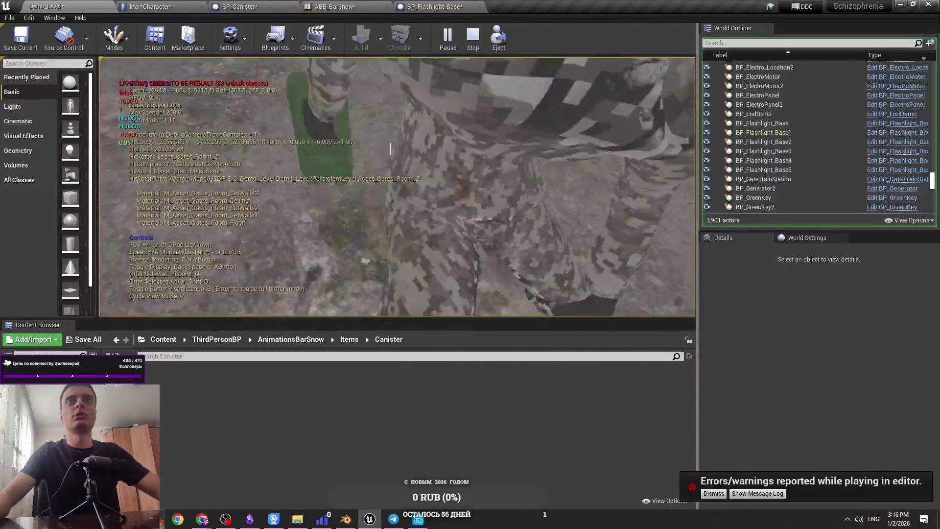
key(semicolon)
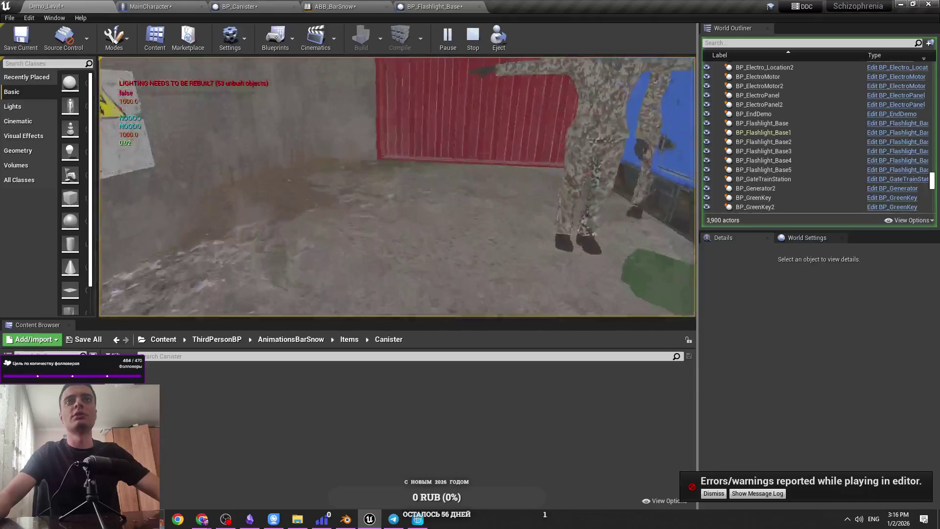
key(Escape)
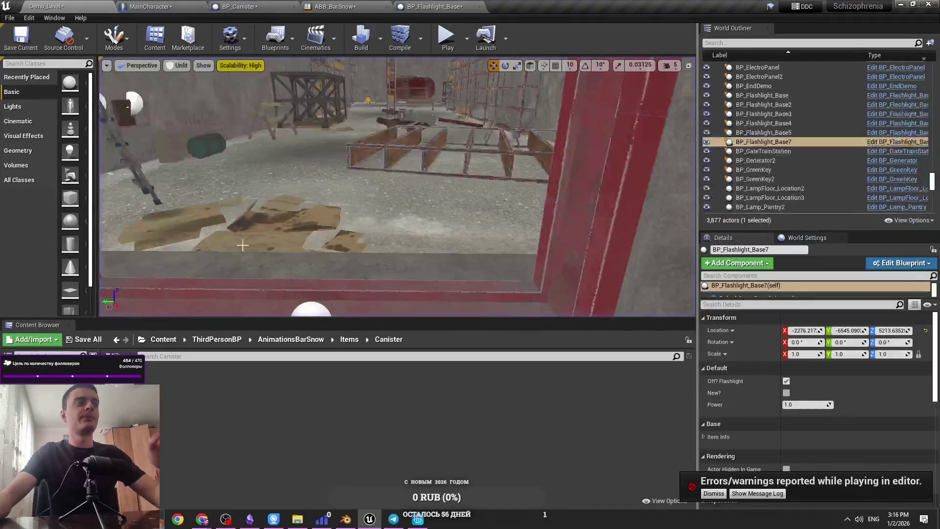
Step: Save all modified assets, including MainCharacter, and dismiss the errors/warnings notice
key(ctrl+shift+s)
click(555, 348)
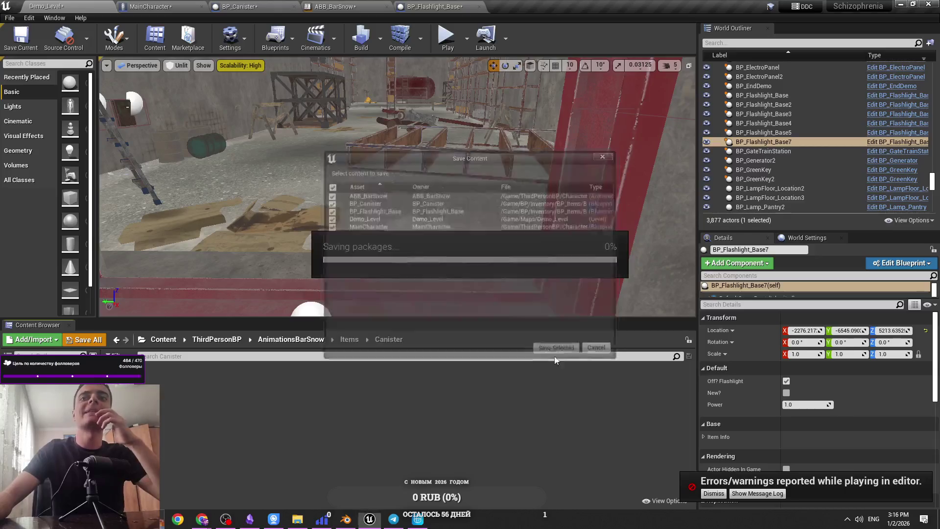
click(720, 496)
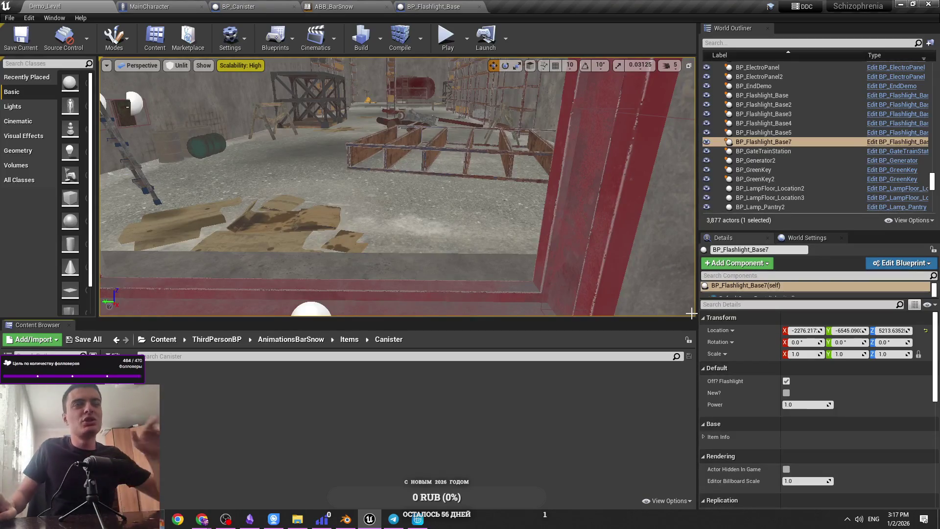
Step: Save Demo_Level.umap, then return to the Cascadeur canister scene
key(ctrl+s)
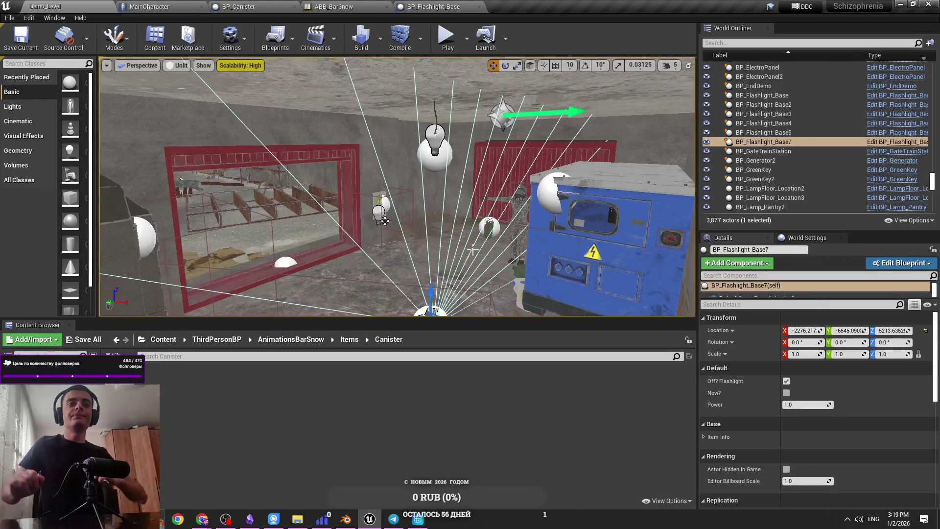
click(416, 520)
scroll(366, 331, down, 5)
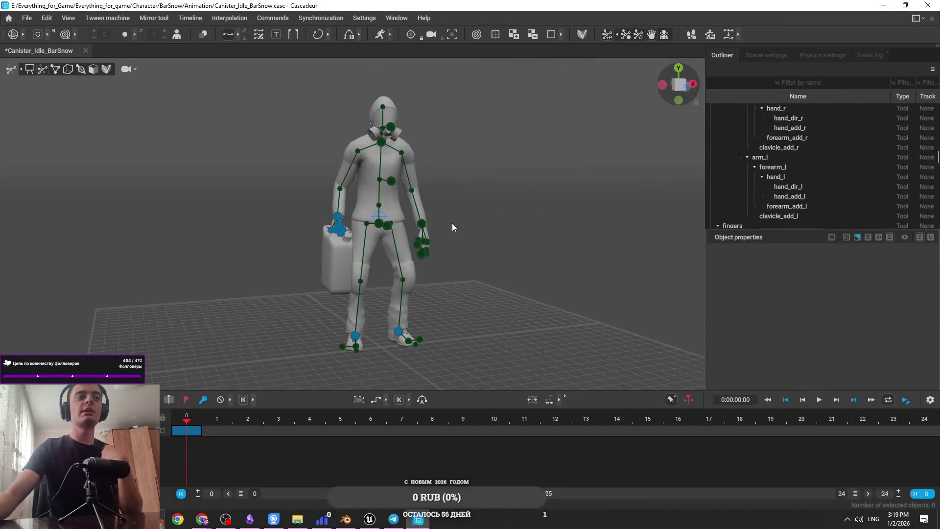
Step: Save the canister scene, keep new version Canister_Idle_BarSnow_001, and minimise Cascadeur
key(ctrl+s)
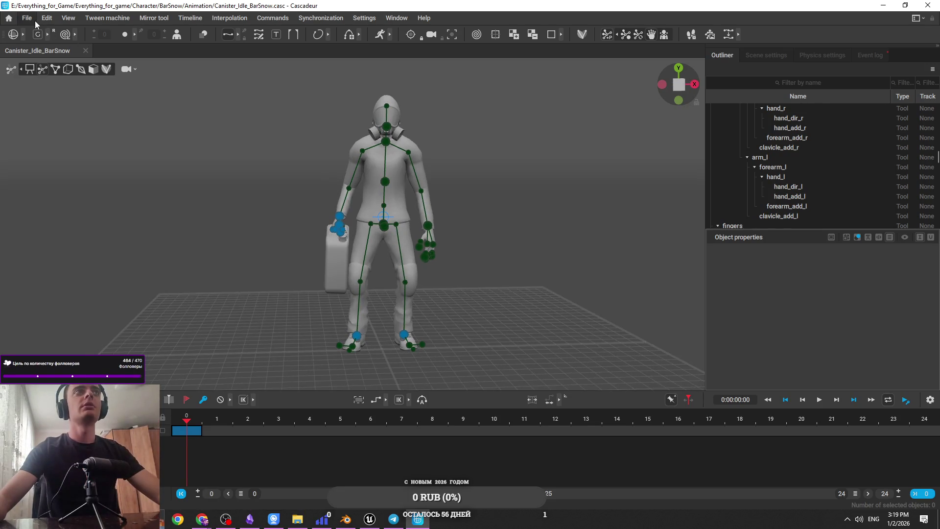
click(33, 19)
mouse_move(74, 111)
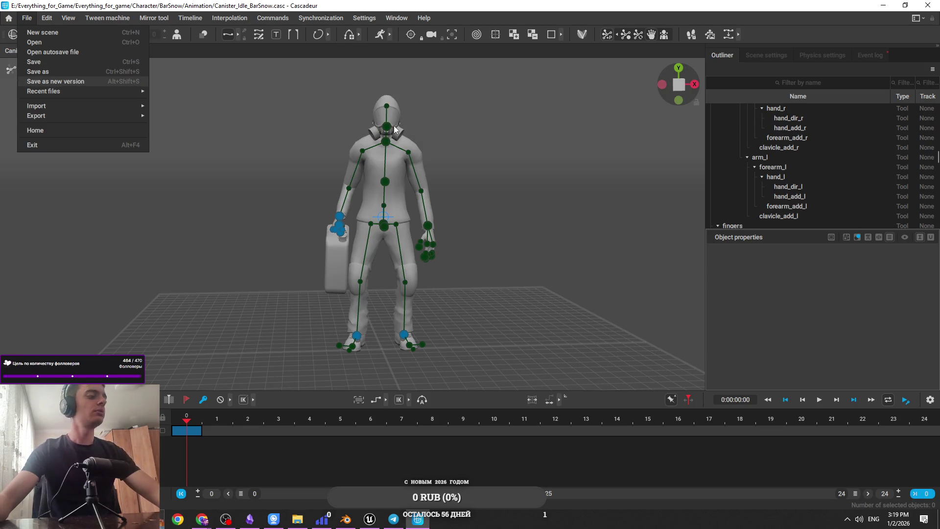
key(Return)
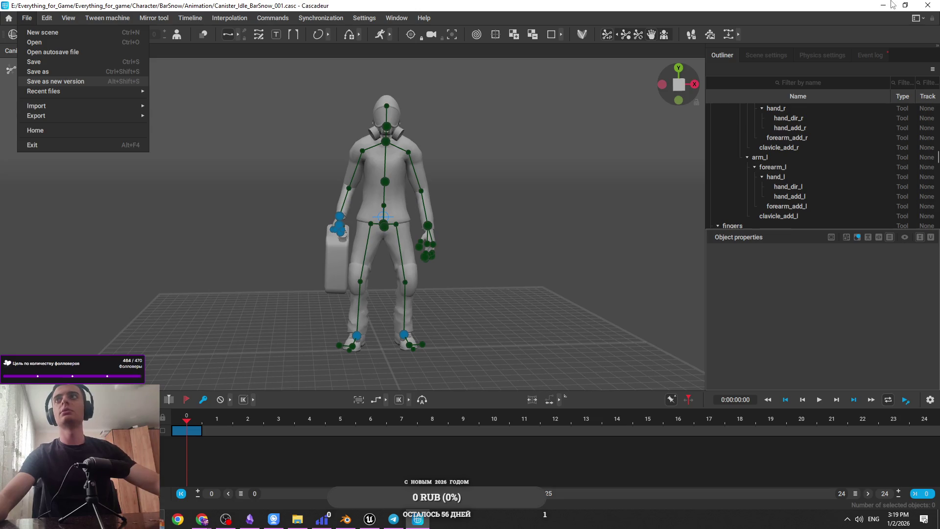
click(883, 5)
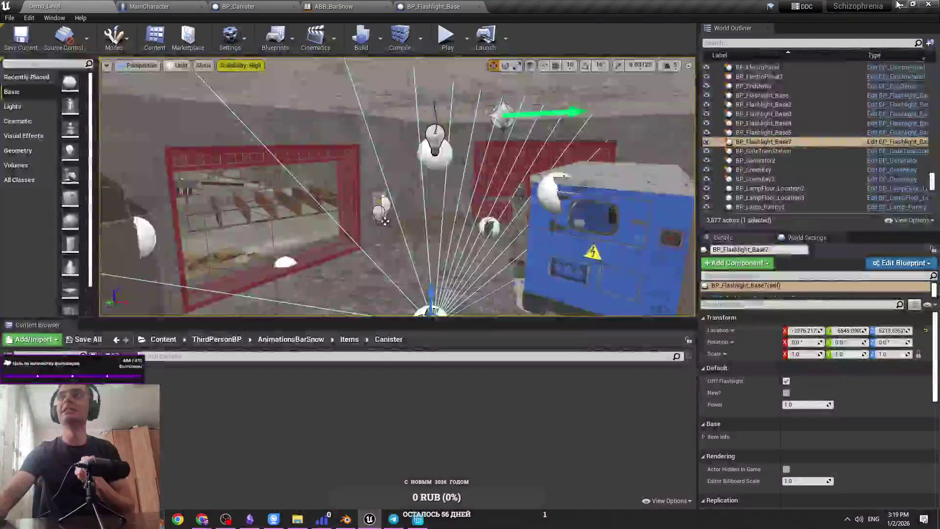
click(890, 5)
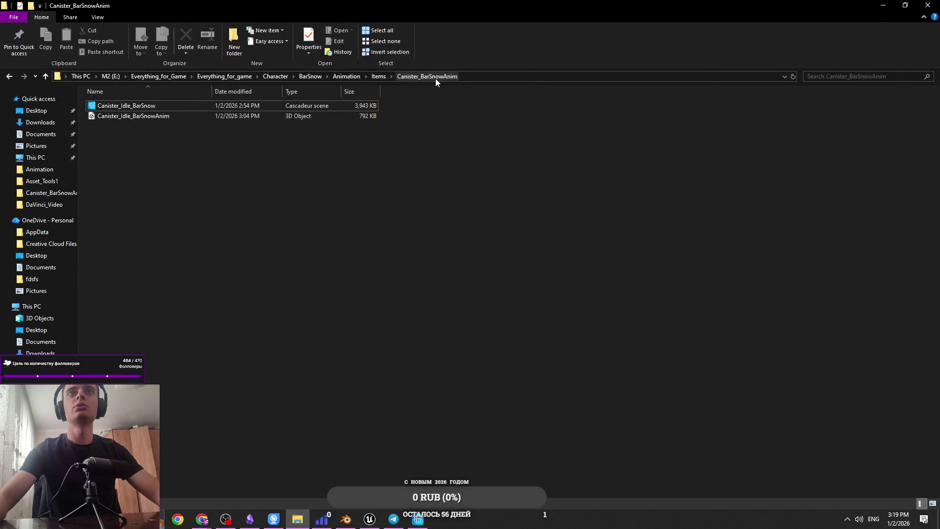
Step: Delete Canister_Idle_BarSnow_001 from the Animation folder
click(346, 77)
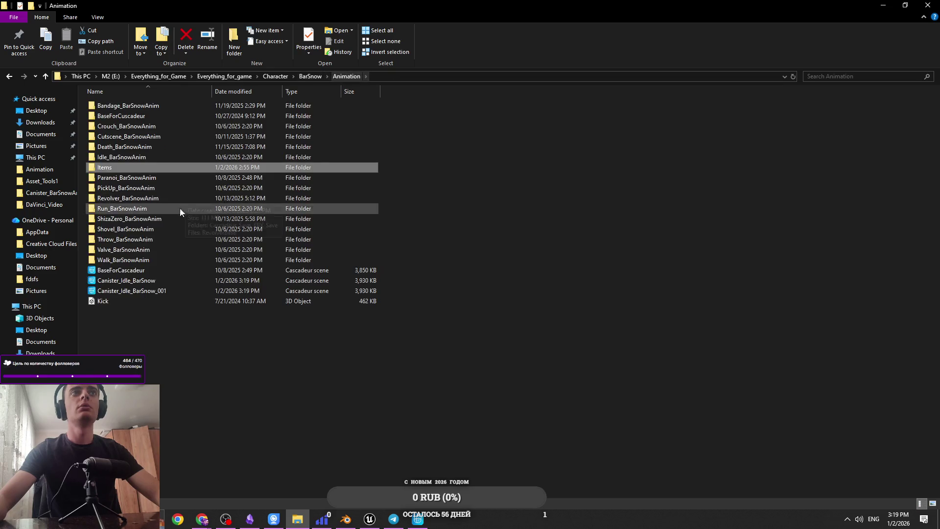
click(160, 292)
key(Delete)
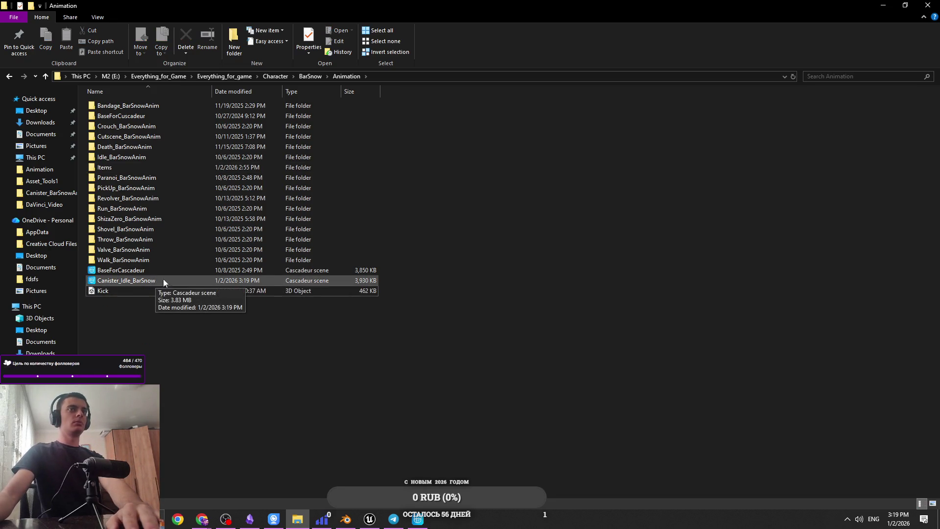
Step: Exit the fullscreen browser video and bring the Animation folder window forward
key(alt+Tab)
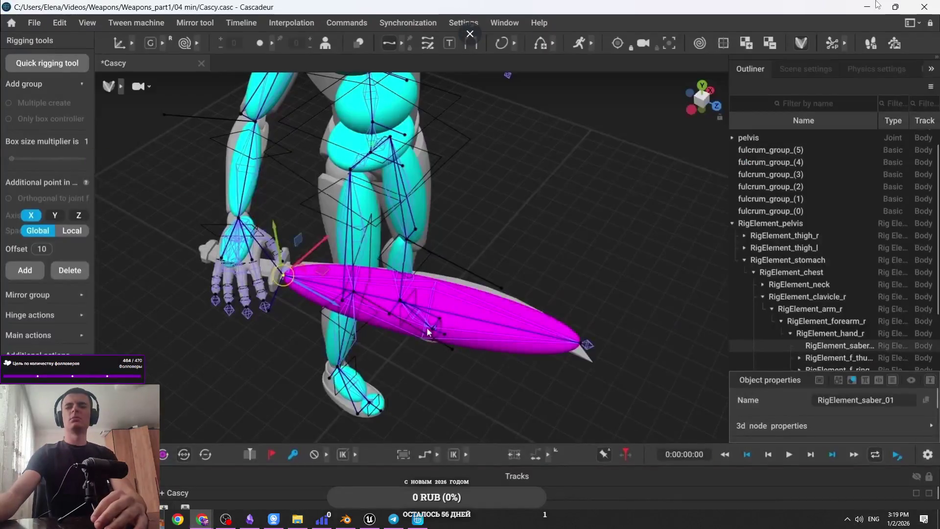
key(Escape)
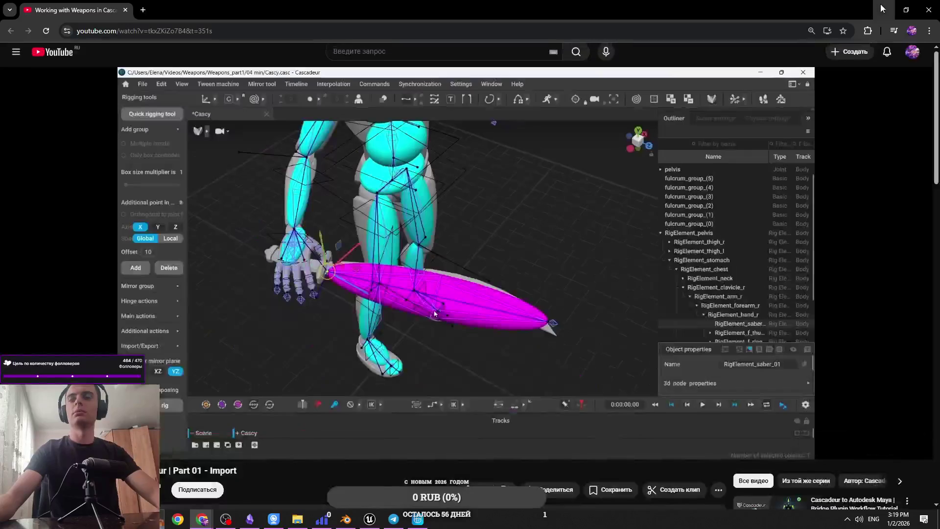
click(882, 9)
click(419, 519)
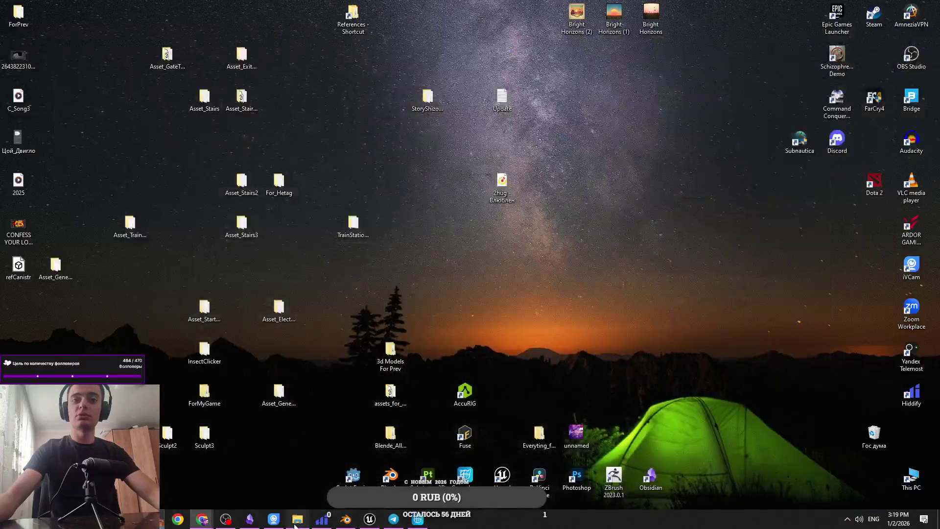
click(297, 519)
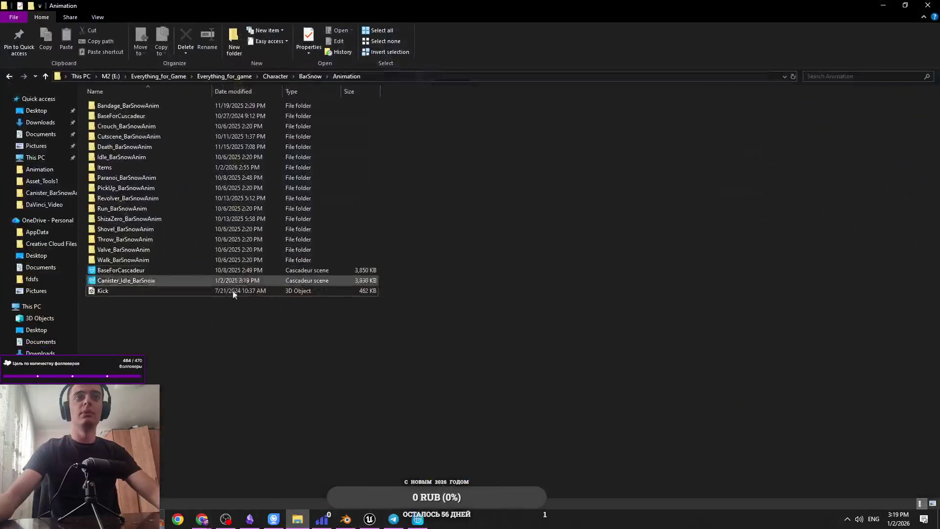
Step: Open Canister_Idle_BarSnow from Items > Canister_BarSnowAnim, close Cascadeur, and go up to BarSnow
double_click(126, 167)
double_click(151, 106)
double_click(347, 107)
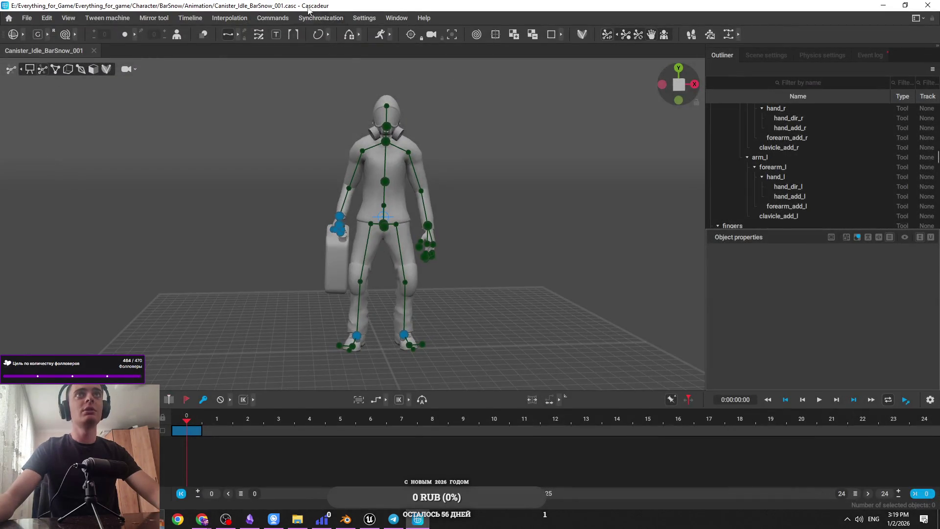
click(928, 5)
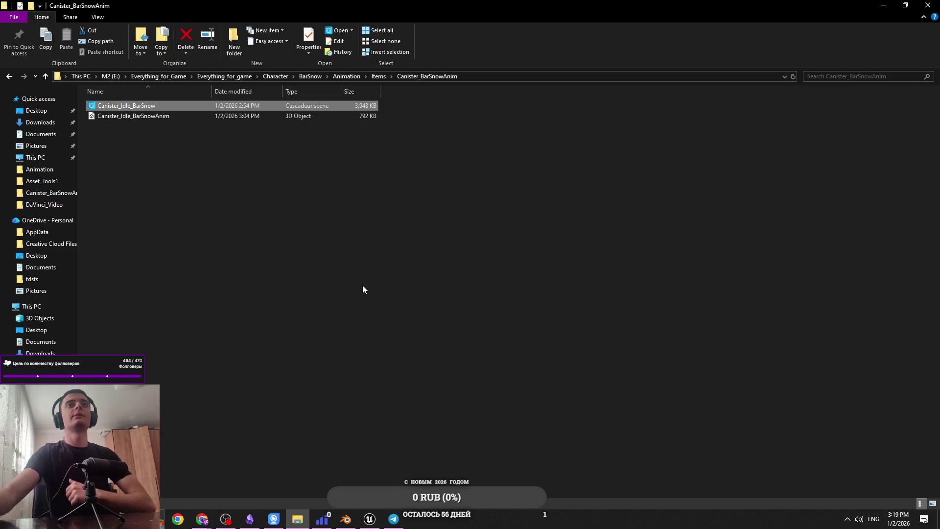
click(306, 78)
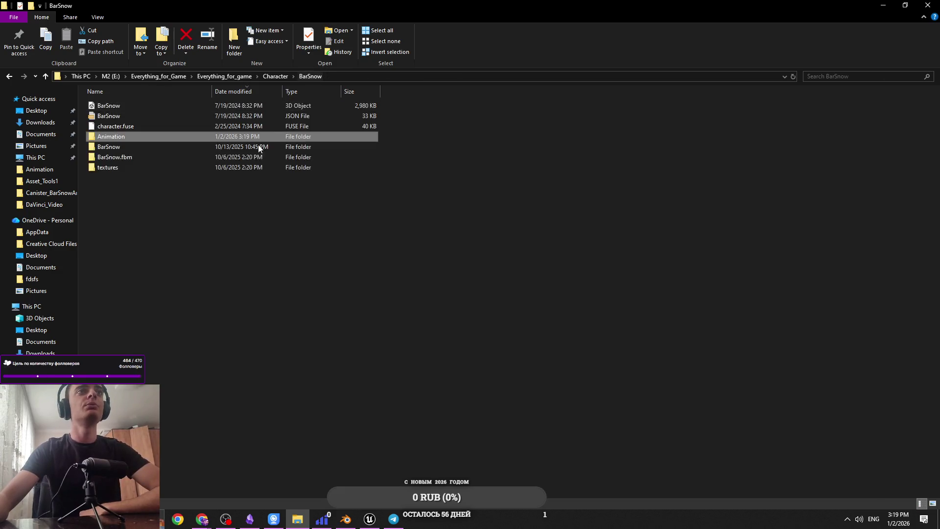
Step: Close Cascadeur and delete the Canister_Idle_BarSnow scene from the Animation folder
double_click(195, 137)
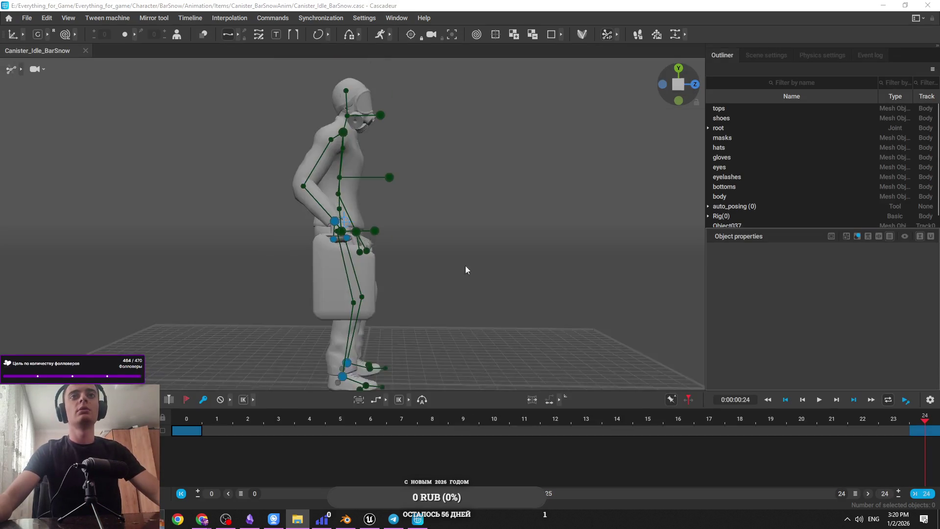
click(928, 5)
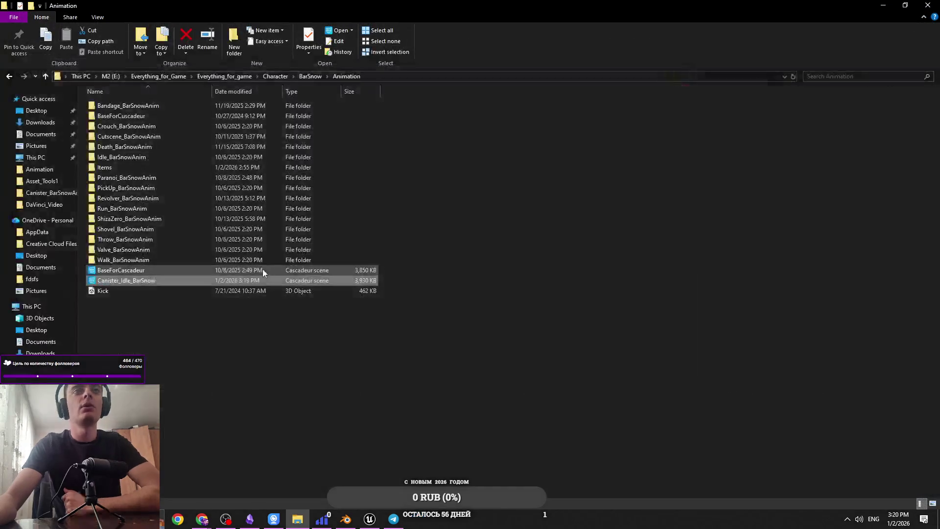
click(266, 278)
key(Delete)
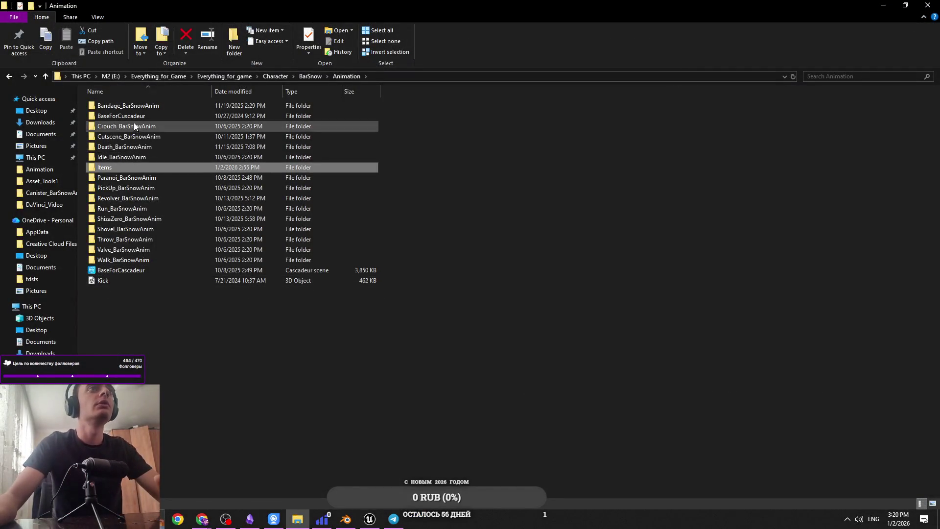
Step: Reopen Canister_Idle_BarSnow from Items > Canister_BarSnowAnim and go to frame 0
double_click(113, 165)
double_click(126, 116)
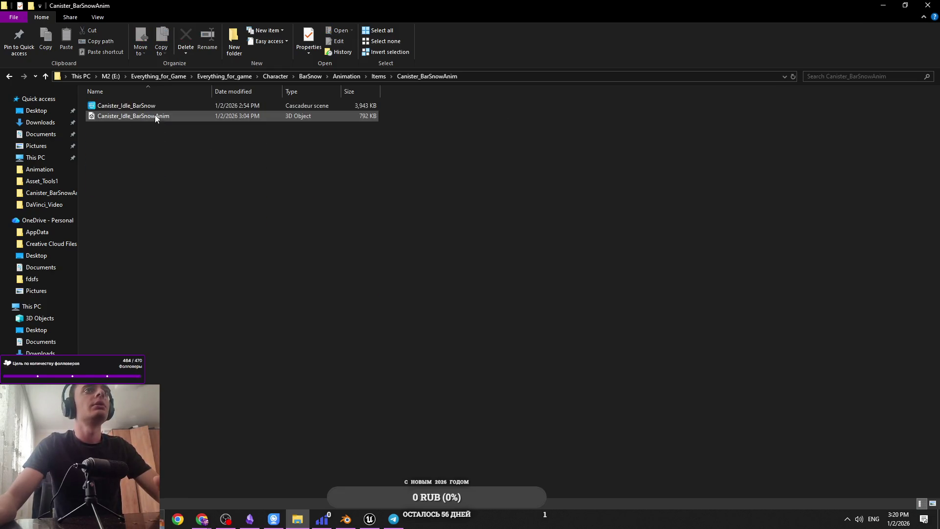
double_click(152, 106)
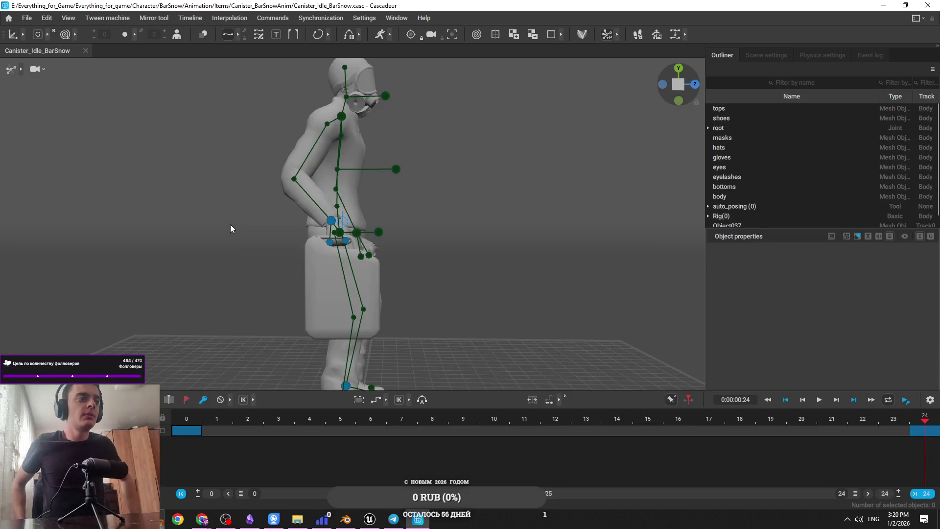
click(187, 418)
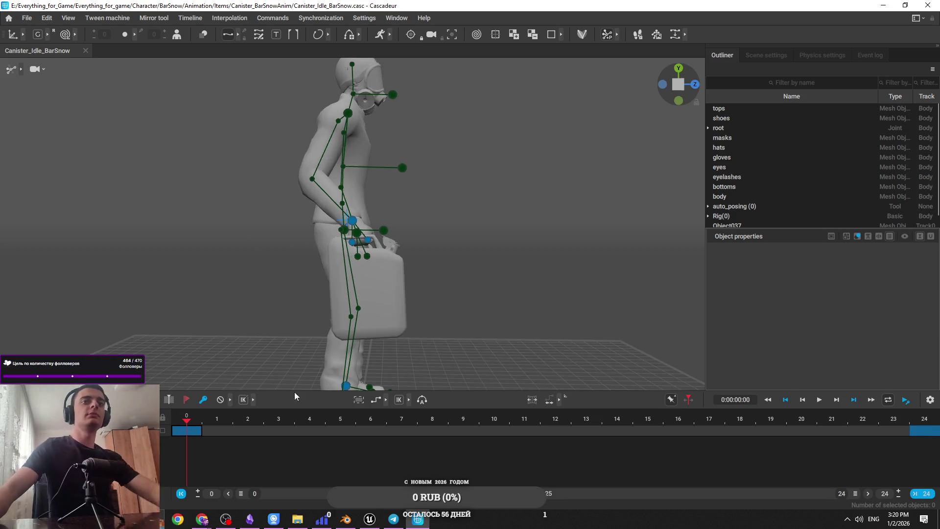
Step: Preview the canister animation from frame 0 through frame 24 from several angles
click(931, 424)
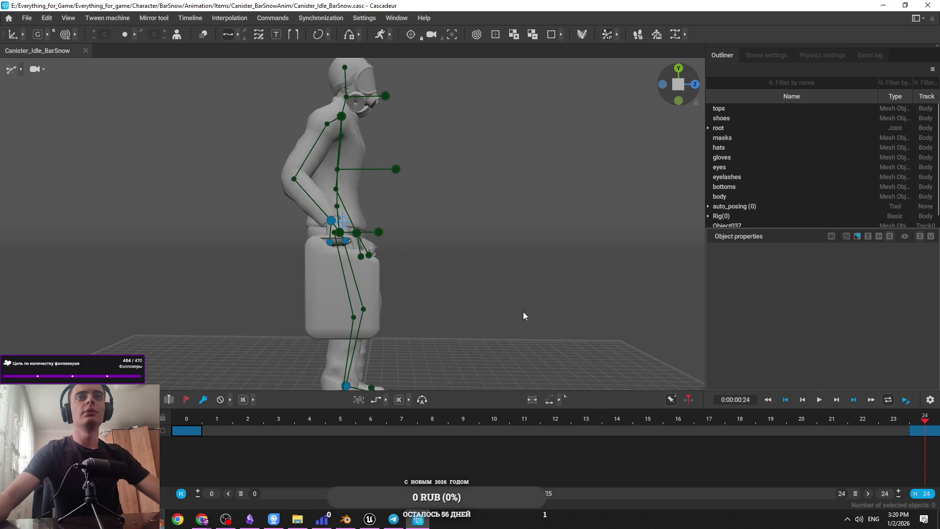
drag(526, 321, 783, 424)
click(173, 432)
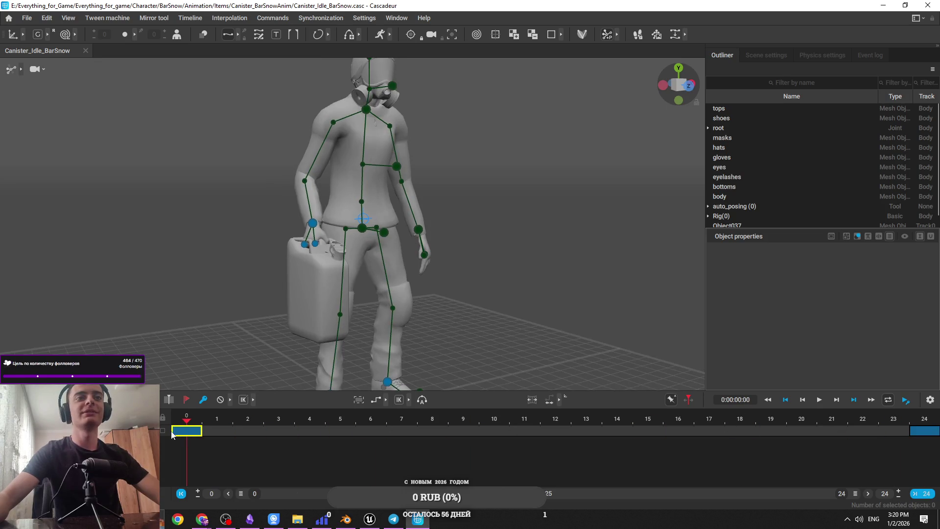
key(Right)
key(Right)
key(Right)
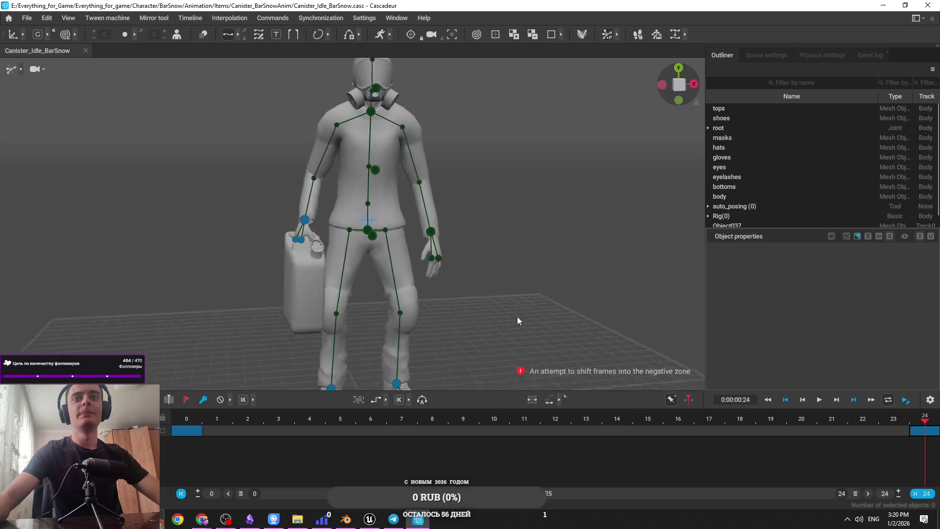
key(End)
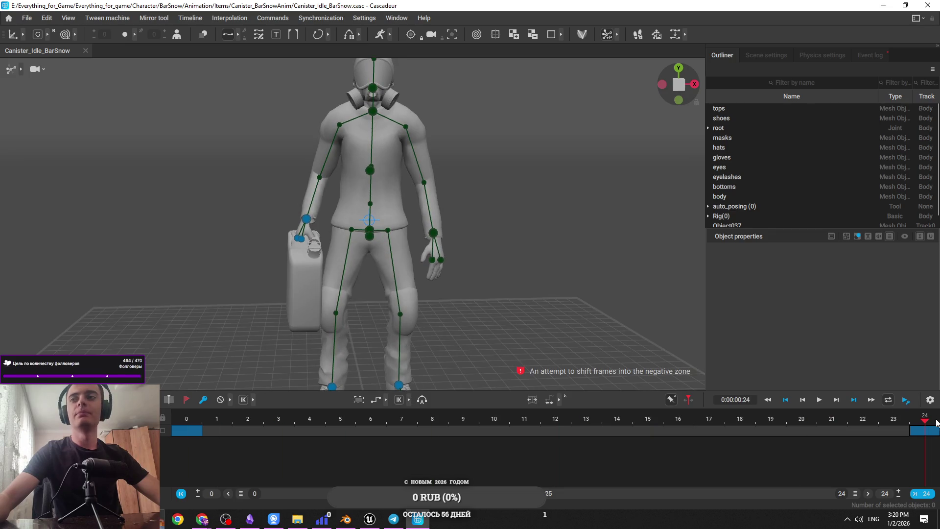
key(space)
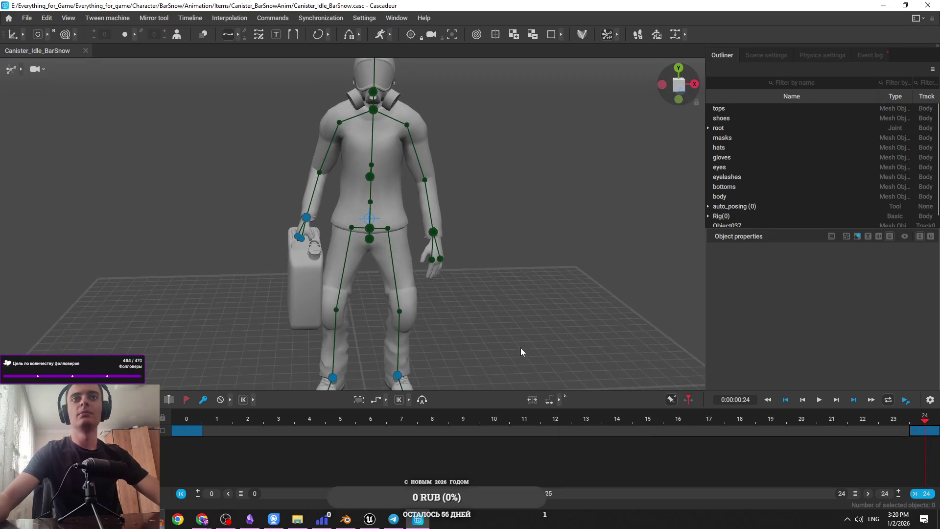
mouse_move(482, 311)
mouse_down()
mouse_move(455, 281)
mouse_move(463, 350)
mouse_move(339, 356)
mouse_move(348, 286)
mouse_up()
scroll(351, 304, up, 5)
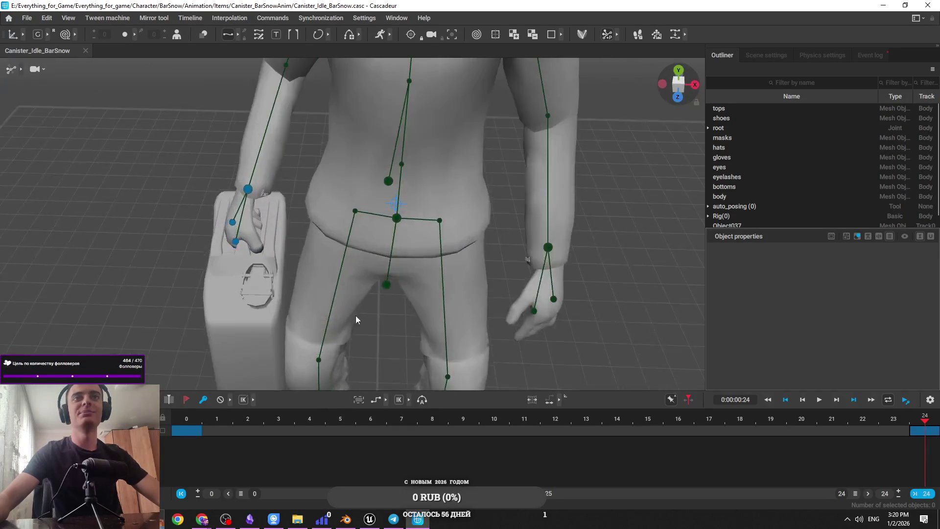
click(205, 425)
Step: Move the frame-24 standing pose key onto frame 0
mouse_move(894, 441)
mouse_down()
mouse_move(920, 440)
mouse_move(176, 452)
mouse_move(198, 425)
mouse_up()
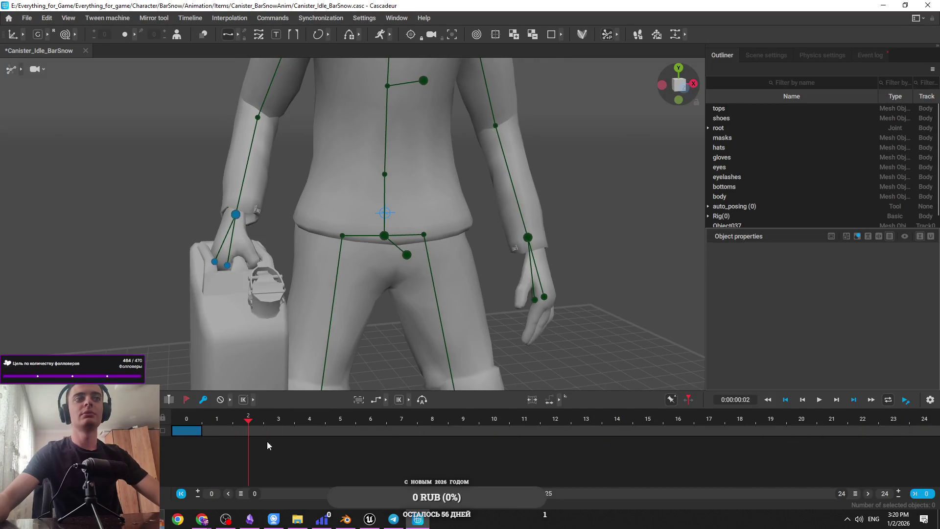
key(ctrl+z)
key(ctrl+z)
key(ctrl+z)
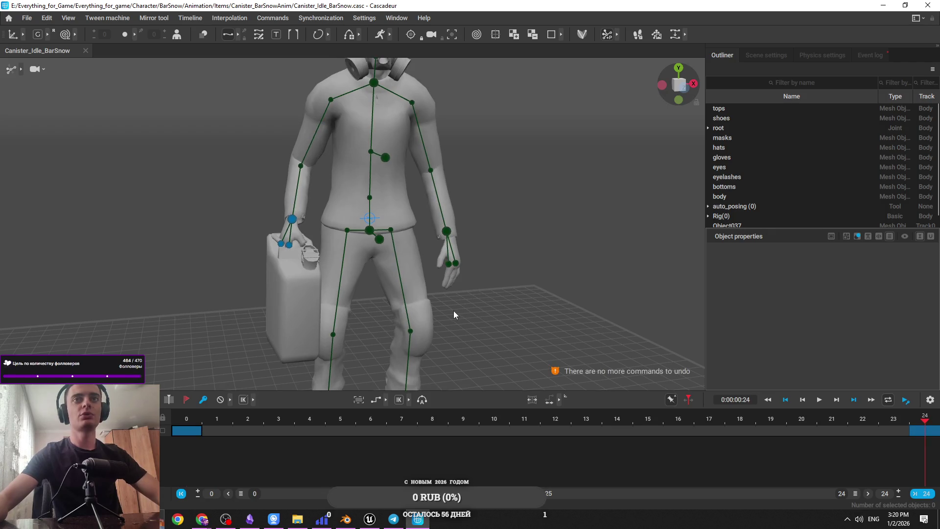
drag(920, 431, 188, 424)
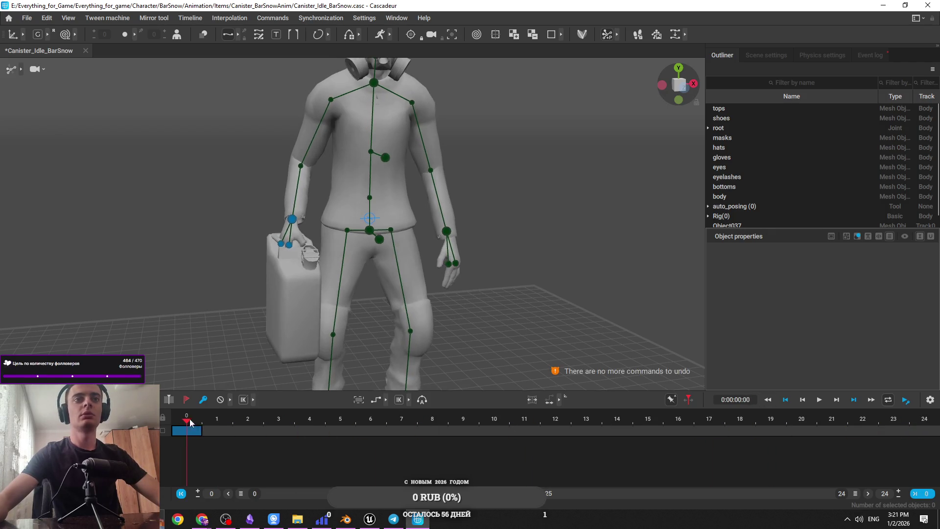
key(End)
scroll(519, 297, down, 5)
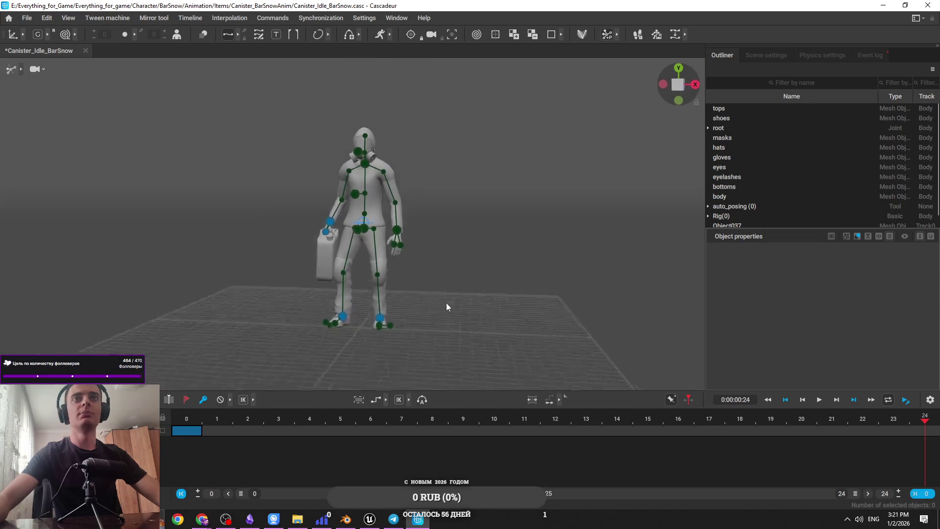
scroll(375, 304, up, 3)
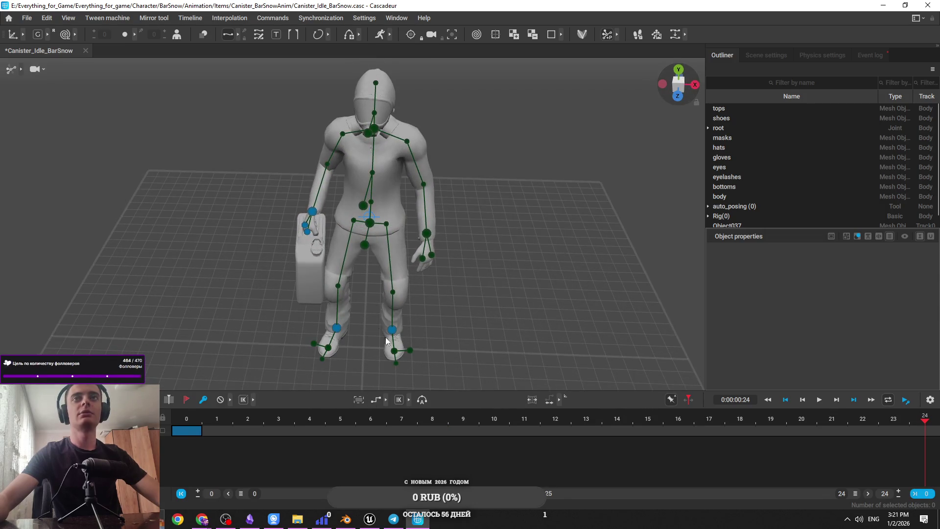
Step: Save the scene as a new version and switch to its folder in File Explorer
click(27, 18)
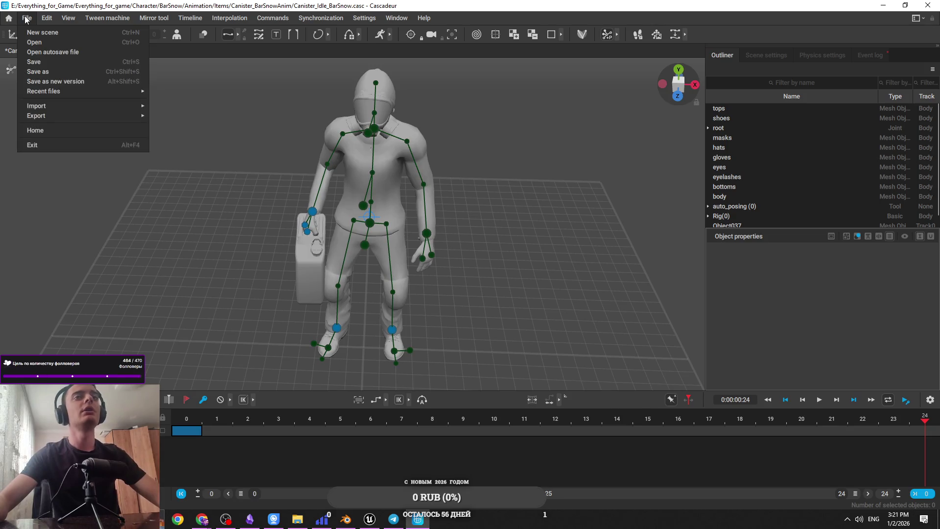
click(322, 251)
scroll(351, 227, up, 5)
scroll(360, 119, down, 5)
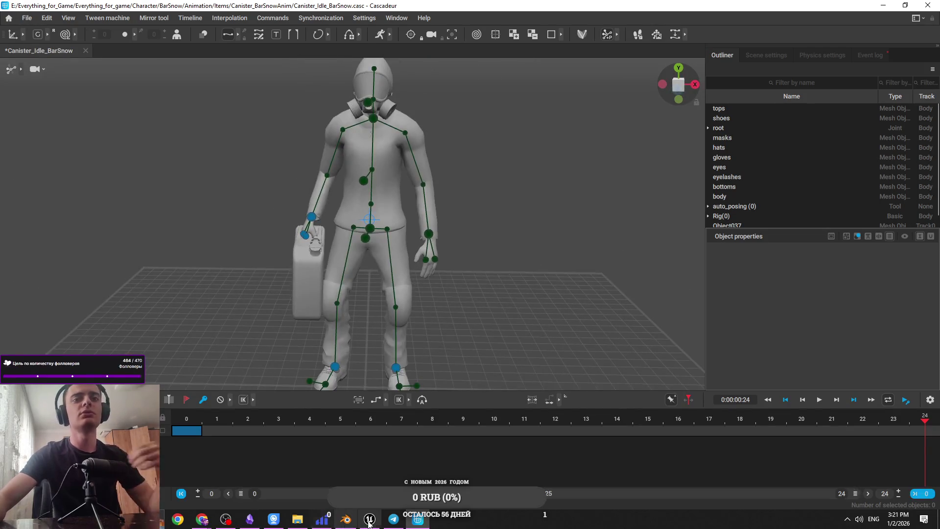
click(27, 18)
mouse_move(53, 120)
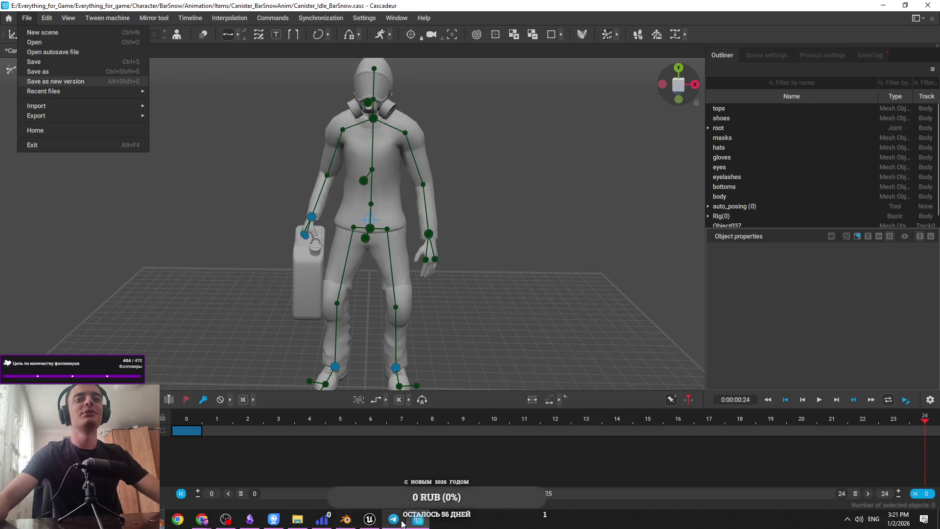
click(297, 519)
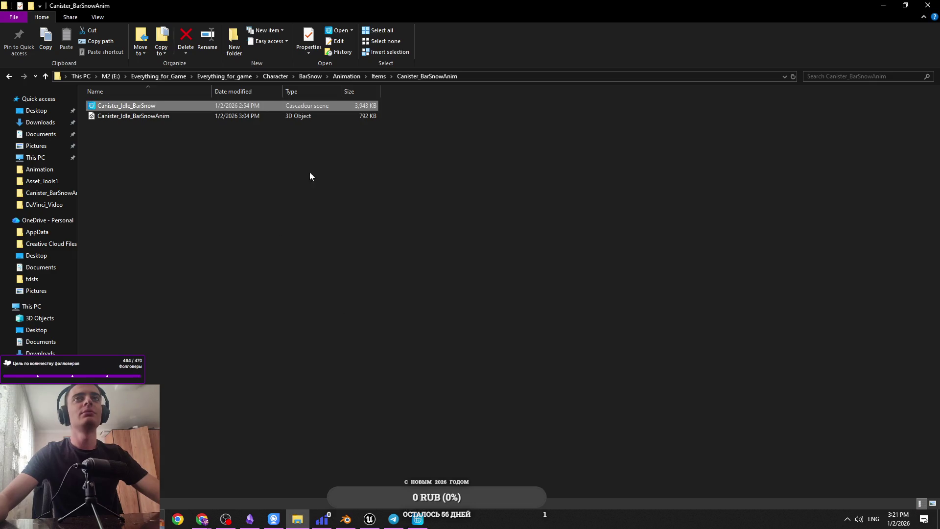
click(424, 201)
Step: Refresh the folder and rename Canister_Idle_BarSnow_001 to Canister_Ready_BarSnow
right_click(424, 201)
click(456, 243)
key(alt+Tab)
key(alt+Tab)
right_click(199, 116)
right_click(194, 117)
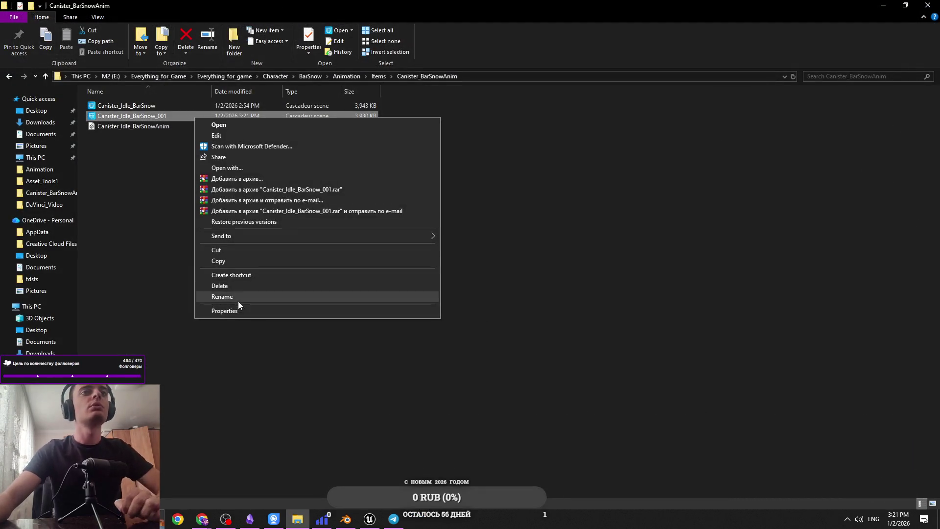
click(240, 296)
key(End)
key(BackSpace)
key(BackSpace)
key(BackSpace)
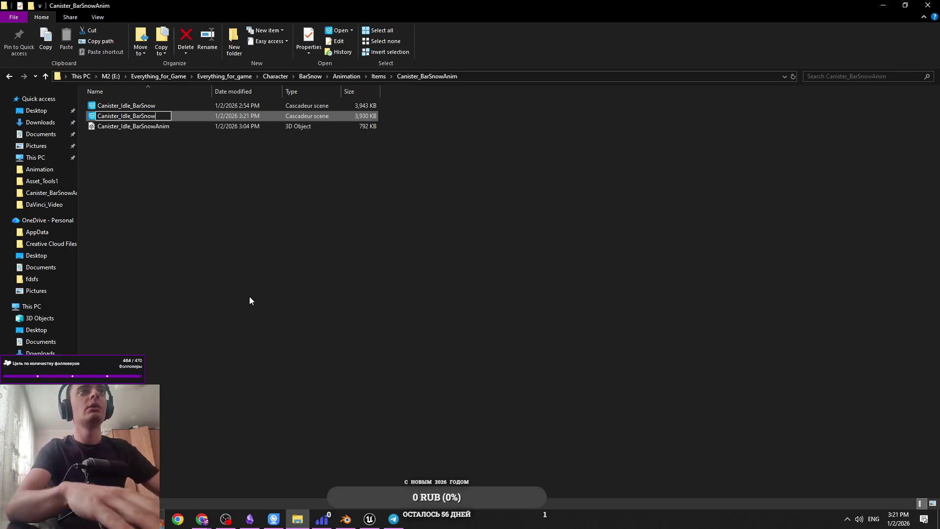
key(Left)
key(Left)
key(Left)
key(Left)
key(Left)
key(Left)
key(shift+Left)
key(shift+Left)
key(shift+Left)
text(Ready)
key(Return)
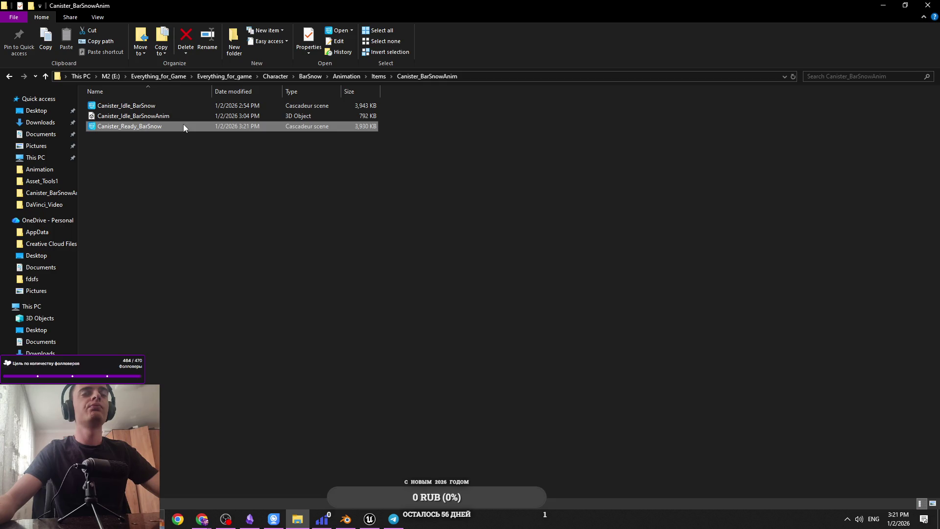
Step: Open the Canister_Ready_BarSnow scene in Cascadeur
click(183, 127)
click(274, 166)
double_click(253, 128)
Step: Play back Canister_Ready_BarSnow, save it, and select the right-hand controller at frame 0
click(266, 200)
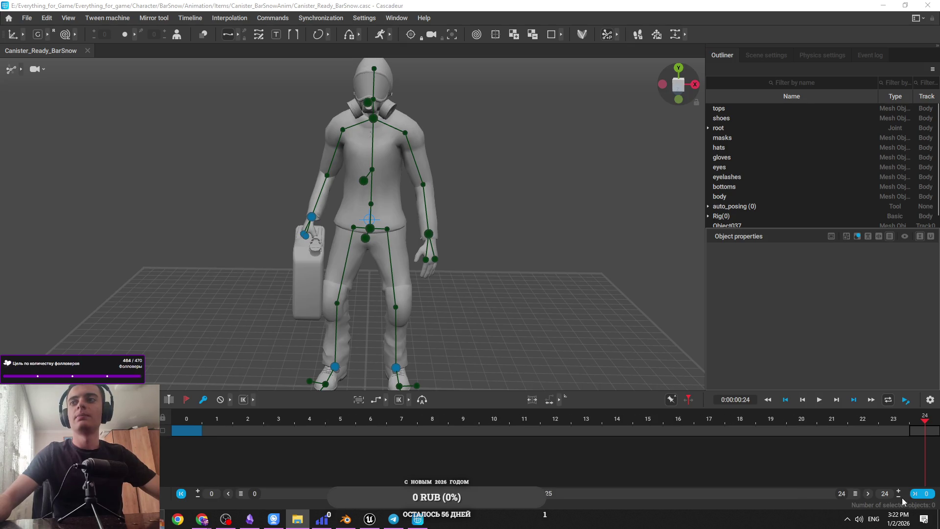
scroll(817, 470, down, 2)
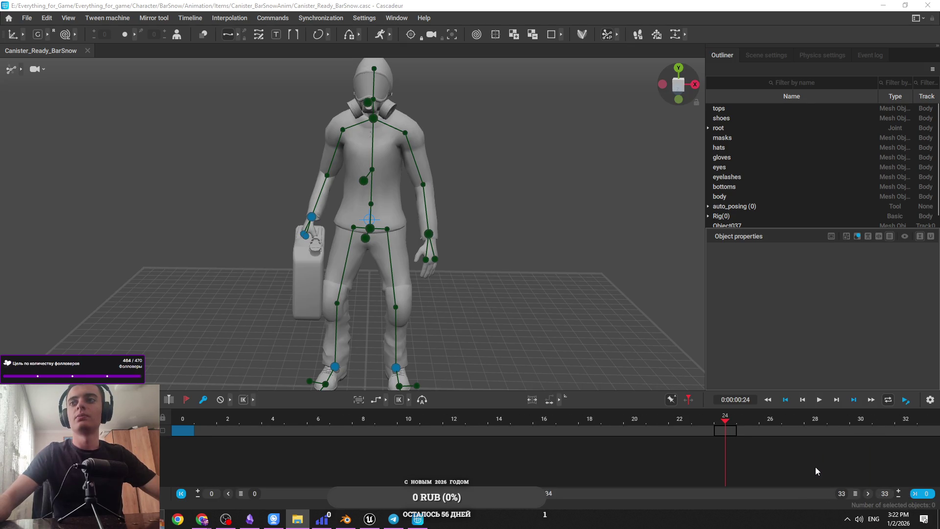
click(533, 428)
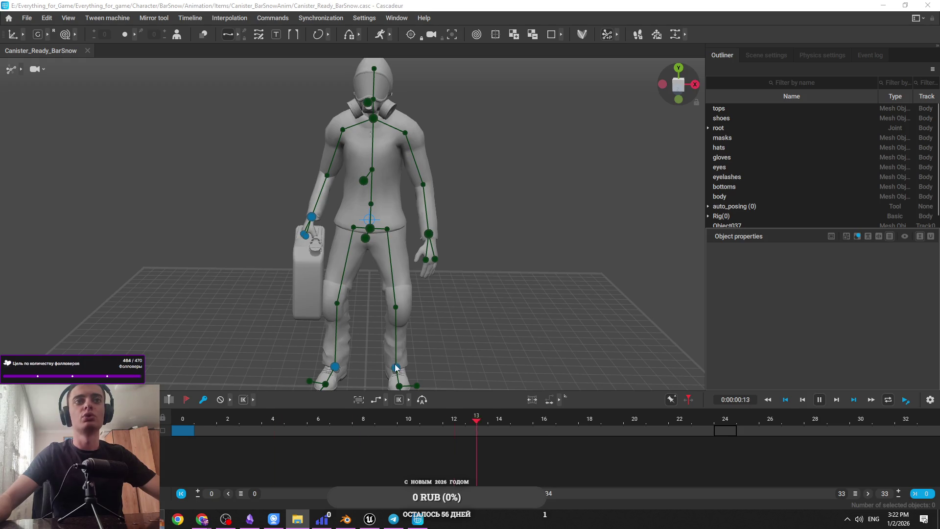
drag(547, 313, 385, 275)
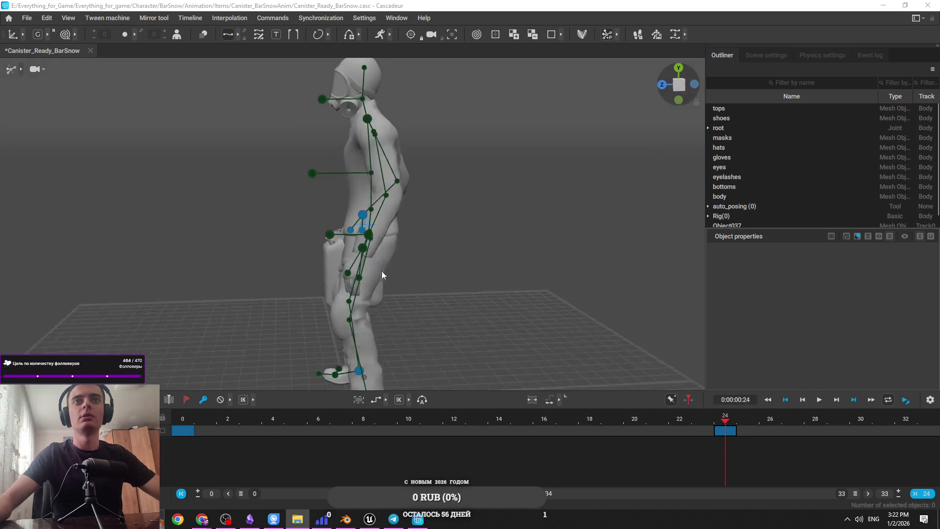
key(ctrl+s)
click(238, 426)
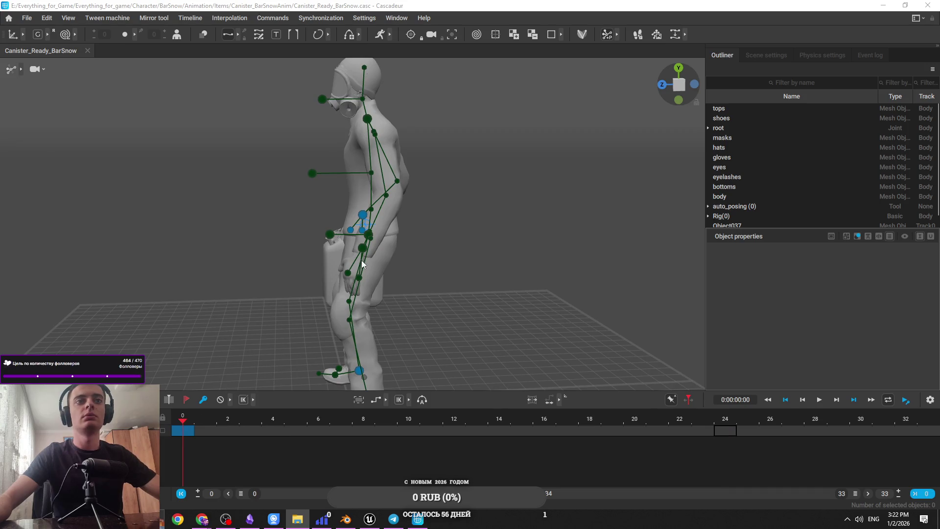
click(368, 220)
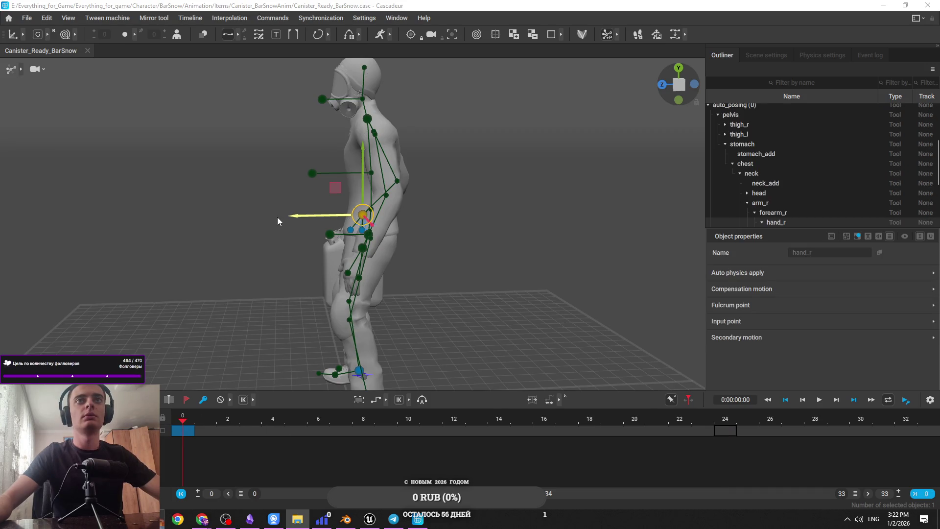
Step: Place the right hand on the canister handle and tilt the canister toward the body
mouse_move(277, 217)
mouse_down()
mouse_move(210, 218)
mouse_move(290, 184)
mouse_move(287, 134)
mouse_move(296, 162)
mouse_up()
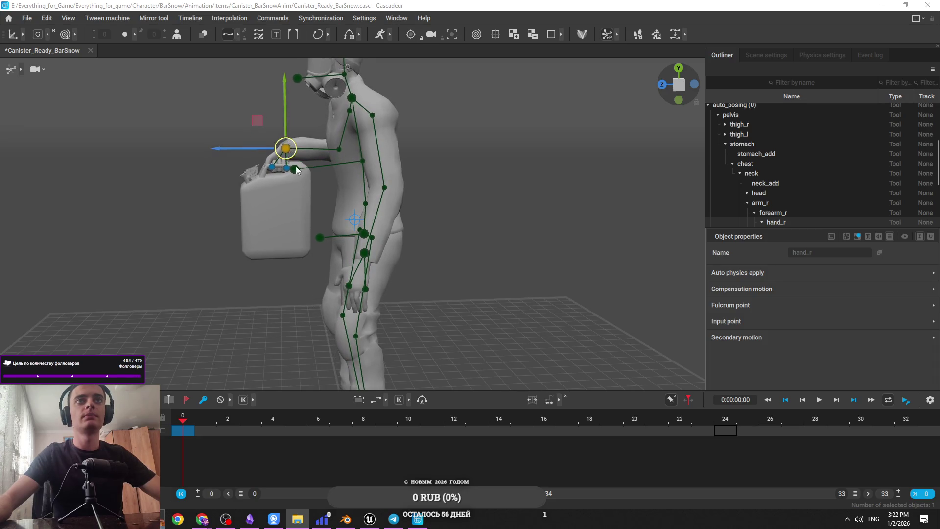
key(e)
mouse_move(296, 201)
mouse_down()
mouse_move(306, 201)
mouse_move(285, 199)
mouse_move(338, 149)
mouse_move(390, 128)
mouse_up()
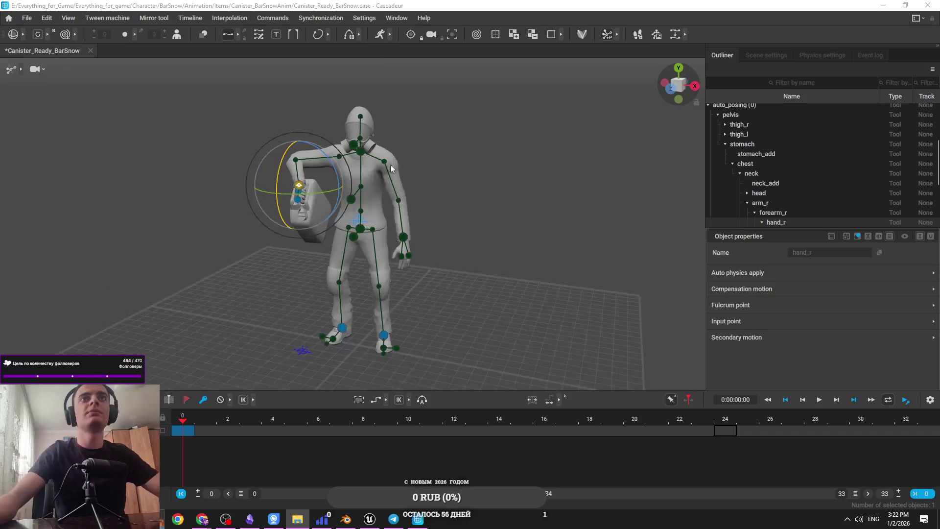
scroll(415, 202, up, 3)
key(w)
drag(289, 217, 293, 272)
key(ctrl+z)
Step: Shift the right hand and canister to the right and reposition the right elbow
click(358, 248)
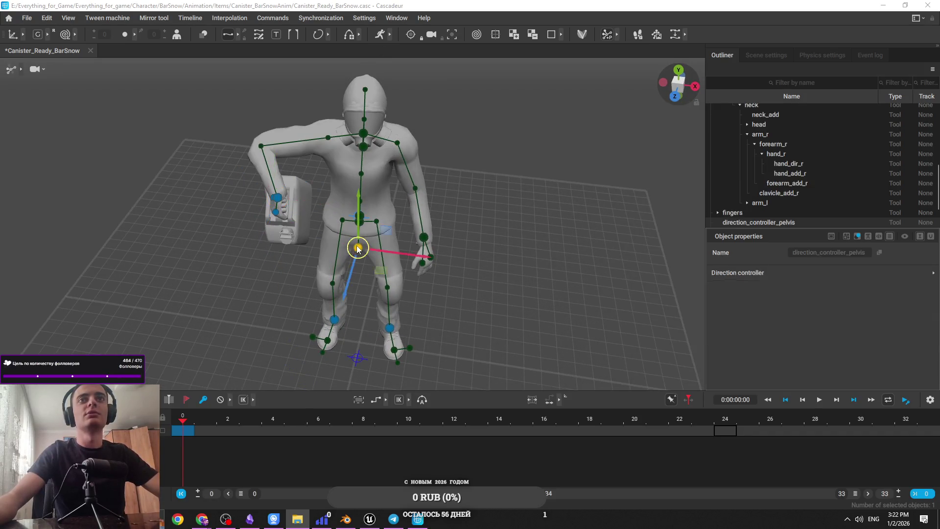
click(360, 191)
scroll(430, 175, up, 2)
click(277, 166)
mouse_move(277, 167)
mouse_down()
mouse_move(309, 168)
mouse_move(347, 191)
mouse_move(338, 200)
mouse_move(367, 143)
mouse_up()
mouse_move(333, 111)
mouse_down()
mouse_move(323, 127)
mouse_move(302, 128)
mouse_move(398, 154)
mouse_up()
mouse_move(373, 123)
mouse_down()
mouse_move(386, 145)
mouse_move(333, 191)
mouse_move(252, 184)
mouse_move(287, 203)
mouse_move(247, 161)
mouse_move(233, 165)
mouse_up()
Step: Rotate the right hand to tilt the canister up, then lower it, and select the right forearm
click(247, 158)
key(e)
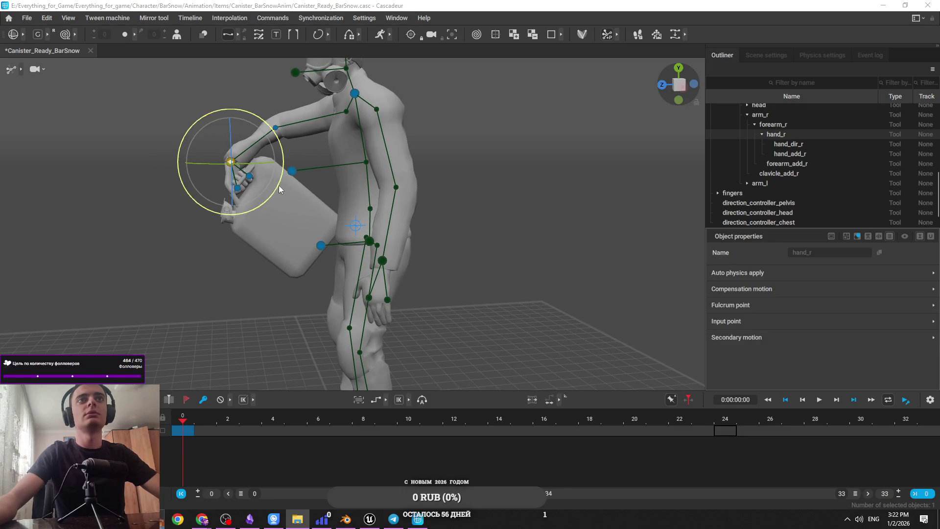
scroll(311, 189, up, 2)
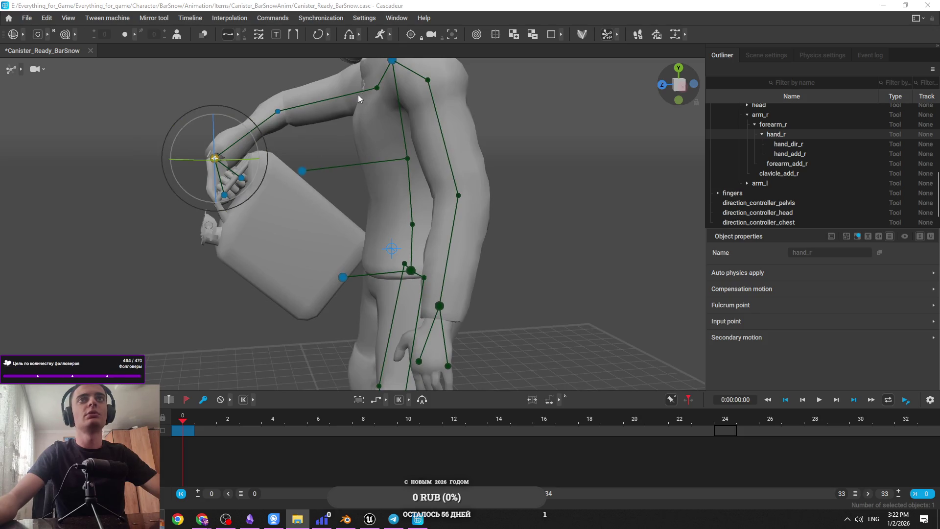
mouse_move(263, 178)
mouse_down()
mouse_move(277, 95)
mouse_move(221, 54)
mouse_move(174, 47)
mouse_move(158, 170)
mouse_up()
drag(263, 170, 276, 52)
click(276, 112)
key(w)
Step: Move the left hand sideways toward the canister
mouse_move(334, 149)
mouse_down()
mouse_move(383, 128)
mouse_move(434, 145)
mouse_move(390, 163)
mouse_move(400, 314)
mouse_up()
click(437, 282)
drag(438, 283, 454, 284)
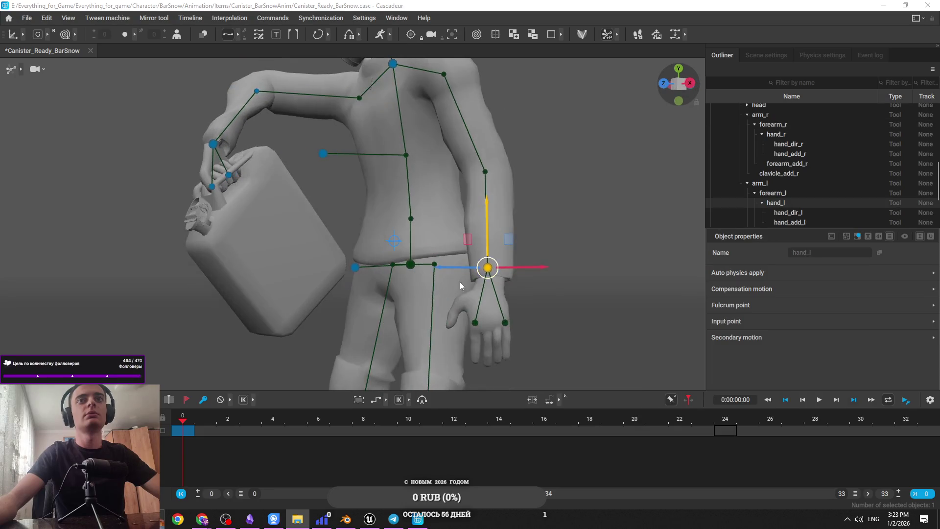
mouse_move(336, 308)
mouse_down()
mouse_move(282, 310)
mouse_move(402, 310)
mouse_up()
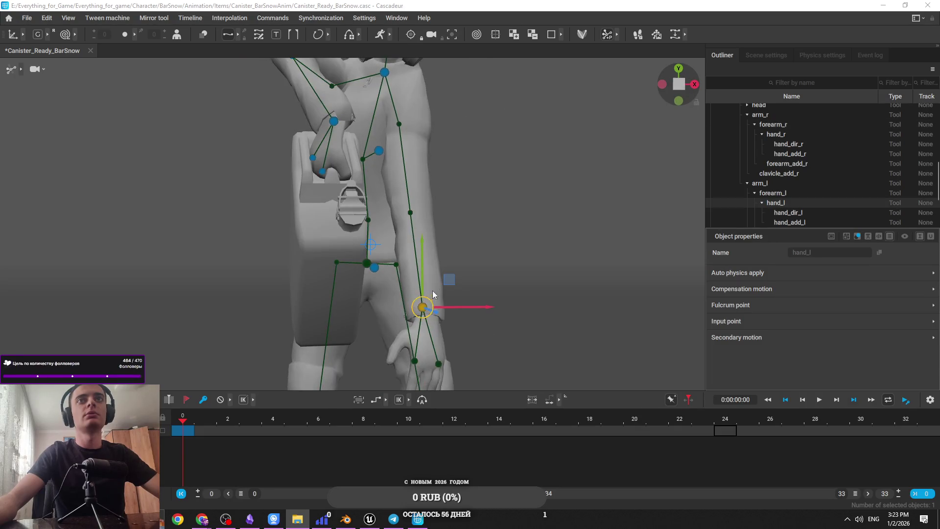
scroll(432, 291, down, 5)
drag(450, 233, 431, 219)
drag(499, 258, 365, 276)
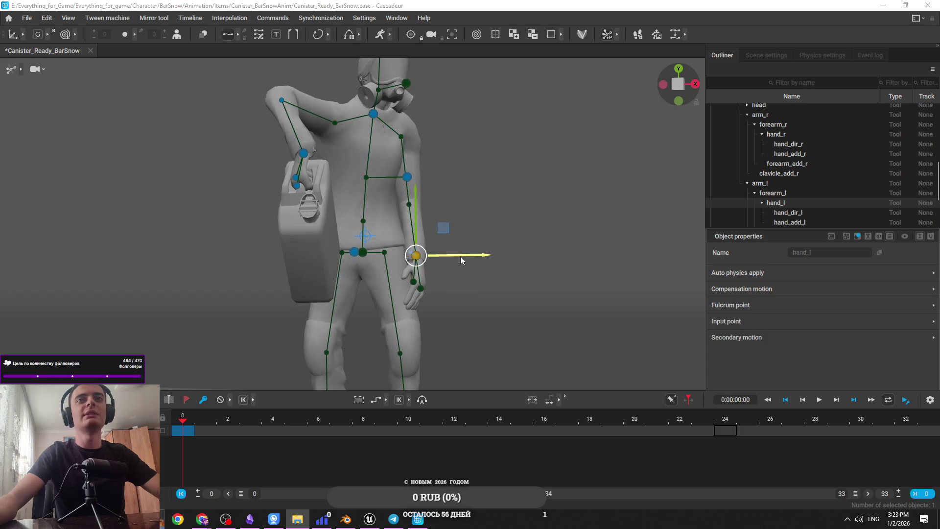
mouse_move(305, 262)
mouse_down()
mouse_move(293, 267)
mouse_move(507, 214)
mouse_up()
Step: Select the chest direction controller to turn the chest, then undo the last pose changes
click(366, 111)
mouse_move(363, 121)
mouse_down()
mouse_move(386, 210)
mouse_move(362, 242)
mouse_move(331, 189)
mouse_up()
click(402, 262)
click(393, 211)
key(ctrl+z)
key(ctrl+z)
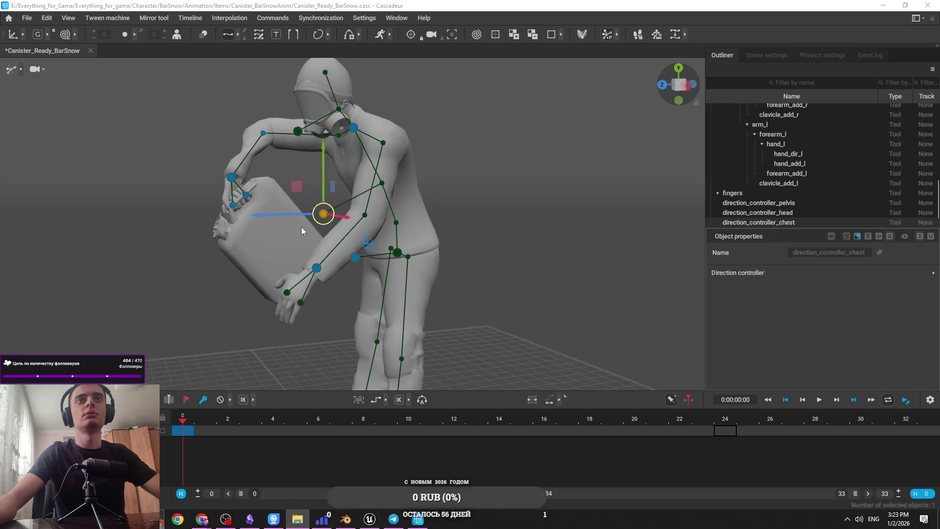
Step: Select the pelvis controller, then undo the last edit
drag(313, 273, 351, 268)
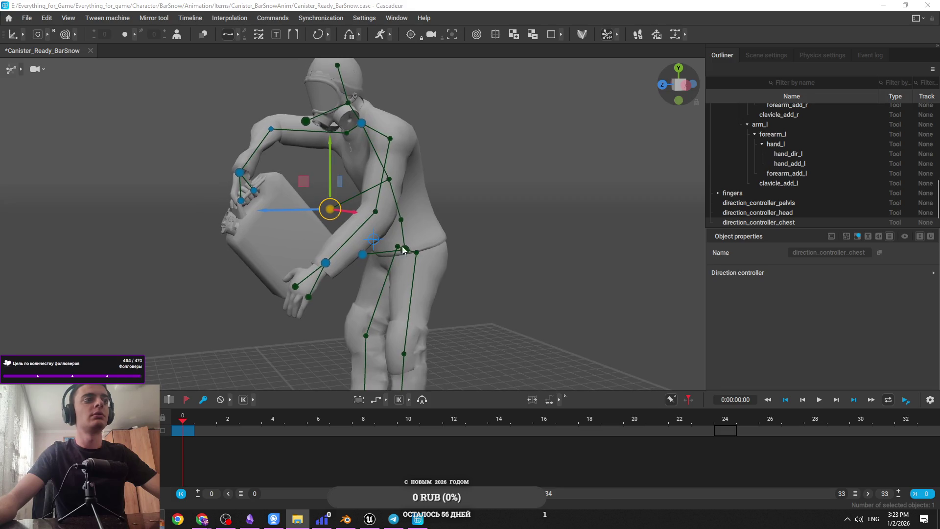
mouse_move(402, 247)
mouse_down()
mouse_move(461, 256)
mouse_move(516, 233)
mouse_move(419, 242)
mouse_move(444, 248)
mouse_move(441, 265)
mouse_move(512, 249)
mouse_move(511, 240)
mouse_move(460, 266)
mouse_move(413, 238)
mouse_up()
click(516, 233)
click(411, 236)
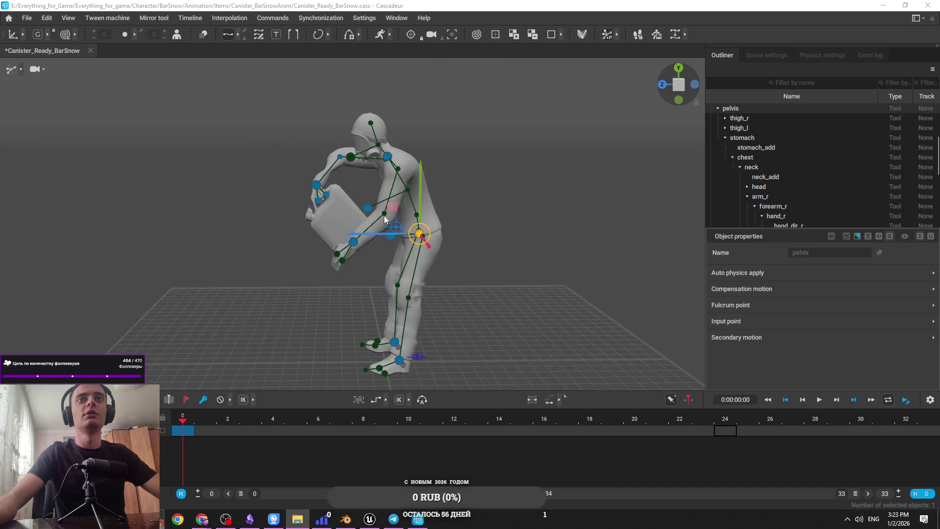
scroll(465, 240, up, 3)
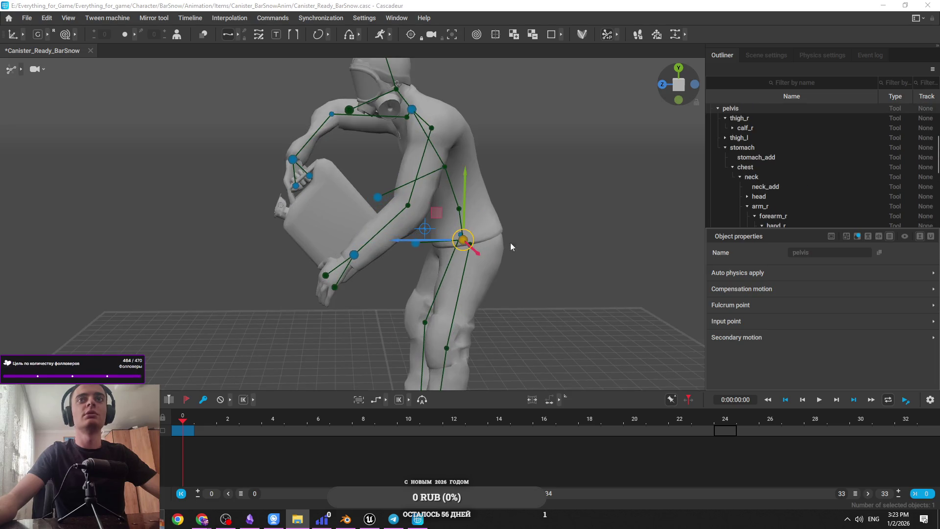
key(ctrl+z)
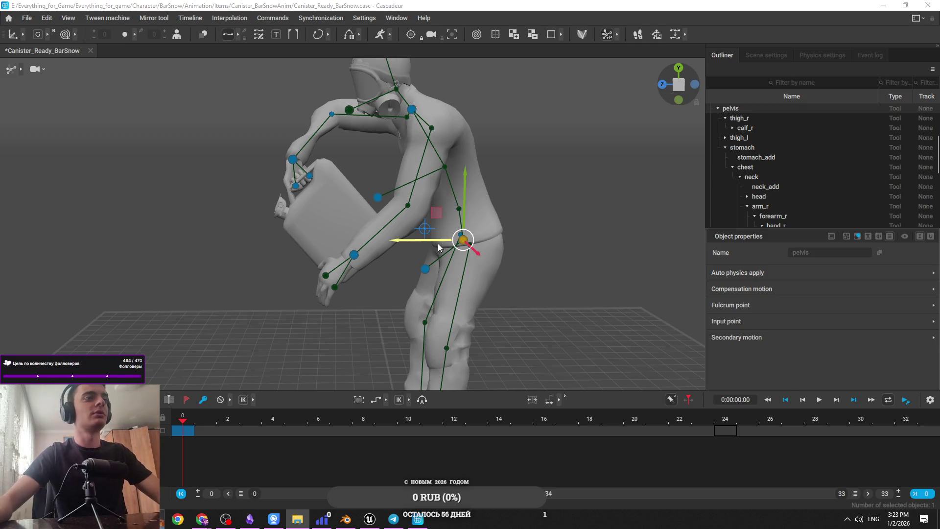
Step: Rotate the left hand beneath the canister, checking it from several angles
drag(316, 134, 274, 137)
click(431, 258)
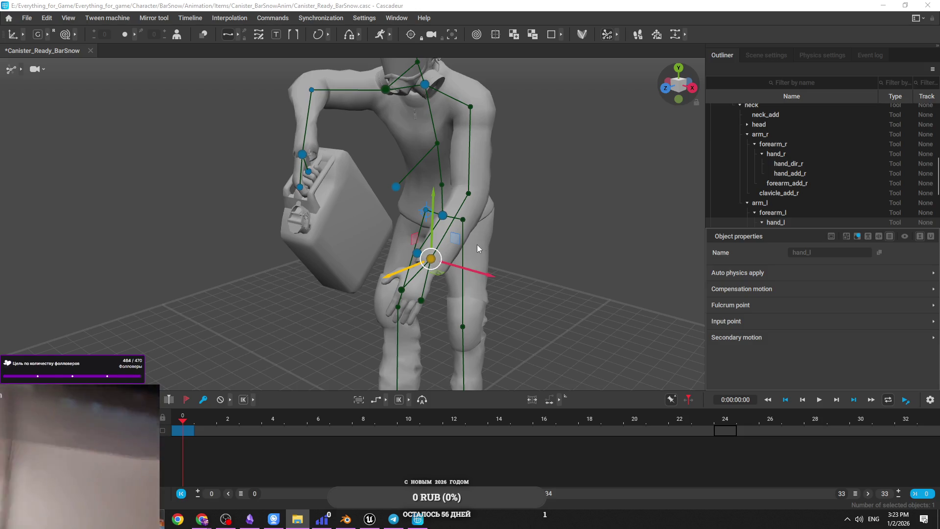
scroll(469, 233, up, 3)
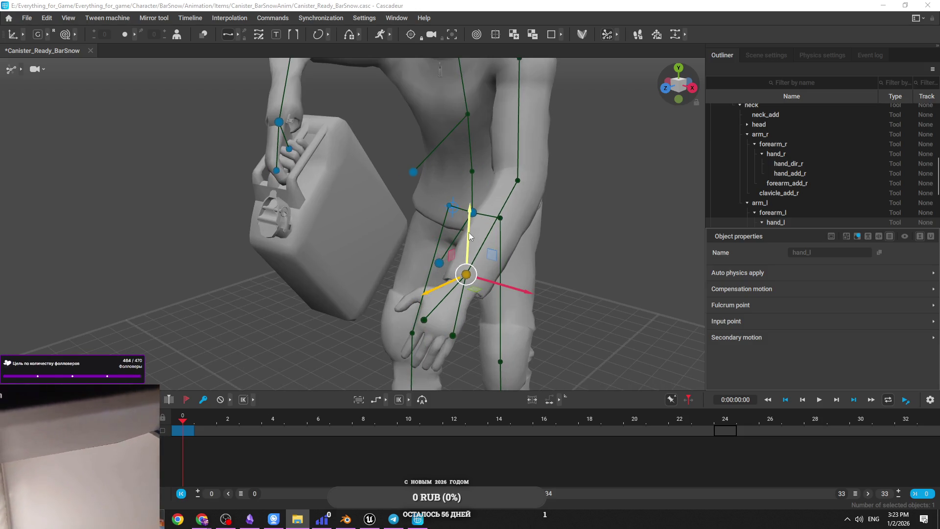
key(e)
drag(469, 232, 386, 183)
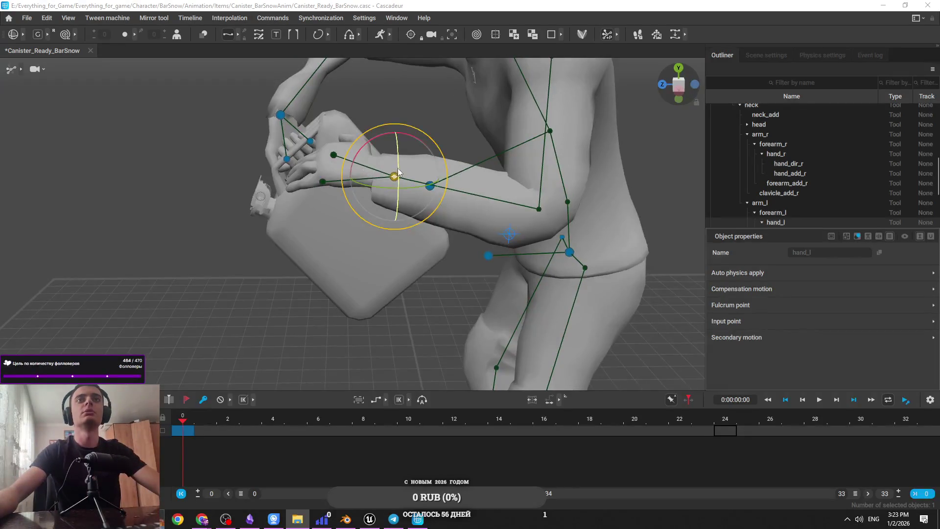
mouse_move(387, 269)
mouse_down()
mouse_move(489, 289)
mouse_move(441, 318)
mouse_move(295, 278)
mouse_move(364, 417)
mouse_move(504, 262)
mouse_move(593, 242)
mouse_move(549, 157)
mouse_move(557, 159)
mouse_up()
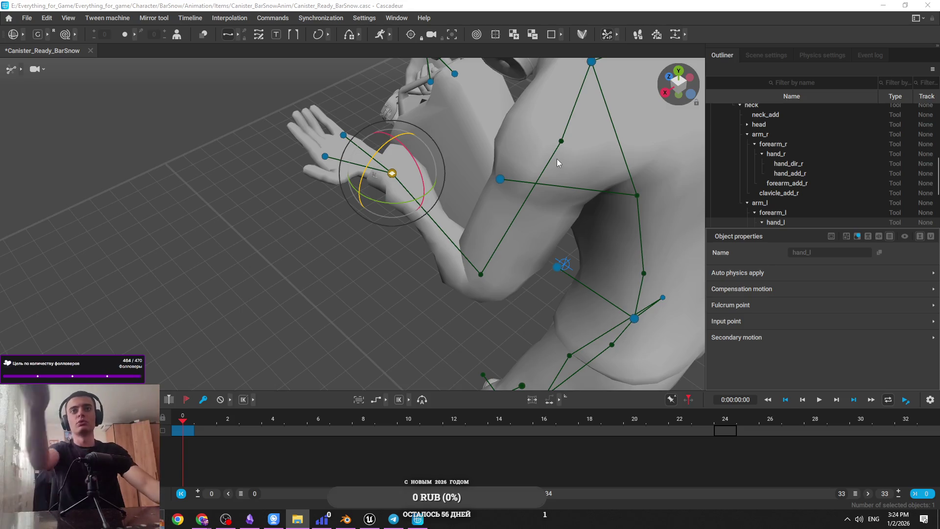
scroll(504, 189, down, 5)
mouse_move(470, 208)
mouse_down()
mouse_move(561, 153)
mouse_move(340, 152)
mouse_up()
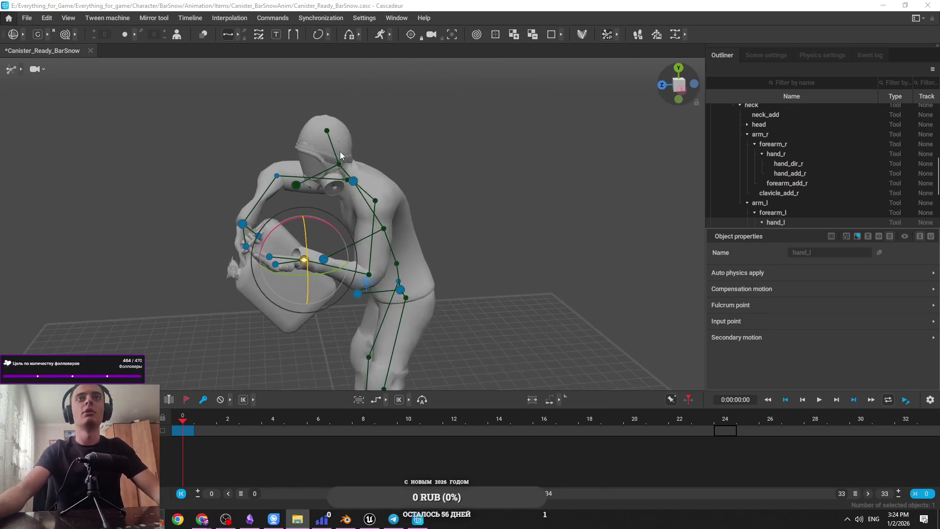
mouse_move(435, 262)
mouse_down()
mouse_move(487, 168)
mouse_move(633, 157)
mouse_up()
drag(423, 192, 405, 179)
mouse_move(535, 178)
mouse_down()
mouse_move(419, 281)
mouse_move(472, 187)
mouse_move(335, 228)
mouse_move(270, 259)
mouse_move(279, 278)
mouse_up()
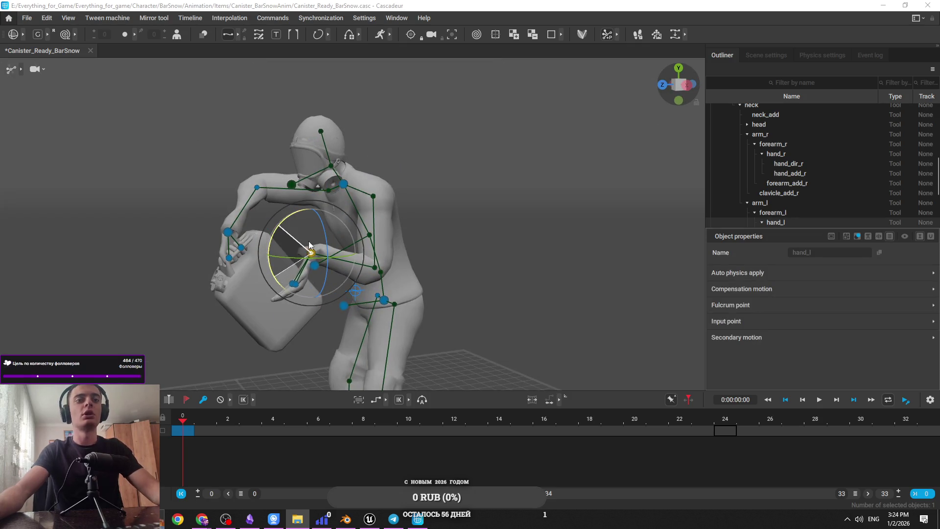
drag(310, 251, 310, 249)
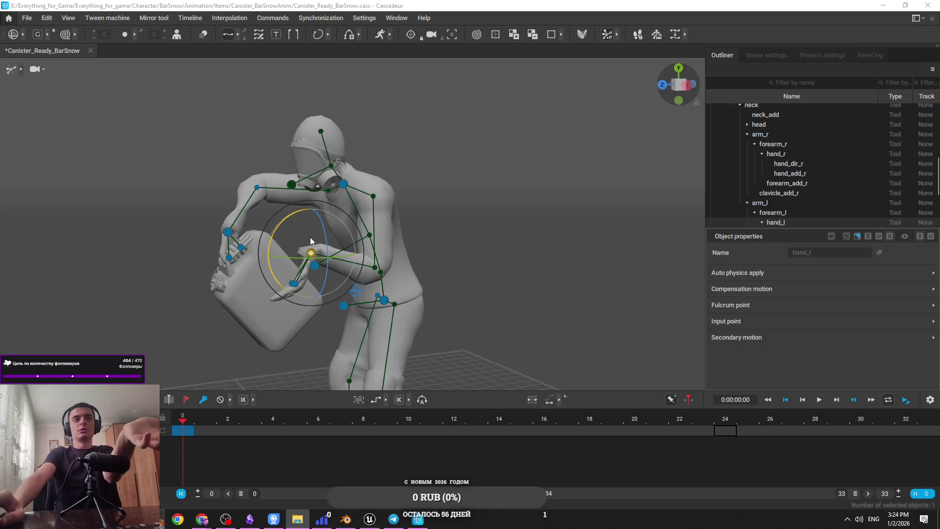
scroll(338, 246, up, 5)
mouse_move(448, 168)
mouse_down()
mouse_move(404, 107)
mouse_move(584, 235)
mouse_move(408, 222)
mouse_move(525, 160)
mouse_move(526, 116)
mouse_move(456, 142)
mouse_up()
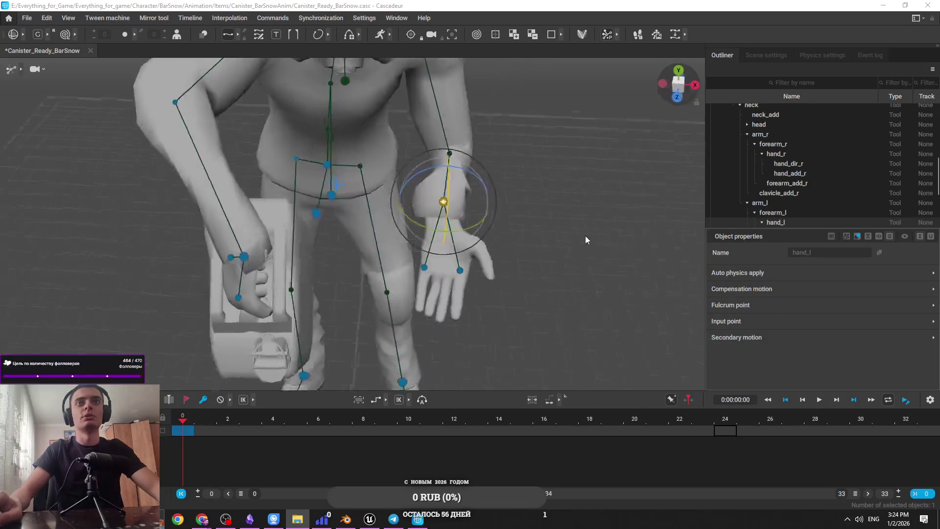
scroll(525, 160, down, 3)
scroll(387, 164, up, 3)
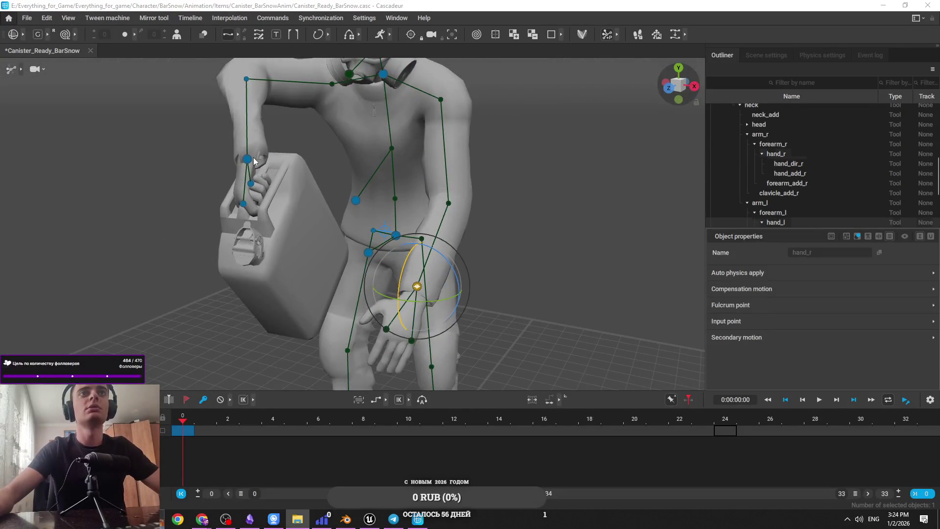
Step: Move the right hand and canister sideways to re-grip the handle
click(247, 159)
key(w)
mouse_move(303, 173)
mouse_down()
mouse_move(213, 189)
mouse_move(264, 167)
mouse_up()
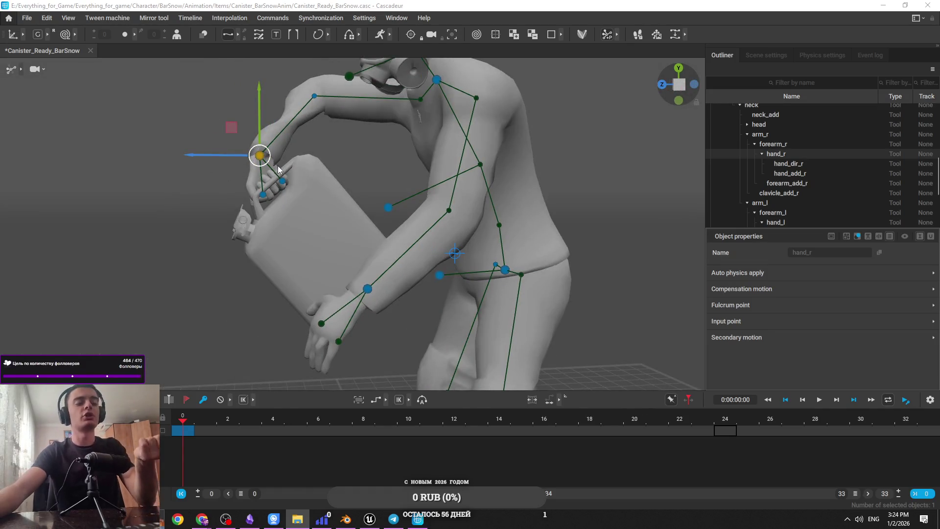
scroll(321, 129, up, 2)
drag(321, 128, 356, 197)
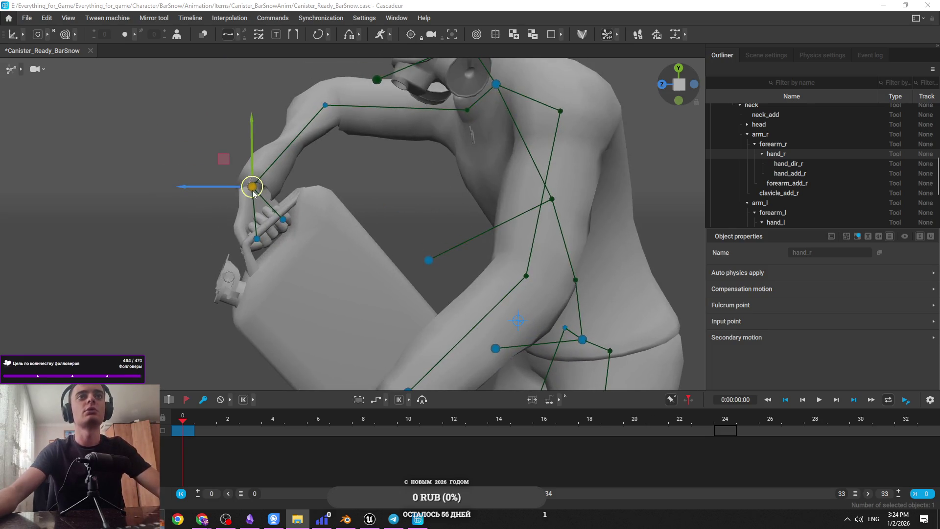
mouse_move(252, 191)
mouse_down()
mouse_move(301, 190)
mouse_move(342, 96)
mouse_move(245, 86)
mouse_up()
Step: Undo back to the saved upright pose with the canister hanging at the right side, then select the right hand
key(ctrl+z)
key(ctrl+z)
key(ctrl+z)
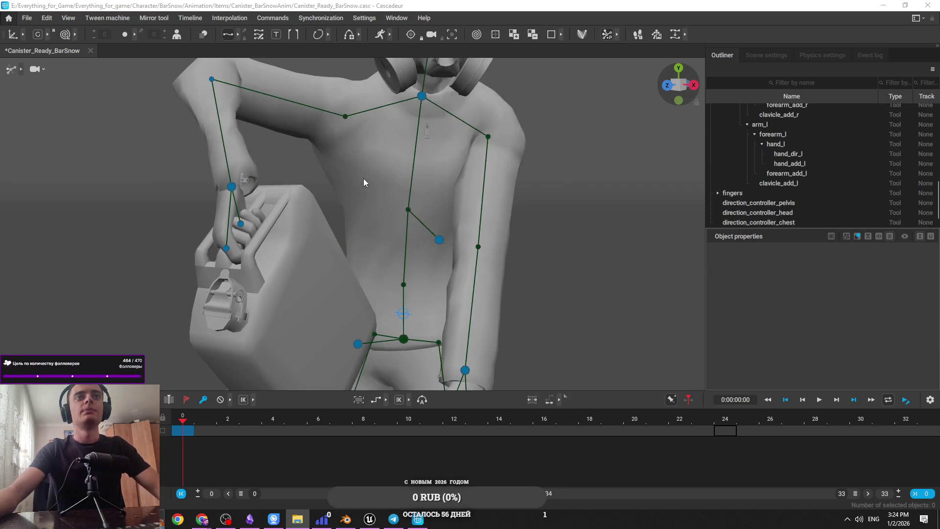
key(ctrl+z)
key(ctrl+z)
key(ctrl+z)
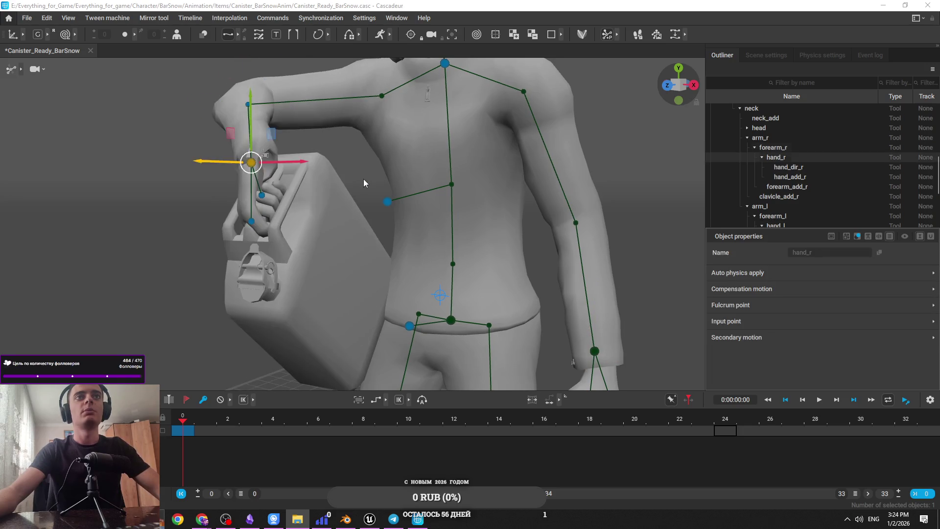
key(ctrl+z)
key(ctrl+z)
key(ctrl+z)
mouse_move(363, 148)
mouse_down()
mouse_move(356, 210)
mouse_move(267, 193)
mouse_move(315, 201)
mouse_move(310, 207)
mouse_up()
key(ctrl+z)
key(ctrl+shift+z)
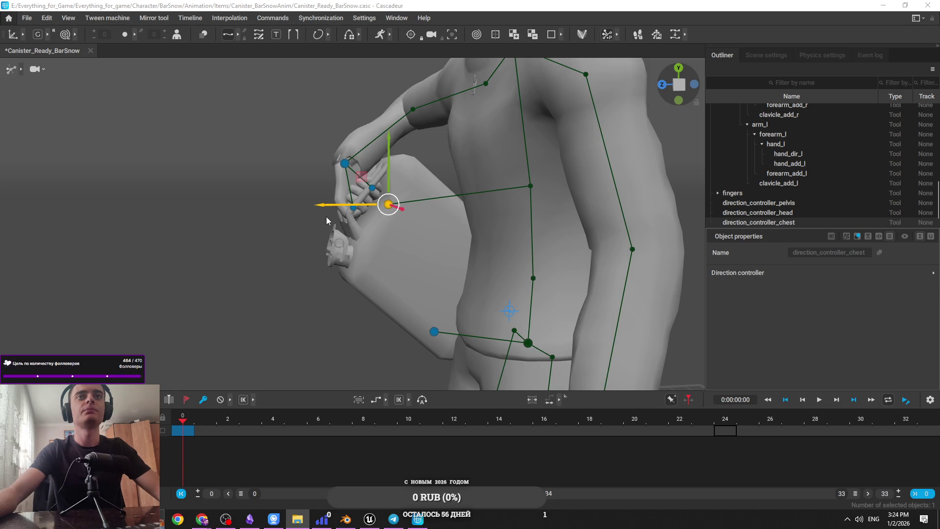
key(ctrl+z)
key(ctrl+z)
key(ctrl+z)
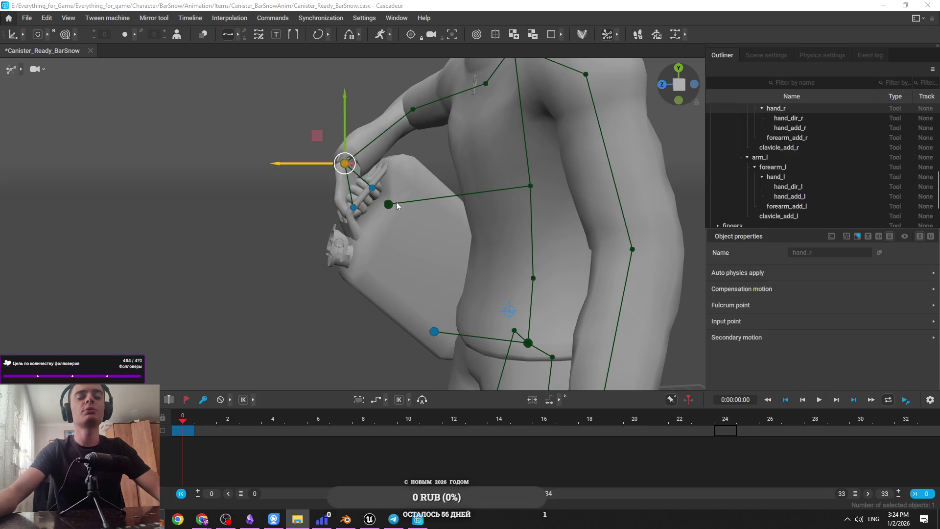
key(ctrl+z)
key(ctrl+z)
key(ctrl+z)
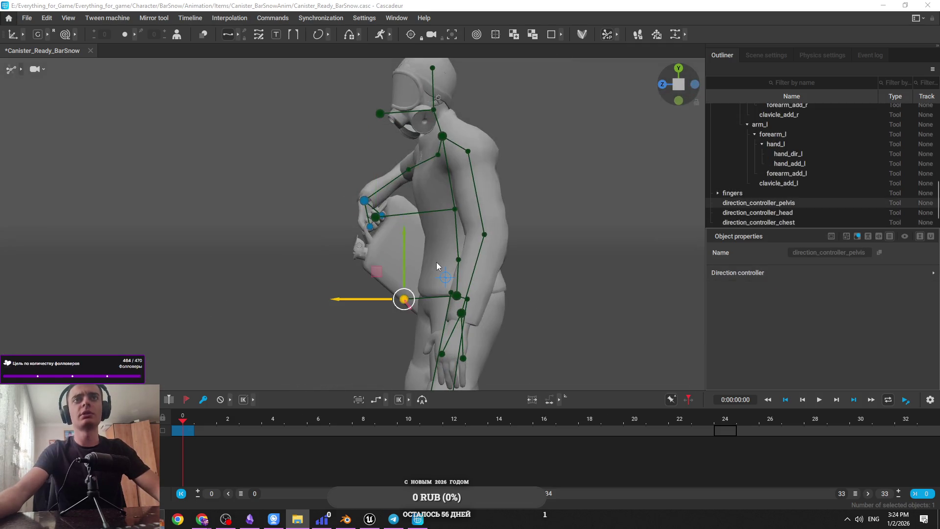
scroll(379, 311, up, 5)
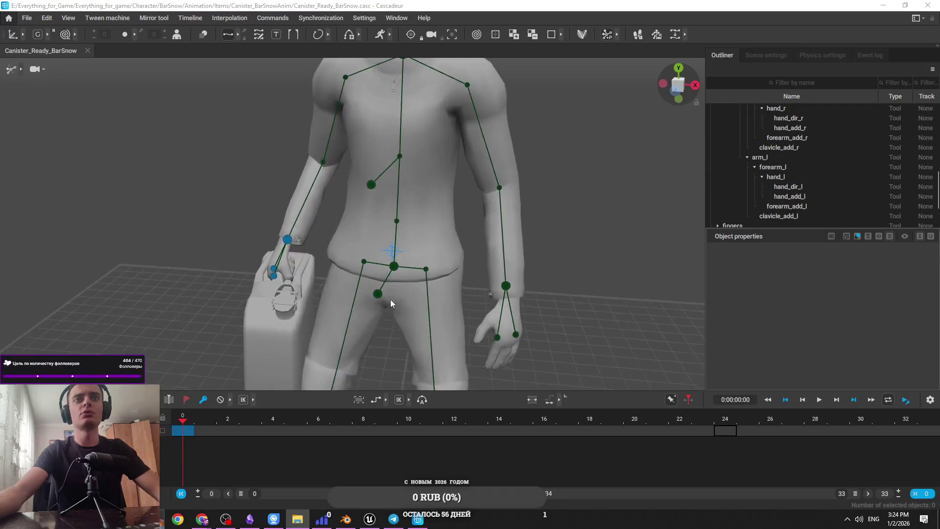
click(361, 150)
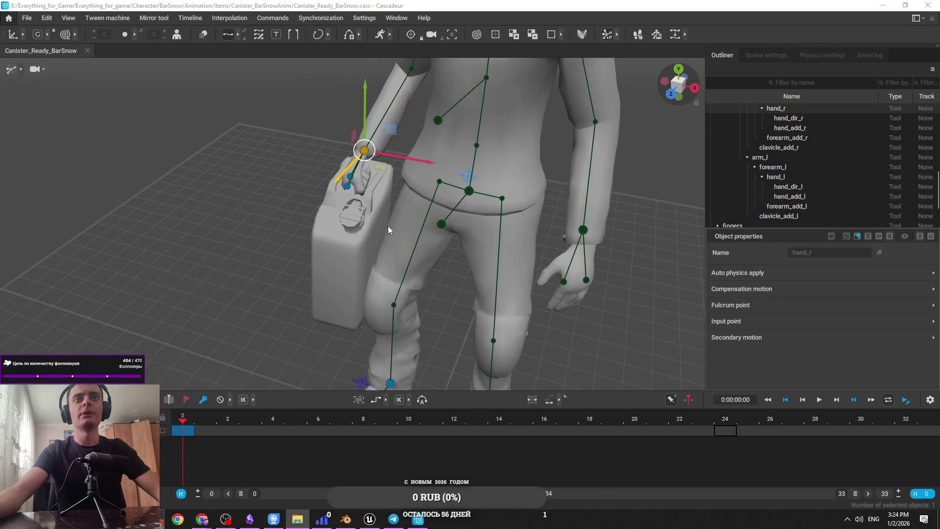
Step: Frame the right hand and nudge it slightly on the canister's top handle, checking front and side views
key(f)
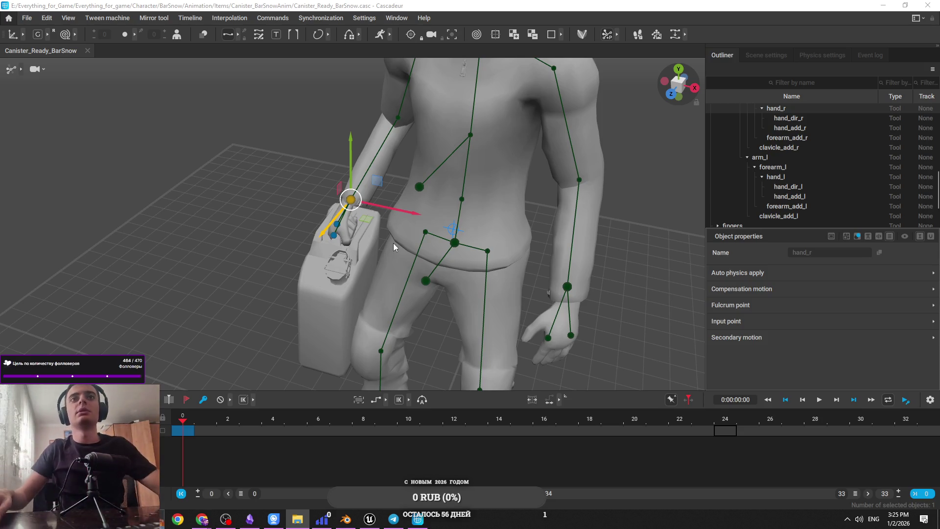
scroll(392, 243, down, 3)
drag(404, 255, 335, 223)
scroll(427, 378, up, 5)
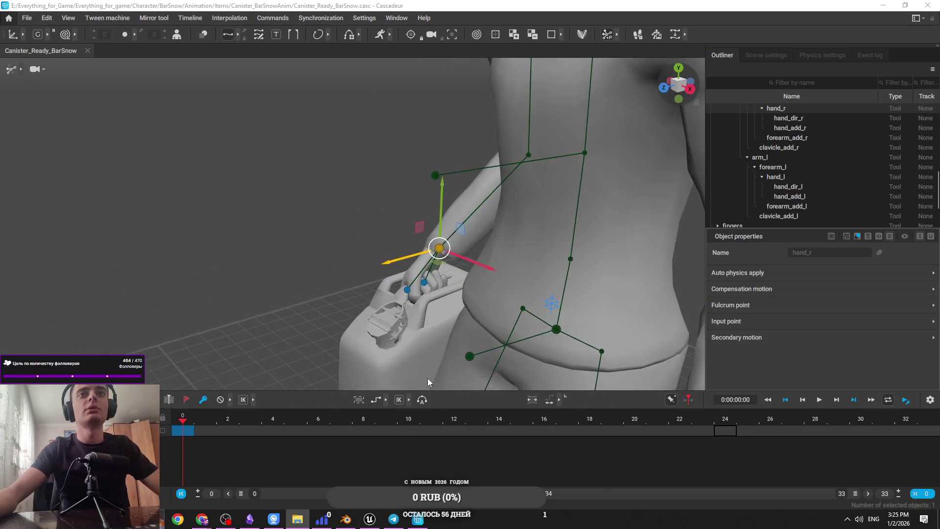
mouse_move(428, 378)
mouse_down()
mouse_move(384, 236)
mouse_move(423, 266)
mouse_move(322, 245)
mouse_up()
scroll(309, 136, up, 2)
scroll(336, 127, down, 2)
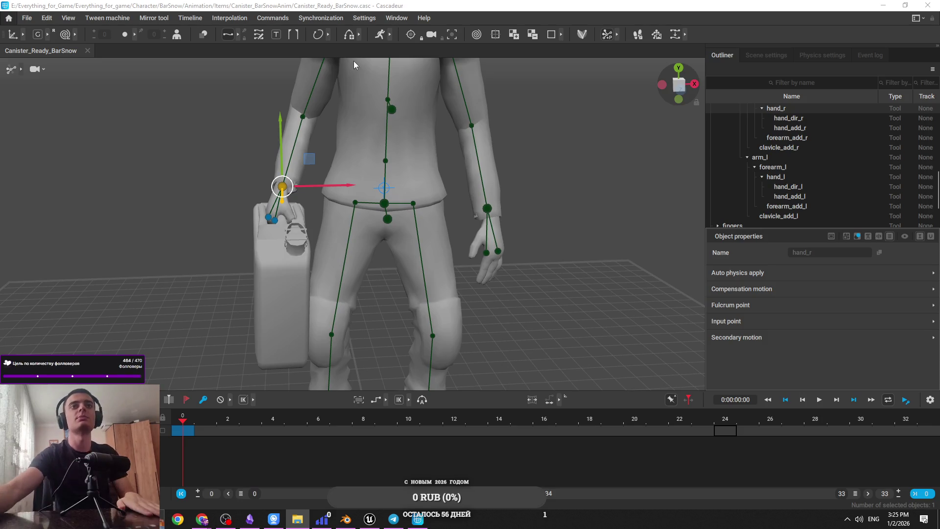
mouse_move(336, 216)
mouse_down()
mouse_move(316, 228)
mouse_move(430, 216)
mouse_move(528, 265)
mouse_move(513, 171)
mouse_move(568, 229)
mouse_move(539, 214)
mouse_up()
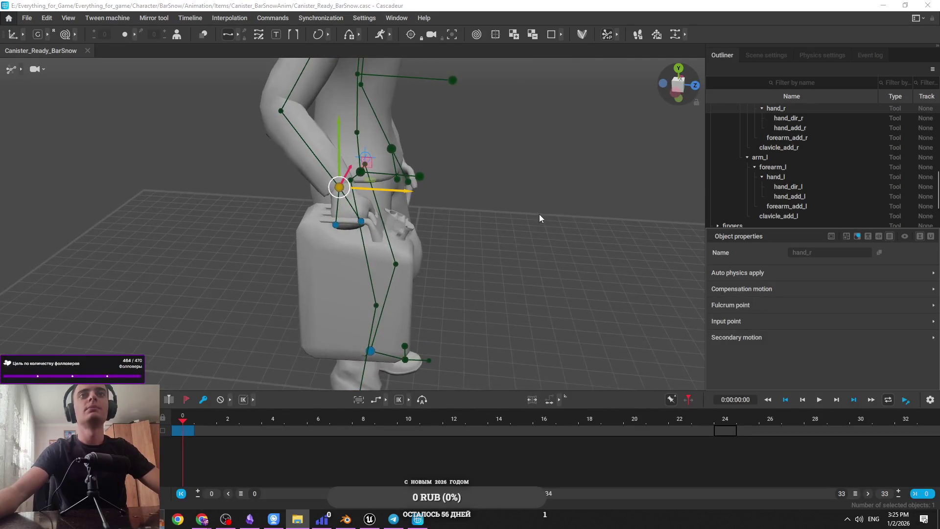
mouse_move(431, 221)
mouse_down()
mouse_move(266, 189)
mouse_move(182, 195)
mouse_move(363, 234)
mouse_move(362, 244)
mouse_move(340, 225)
mouse_up()
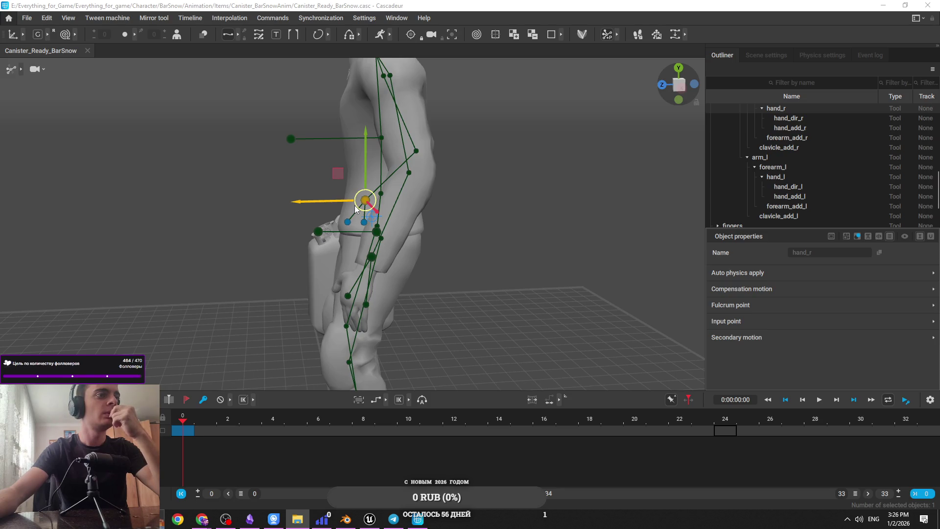
scroll(353, 210, down, 2)
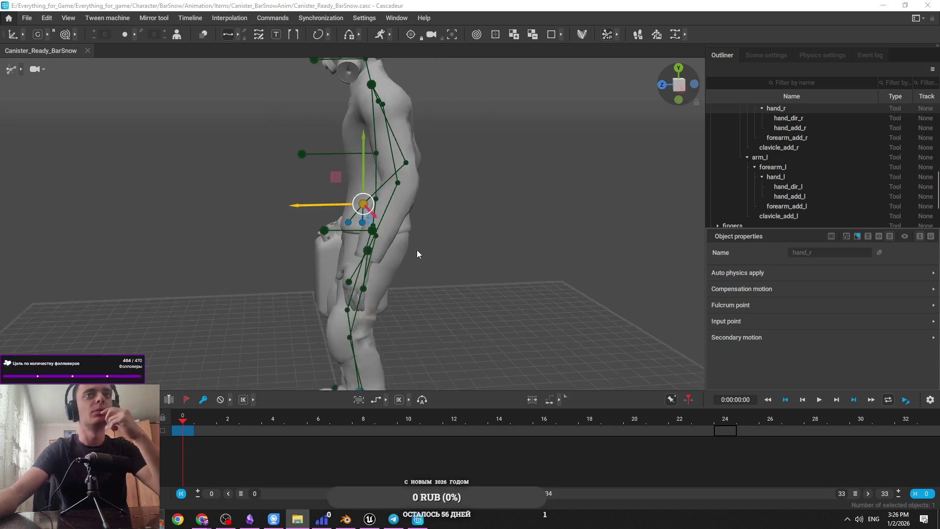
mouse_move(490, 245)
mouse_down()
mouse_move(480, 253)
mouse_move(484, 235)
mouse_move(481, 275)
mouse_move(563, 248)
mouse_move(563, 257)
mouse_up()
drag(401, 225, 415, 234)
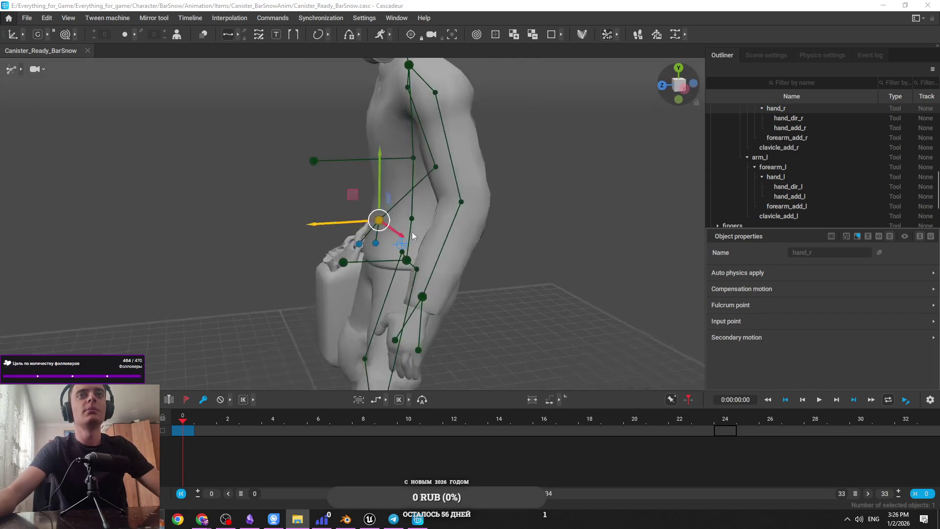
mouse_move(295, 223)
mouse_down()
mouse_move(245, 234)
mouse_move(292, 228)
mouse_move(321, 240)
mouse_up()
mouse_move(260, 234)
mouse_down()
mouse_move(265, 225)
mouse_move(334, 263)
mouse_move(370, 236)
mouse_move(442, 272)
mouse_move(271, 235)
mouse_up()
scroll(342, 249, up, 5)
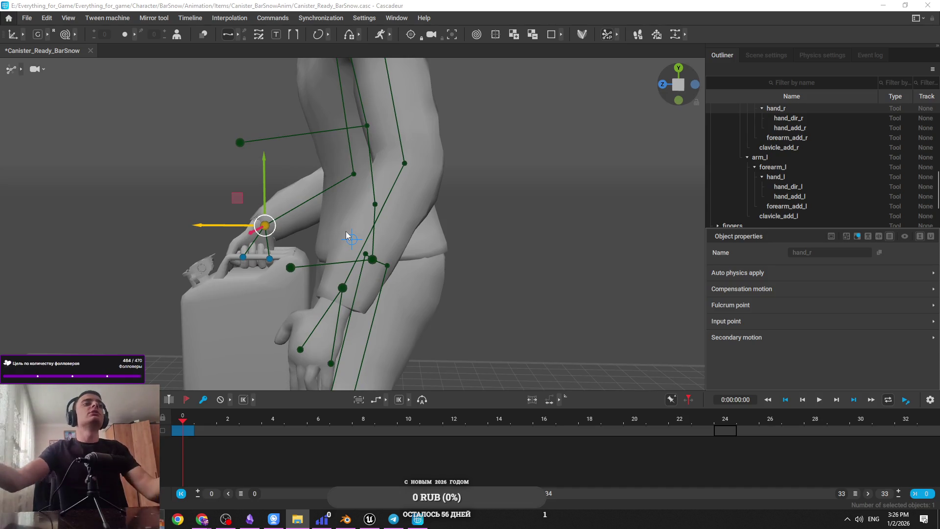
Step: Reselect the right hand controller from a view facing the character
scroll(346, 235, down, 5)
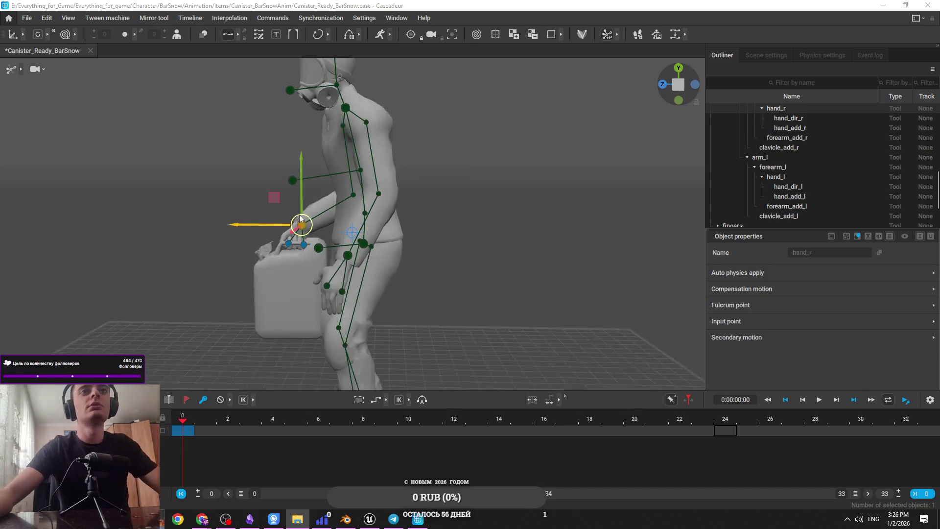
mouse_move(339, 188)
mouse_down()
mouse_move(391, 189)
mouse_move(460, 249)
mouse_move(438, 233)
mouse_up()
click(438, 190)
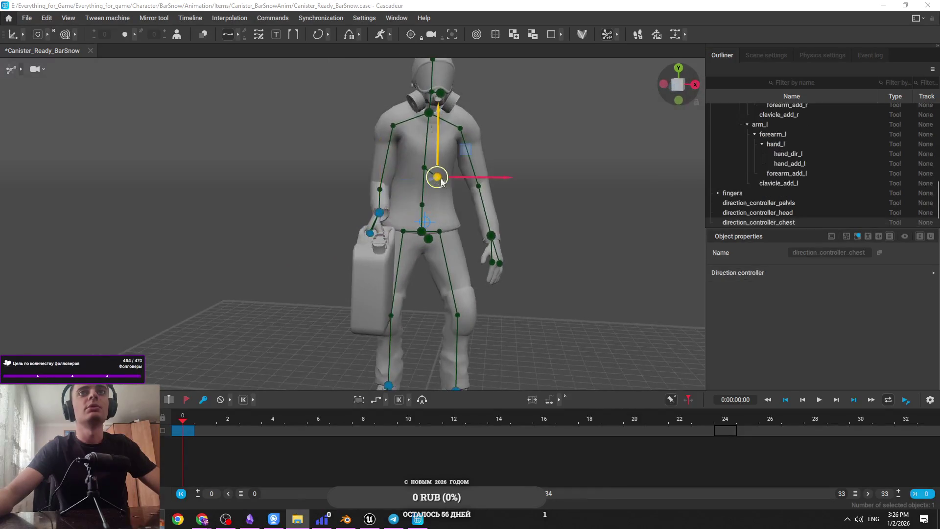
click(379, 212)
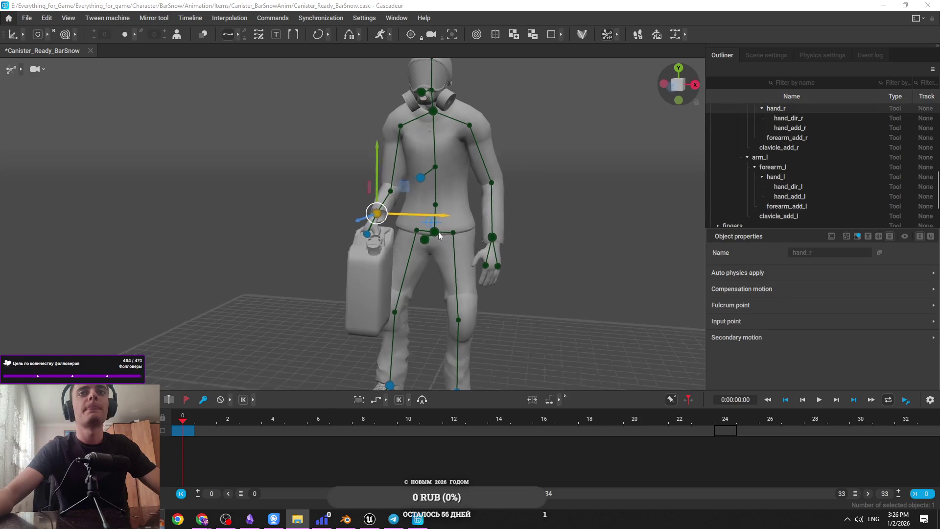
drag(448, 230, 378, 240)
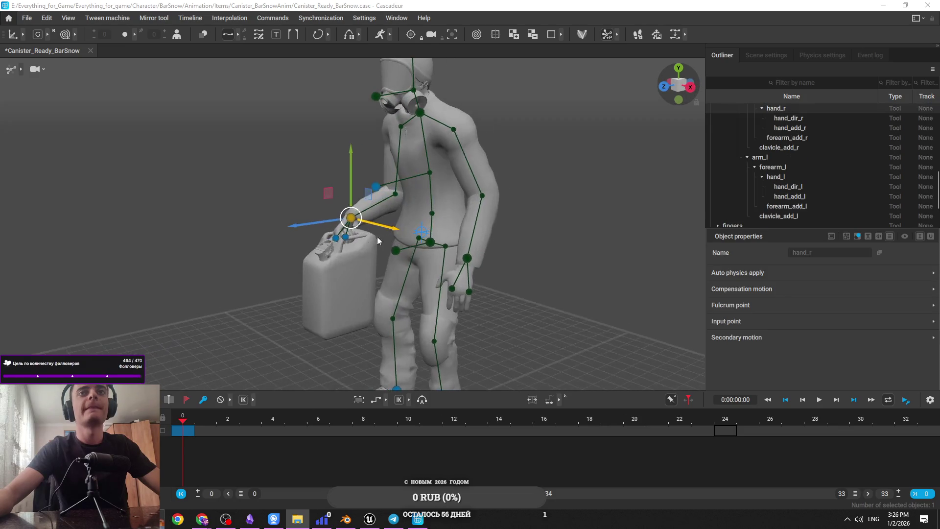
Step: Switch the selection mode to rig boxes and pick the detailed points at the right hand
click(24, 69)
click(55, 69)
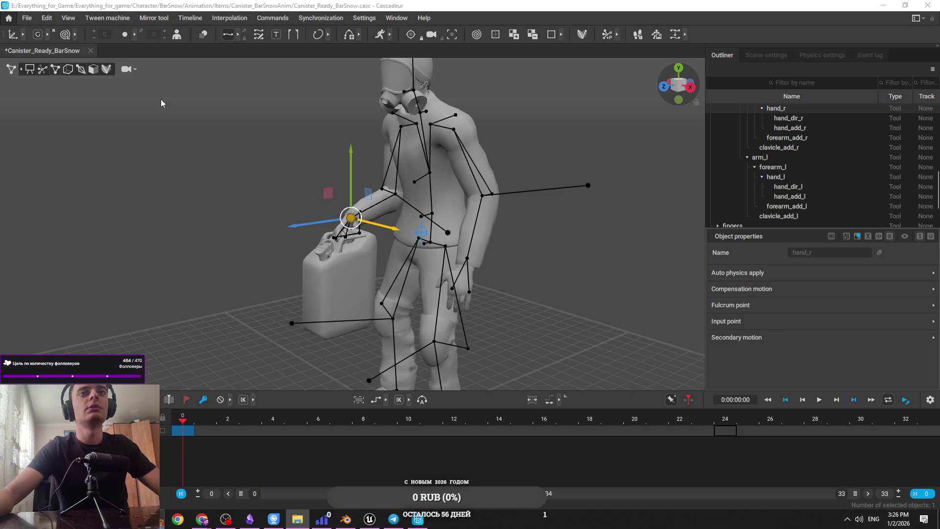
scroll(389, 177, up, 3)
click(320, 255)
scroll(382, 226, up, 3)
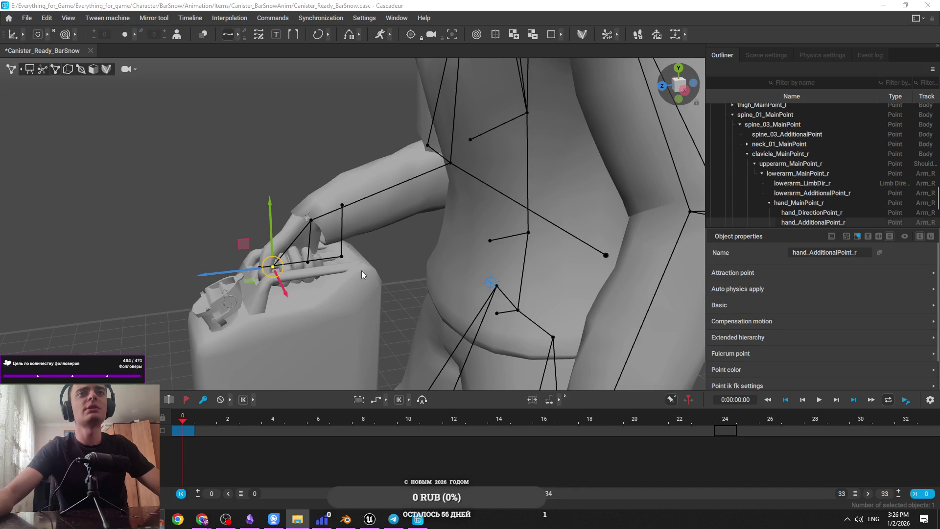
click(260, 267)
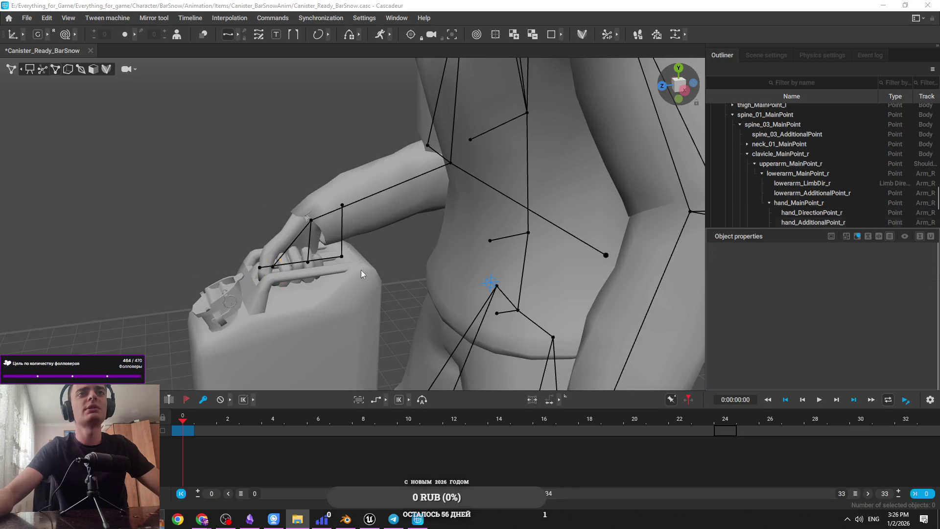
click(258, 271)
click(259, 267)
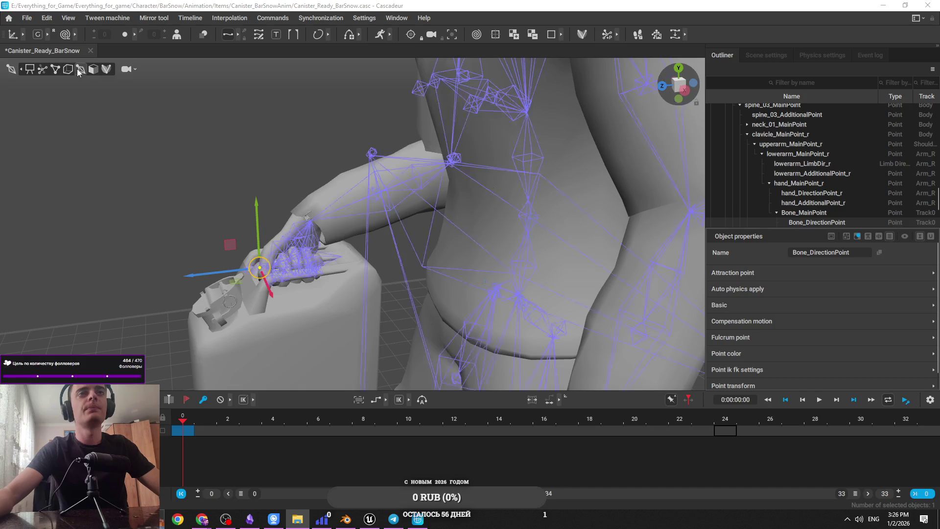
scroll(298, 297, up, 3)
Step: Rotate the canister's Bone_Box within the hand and slide it to the left
click(300, 291)
key(e)
mouse_move(328, 302)
mouse_down()
mouse_move(462, 292)
mouse_move(351, 225)
mouse_up()
key(w)
drag(302, 287, 103, 302)
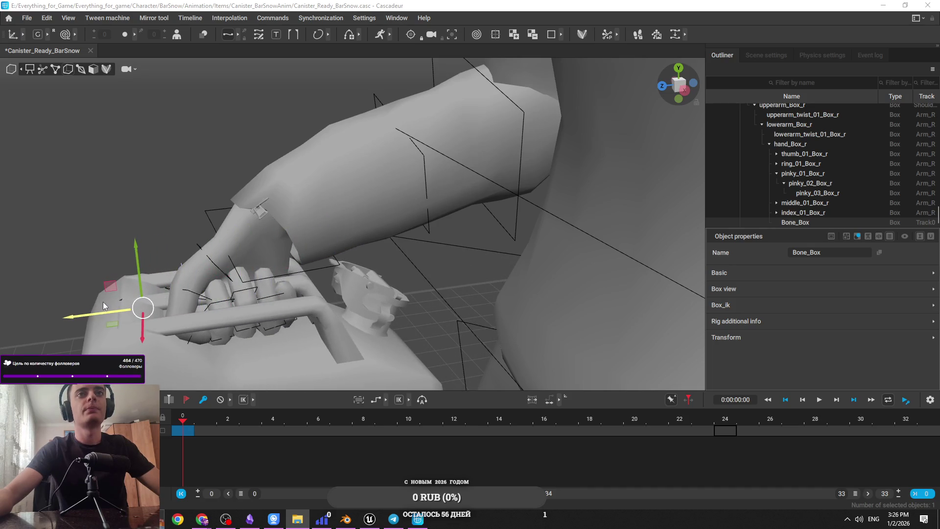
scroll(103, 302, down, 5)
mouse_move(222, 301)
mouse_down()
mouse_move(389, 311)
mouse_move(243, 304)
mouse_move(578, 267)
mouse_move(621, 286)
mouse_move(413, 266)
mouse_up()
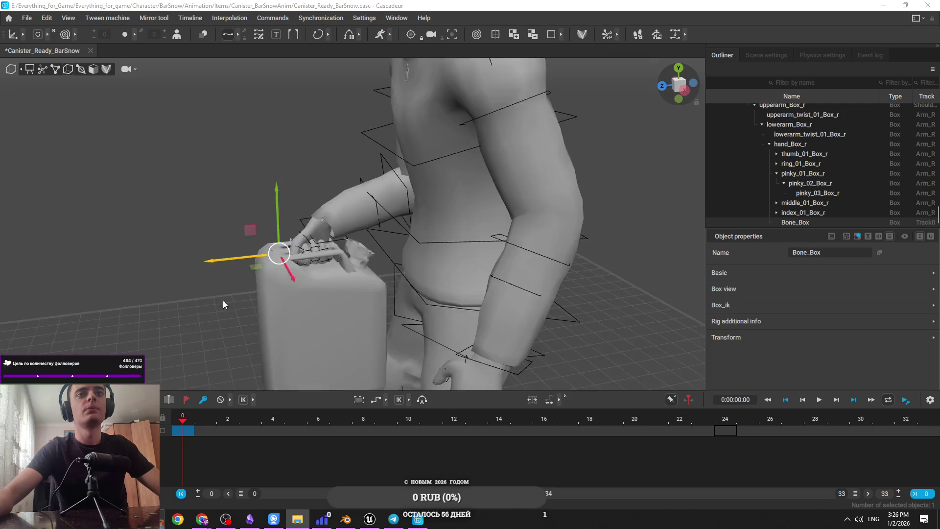
scroll(407, 220, up, 5)
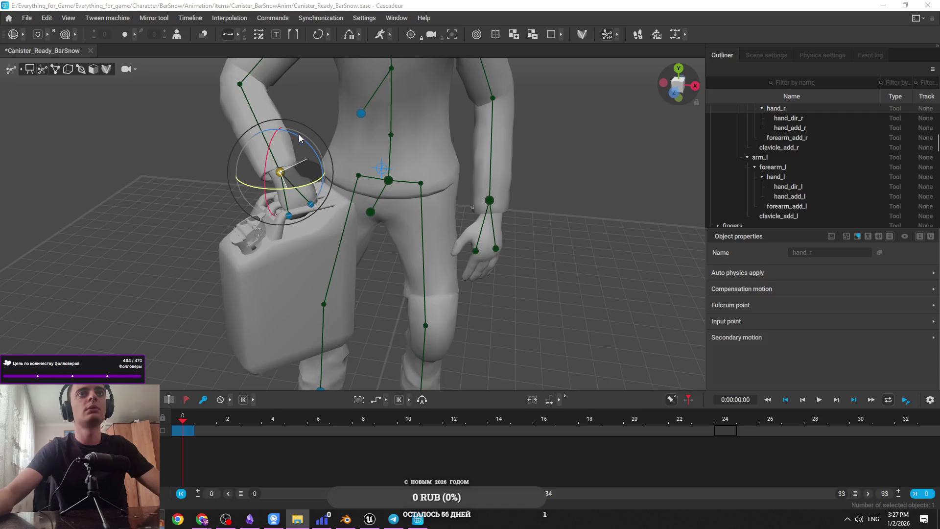
Step: Trial-lift the right elbow and hand with the canister, rotating it around the wrist
mouse_move(279, 140)
mouse_down()
mouse_move(291, 176)
mouse_move(378, 198)
mouse_up()
drag(405, 236, 393, 239)
key(w)
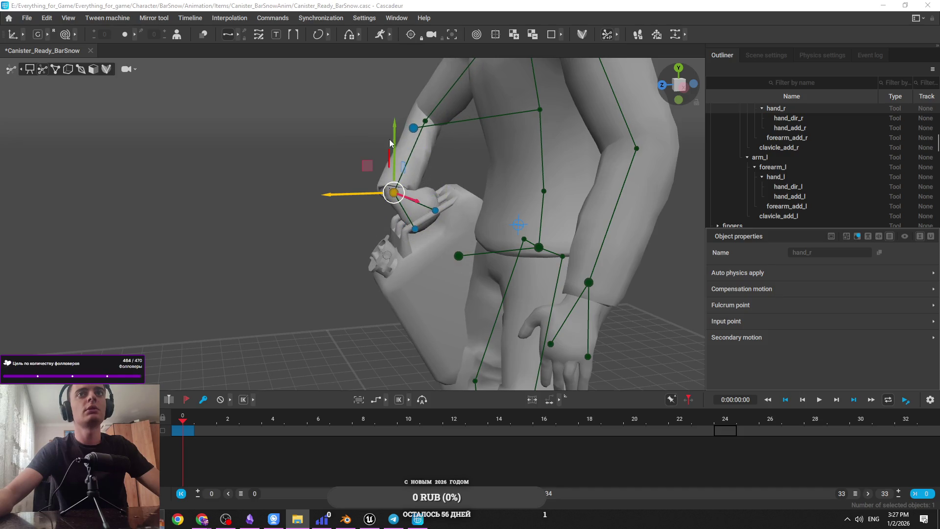
click(425, 120)
drag(394, 125, 365, 104)
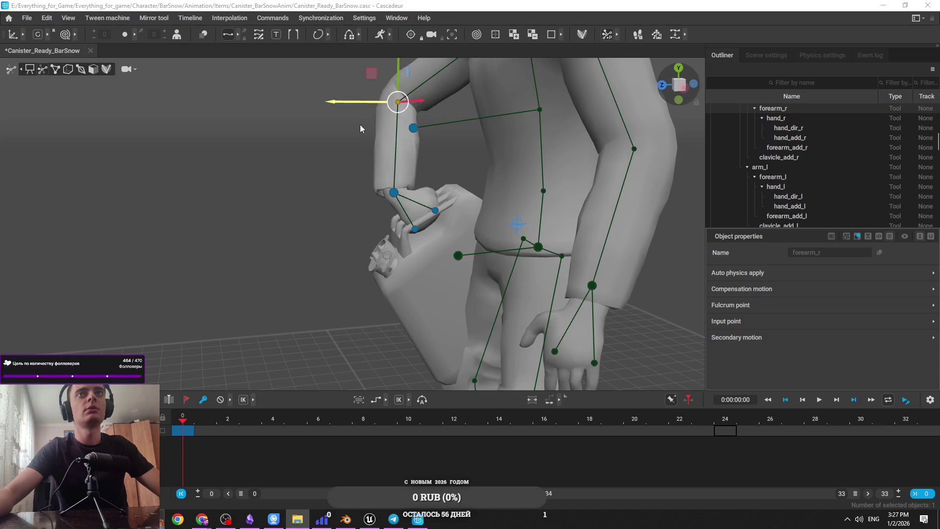
click(394, 194)
drag(391, 143, 391, 91)
key(e)
drag(358, 158, 377, 172)
key(w)
mouse_move(383, 175)
mouse_down()
mouse_move(527, 162)
mouse_move(373, 181)
mouse_move(163, 174)
mouse_move(374, 157)
mouse_move(359, 175)
mouse_move(359, 208)
mouse_up()
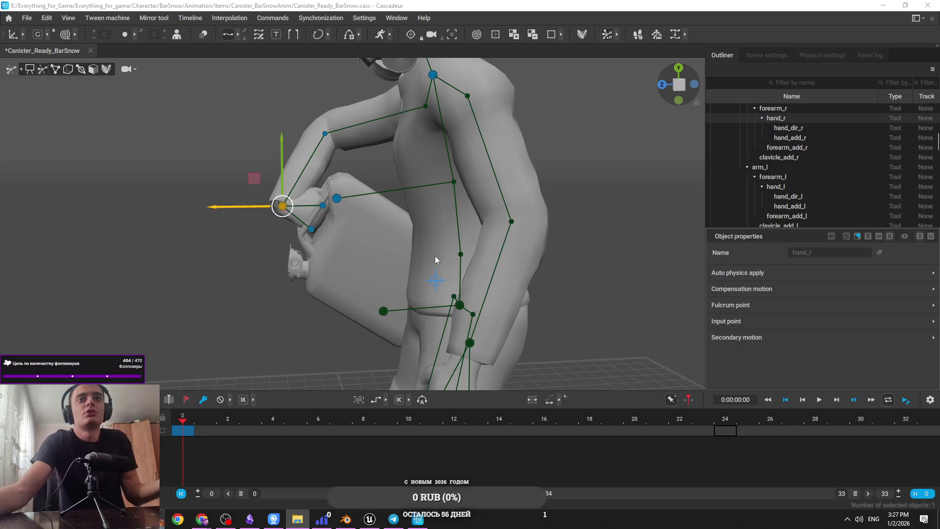
Step: Undo the arm lift so the hand grips the grounded canister, then minimize Cascadeur
mouse_move(435, 255)
mouse_down()
mouse_move(380, 225)
mouse_move(311, 234)
mouse_move(430, 198)
mouse_move(440, 118)
mouse_move(428, 238)
mouse_move(437, 248)
mouse_move(539, 254)
mouse_move(306, 237)
mouse_up()
scroll(436, 249, down, 5)
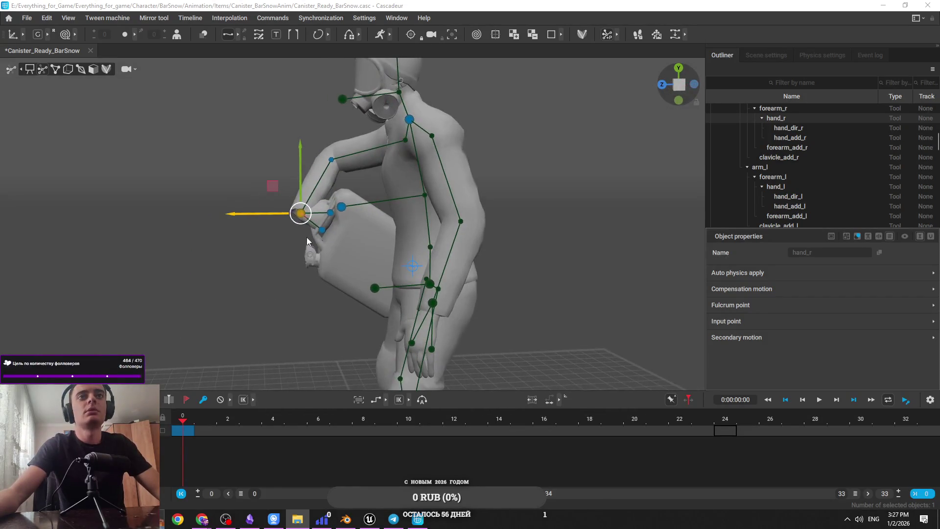
scroll(307, 237, up, 2)
key(ctrl+z)
key(ctrl+z)
key(ctrl+z)
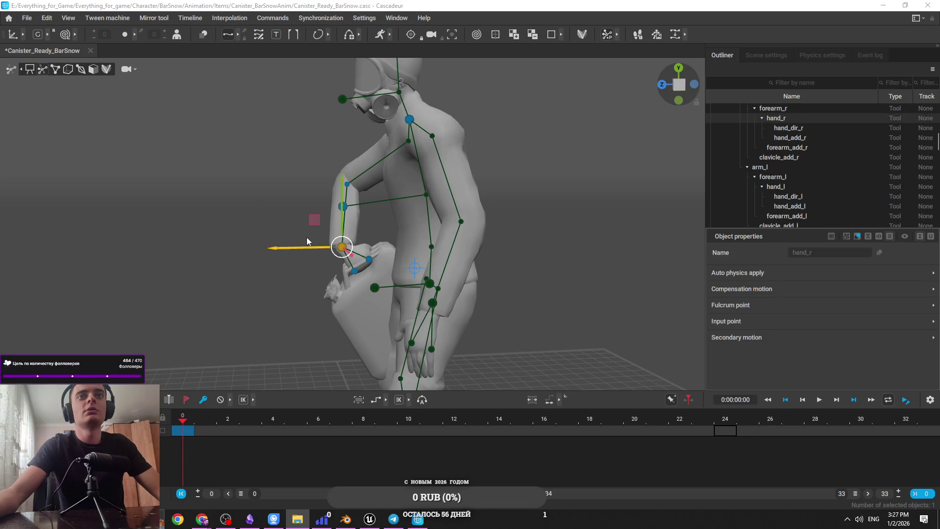
click(875, 4)
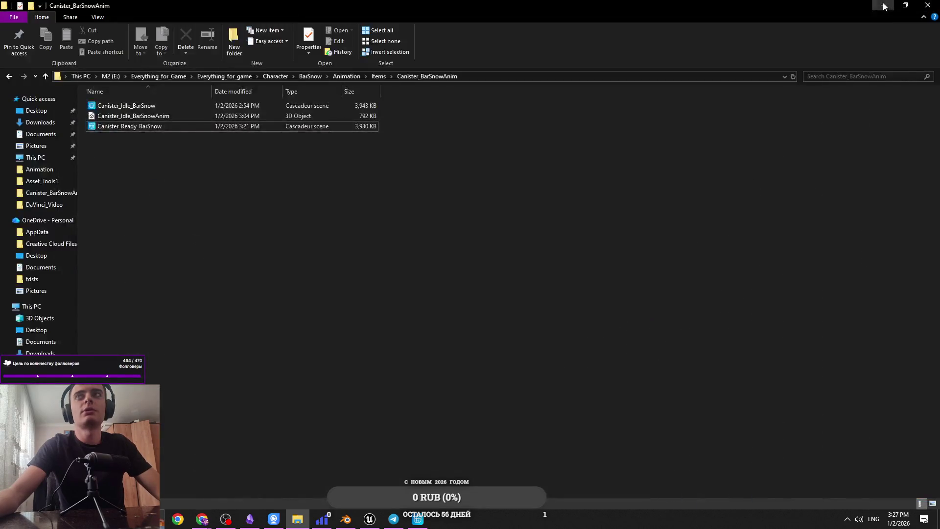
Step: Minimize File Explorer, briefly show Unreal Engine, and bring Cascadeur back to the front
click(875, 5)
click(465, 389)
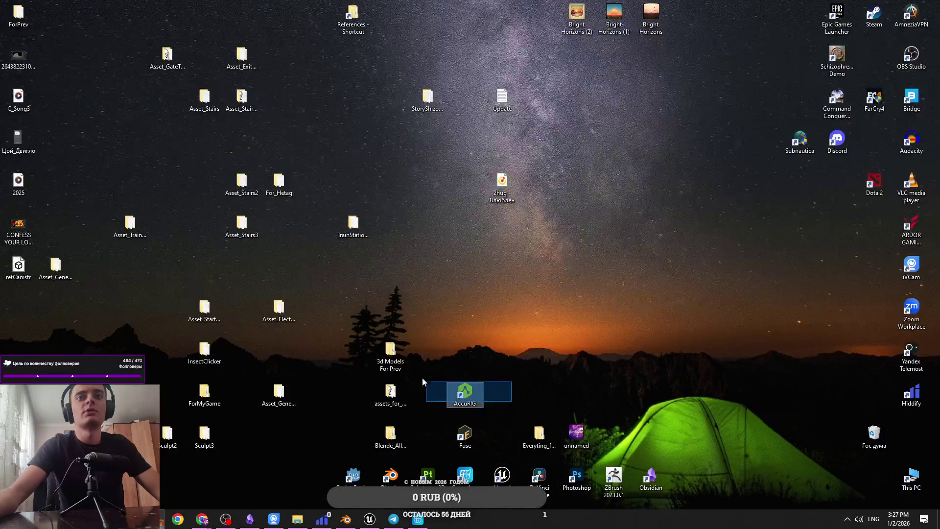
click(370, 518)
click(380, 522)
click(418, 519)
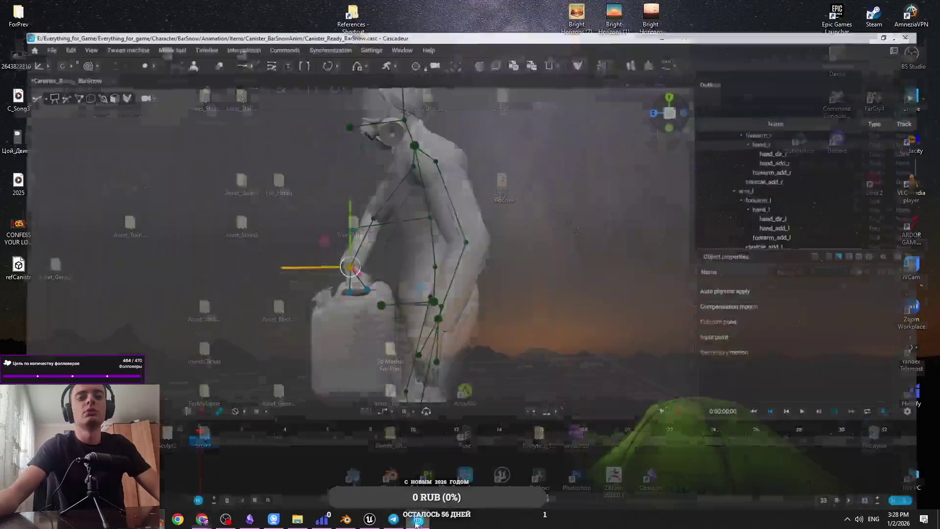
scroll(490, 309, up, 5)
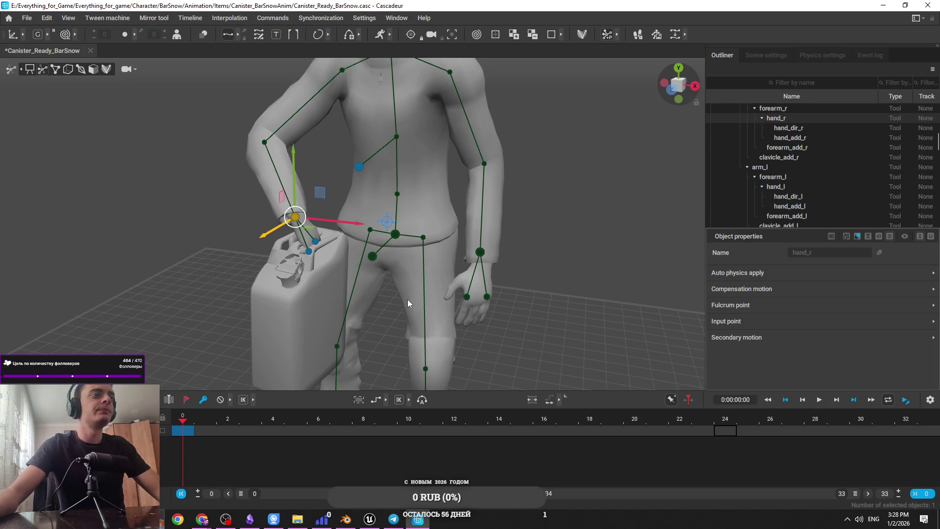
Step: Undo the accidental right-pinky change and save the scene
mouse_move(363, 289)
mouse_down()
mouse_move(333, 289)
mouse_move(298, 249)
mouse_move(528, 234)
mouse_move(417, 260)
mouse_up()
click(400, 247)
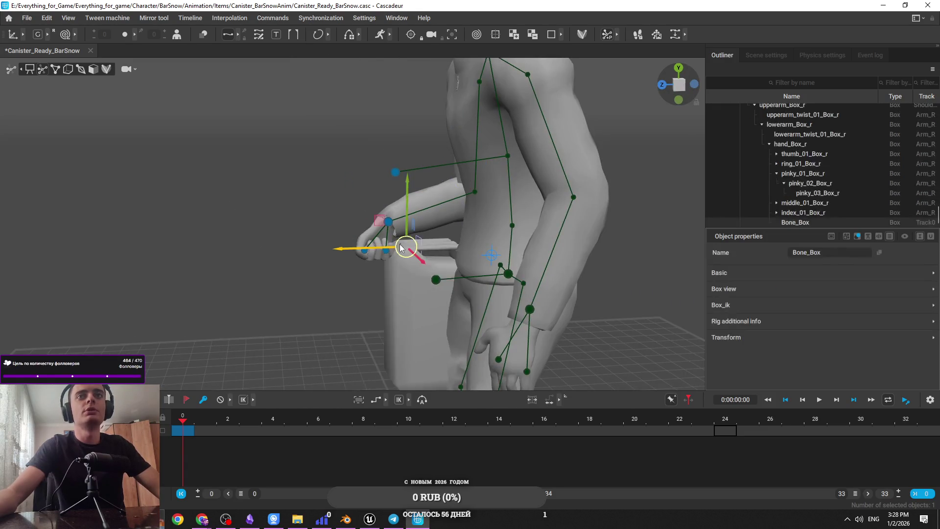
key(ctrl+z)
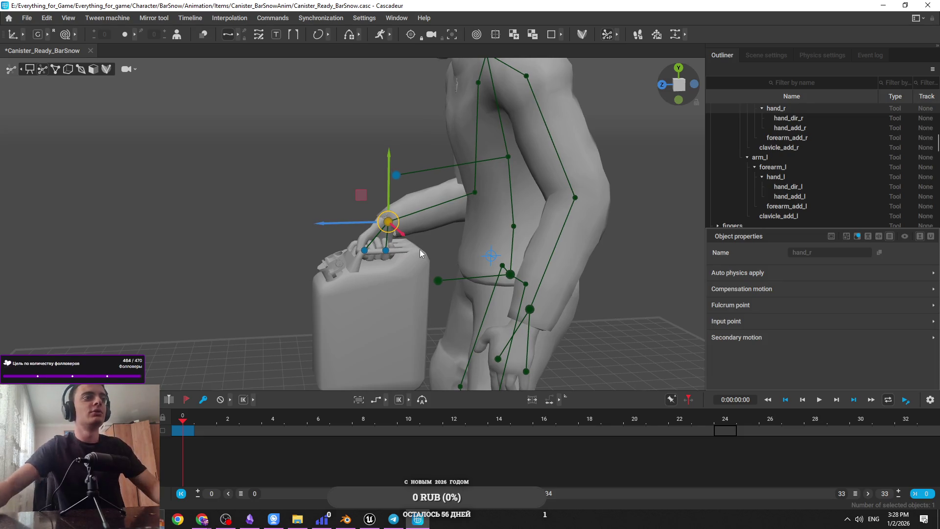
key(ctrl+s)
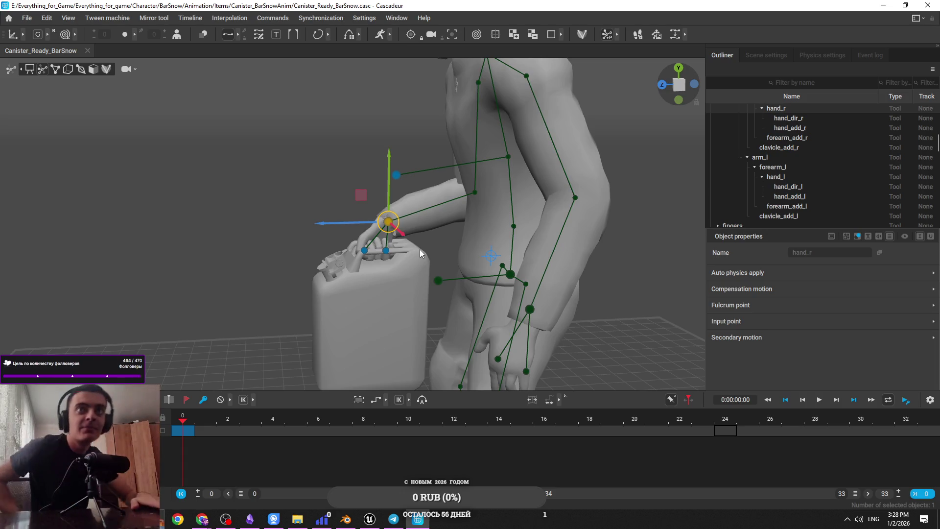
Step: Rotate the right hand to tilt the gripped canister upward toward the camera
key(e)
drag(273, 239, 285, 243)
mouse_move(264, 192)
mouse_down()
mouse_move(237, 228)
mouse_move(231, 270)
mouse_move(230, 251)
mouse_move(242, 239)
mouse_up()
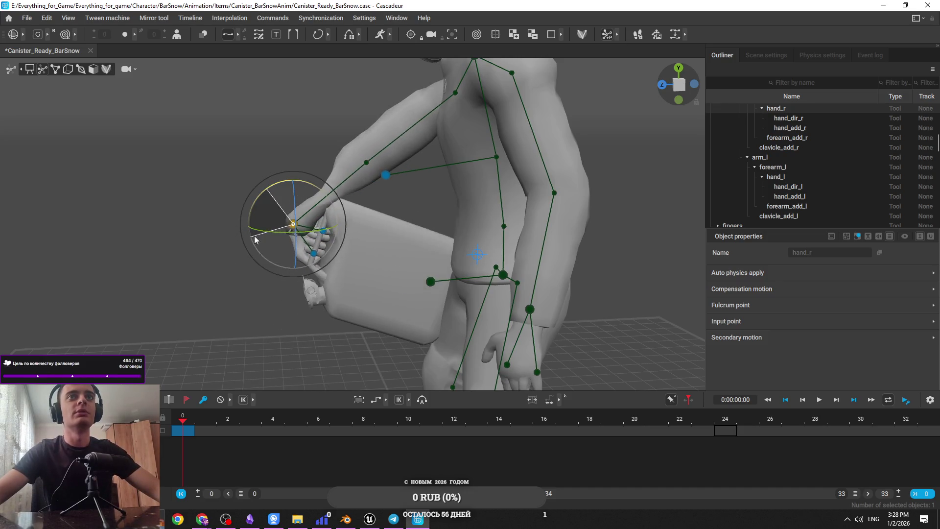
key(w)
drag(343, 245, 519, 250)
mouse_move(245, 196)
mouse_down()
mouse_move(253, 145)
mouse_move(322, 122)
mouse_up()
click(322, 123)
Step: Raise the right hand and canister higher toward chest height and adjust the hand's rotation
mouse_move(330, 160)
mouse_down()
mouse_move(242, 158)
mouse_move(236, 184)
mouse_move(151, 226)
mouse_move(270, 229)
mouse_up()
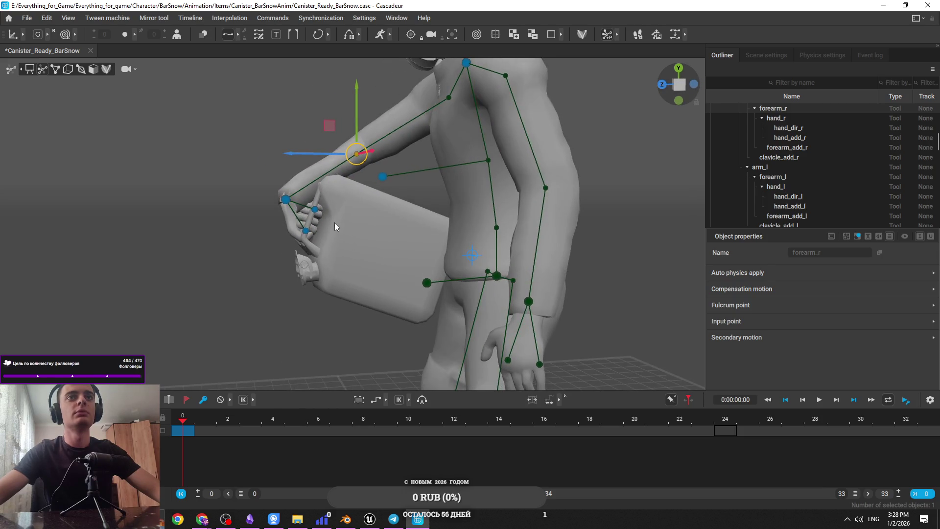
drag(415, 310, 401, 287)
click(286, 212)
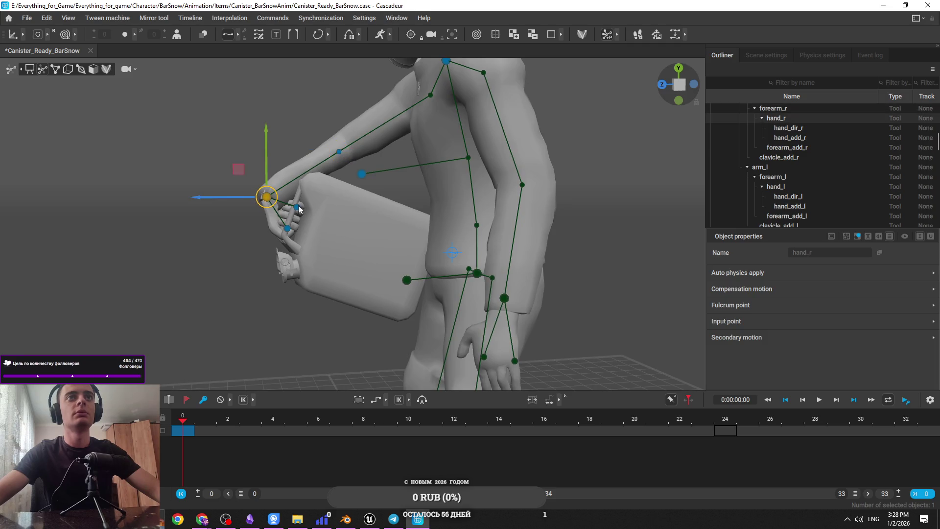
drag(263, 197, 268, 158)
key(e)
drag(280, 192, 308, 192)
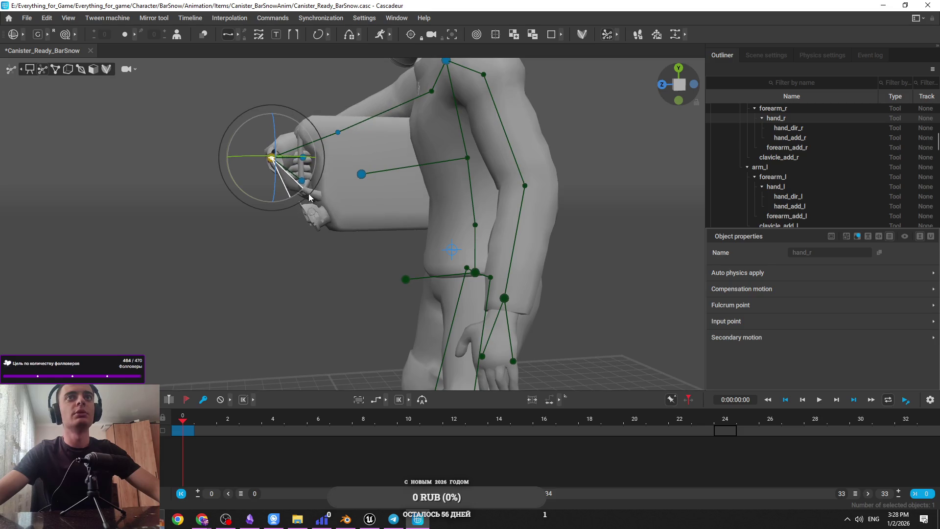
mouse_move(376, 218)
mouse_down()
mouse_move(553, 233)
mouse_move(759, 203)
mouse_move(604, 244)
mouse_move(444, 240)
mouse_up()
click(504, 287)
drag(503, 287, 387, 247)
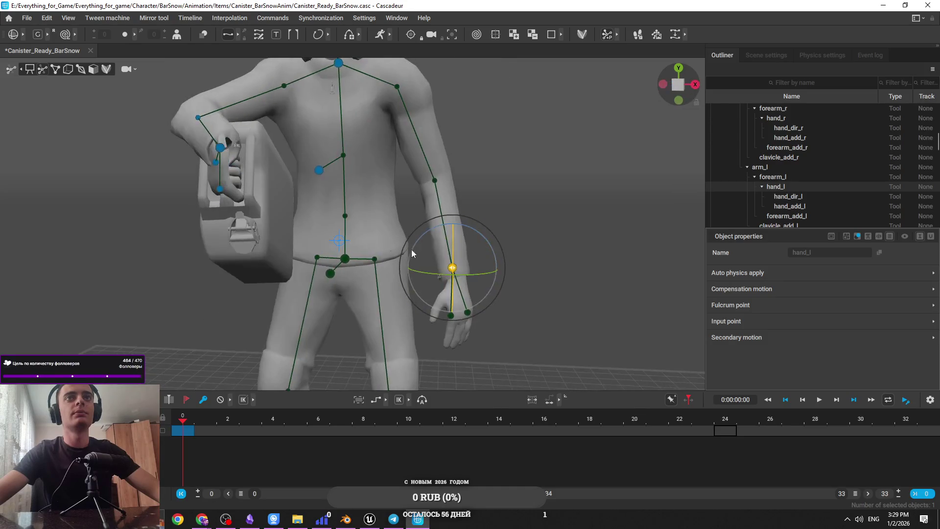
Step: Move the left hand in front of the groin
mouse_move(459, 275)
mouse_down()
mouse_move(304, 267)
mouse_move(345, 291)
mouse_up()
key(w)
mouse_move(389, 253)
mouse_down()
mouse_move(359, 259)
mouse_move(380, 267)
mouse_move(282, 208)
mouse_up()
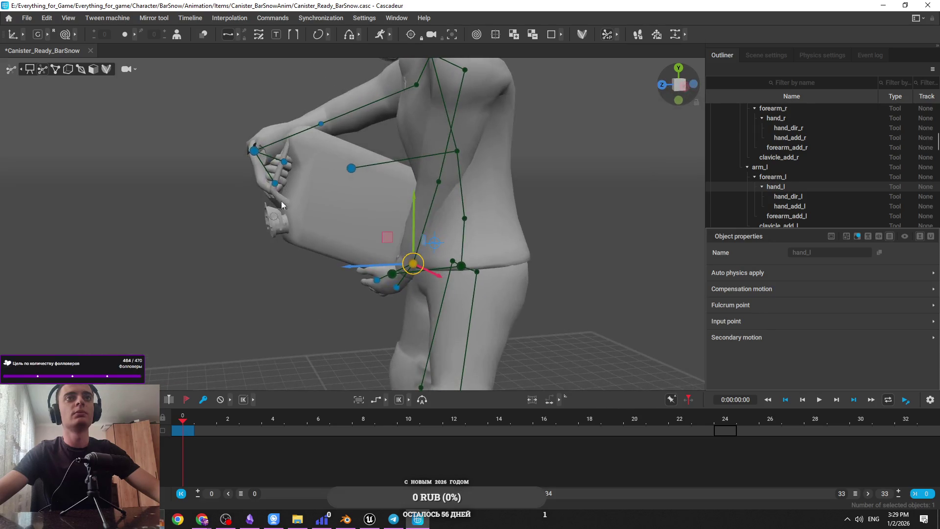
Step: Rotate the right hand to tilt the canister down and nudge its position slightly
click(255, 150)
key(e)
drag(231, 121, 217, 145)
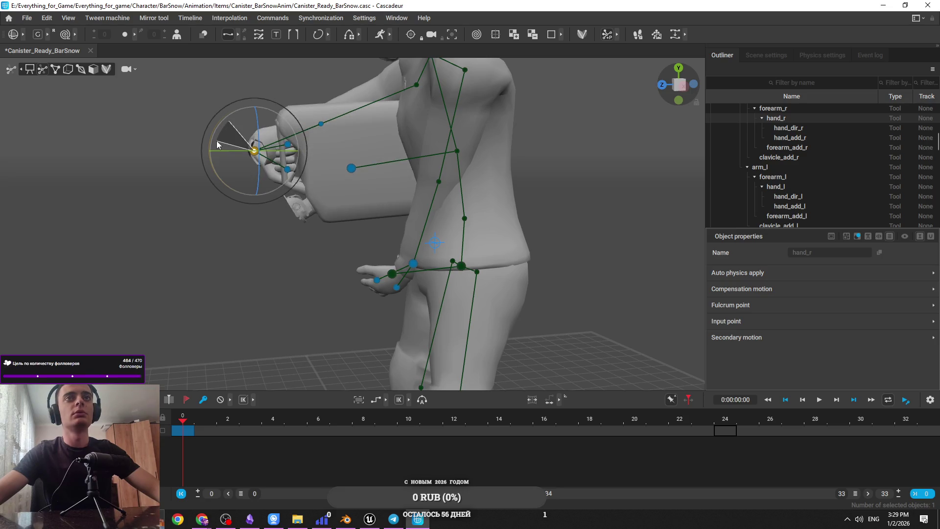
mouse_move(216, 145)
mouse_down()
mouse_move(211, 155)
mouse_move(255, 178)
mouse_move(354, 194)
mouse_up()
mouse_move(214, 138)
mouse_down()
mouse_move(210, 149)
mouse_move(366, 167)
mouse_move(439, 292)
mouse_move(437, 252)
mouse_up()
key(w)
mouse_move(331, 293)
mouse_down()
mouse_move(327, 288)
mouse_move(328, 312)
mouse_move(372, 286)
mouse_move(289, 255)
mouse_move(307, 280)
mouse_move(449, 270)
mouse_up()
key(e)
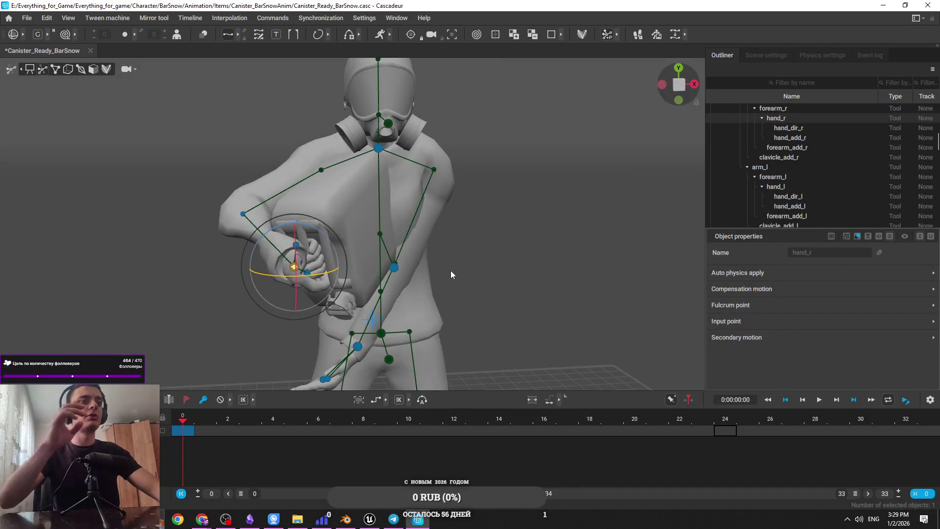
Step: Check the left hand and neck controllers, then lower the right hand and canister down-left
mouse_move(445, 271)
mouse_down()
mouse_move(389, 290)
mouse_move(321, 348)
mouse_move(345, 357)
mouse_move(310, 312)
mouse_move(357, 342)
mouse_move(365, 310)
mouse_move(347, 280)
mouse_move(381, 255)
mouse_move(357, 155)
mouse_move(354, 193)
mouse_up()
click(320, 349)
key(w)
click(350, 169)
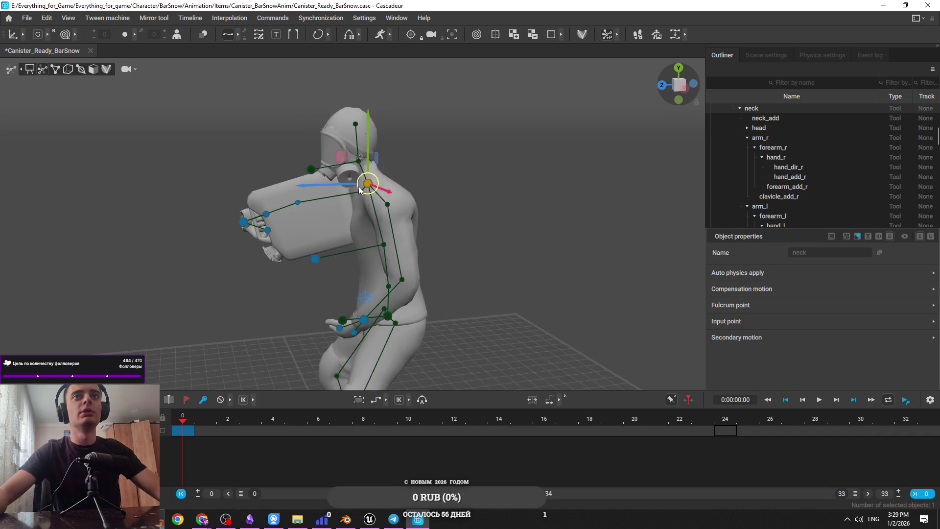
click(243, 223)
drag(245, 237, 235, 260)
mouse_move(337, 282)
mouse_down()
mouse_move(378, 205)
mouse_move(393, 217)
mouse_move(486, 190)
mouse_move(344, 248)
mouse_up()
Step: Rotate the right hand in Cascadeur to adjust its grip on the canister
key(e)
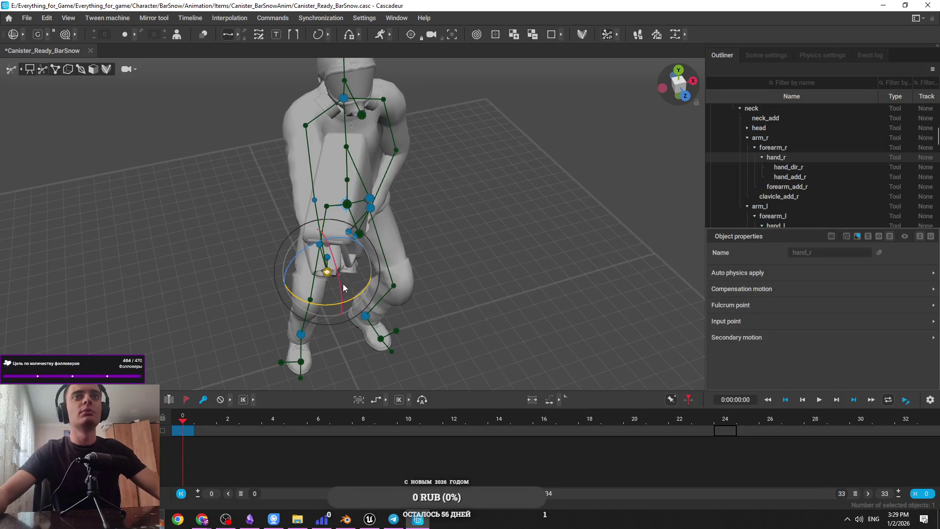
drag(356, 295, 358, 302)
click(428, 261)
click(327, 272)
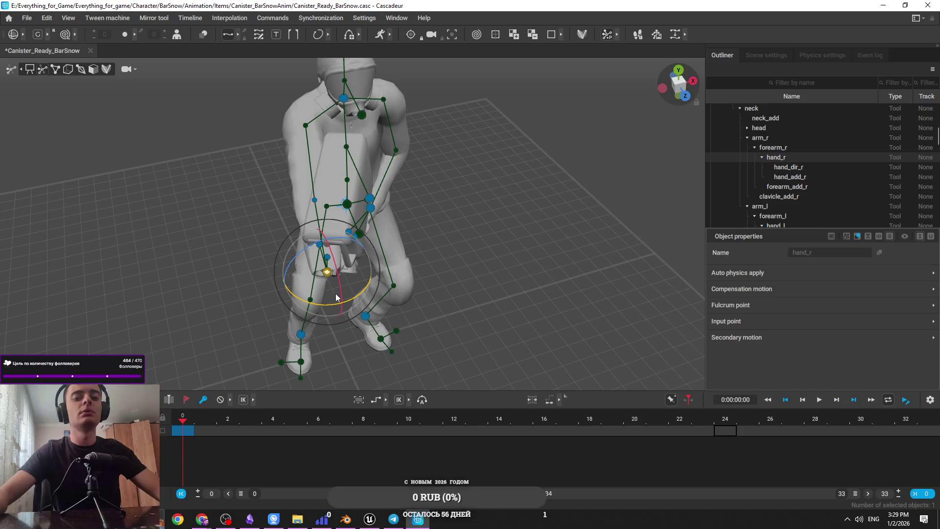
mouse_move(336, 297)
mouse_down()
mouse_move(417, 273)
mouse_move(325, 228)
mouse_move(283, 276)
mouse_move(320, 243)
mouse_move(314, 233)
mouse_move(495, 269)
mouse_move(488, 283)
mouse_move(352, 217)
mouse_move(303, 219)
mouse_move(327, 221)
mouse_up()
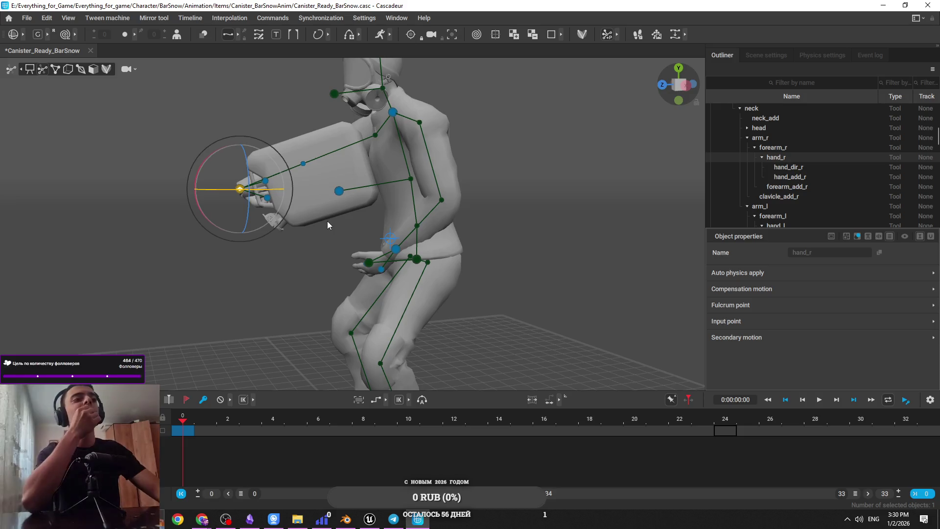
Step: In Unreal, select BP_Canister2, set camera speed to 2, and raise the canister higher
key(alt+Tab)
key(Tab)
key(Tab)
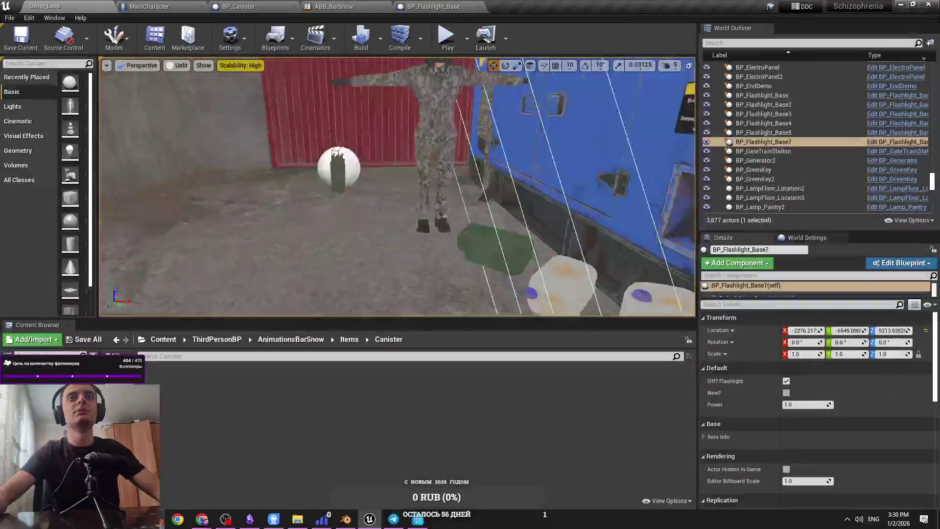
drag(350, 265, 325, 241)
click(324, 241)
click(671, 65)
click(682, 89)
mouse_move(372, 260)
mouse_down()
mouse_move(372, 177)
mouse_move(298, 194)
mouse_move(388, 266)
mouse_move(395, 260)
mouse_move(400, 276)
mouse_move(388, 252)
mouse_move(426, 269)
mouse_move(436, 215)
mouse_move(403, 247)
mouse_move(382, 186)
mouse_move(401, 202)
mouse_move(377, 218)
mouse_move(463, 243)
mouse_move(452, 247)
mouse_up()
Step: Turn BP_Canister2 upright, compare with Cascadeur, and pull the camera back to view it
key(e)
key(w)
key(alt+Tab)
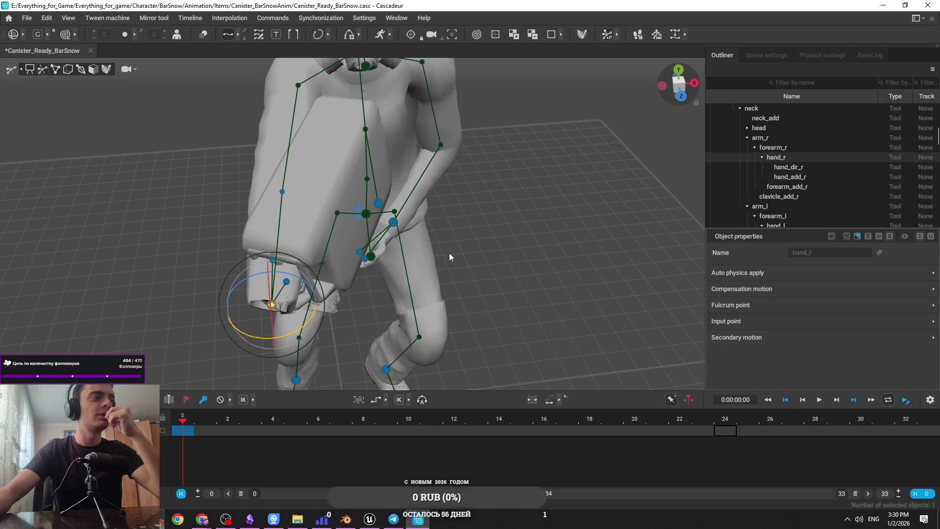
key(alt+Tab)
scroll(433, 185, up, 5)
drag(433, 185, 392, 208)
click(670, 65)
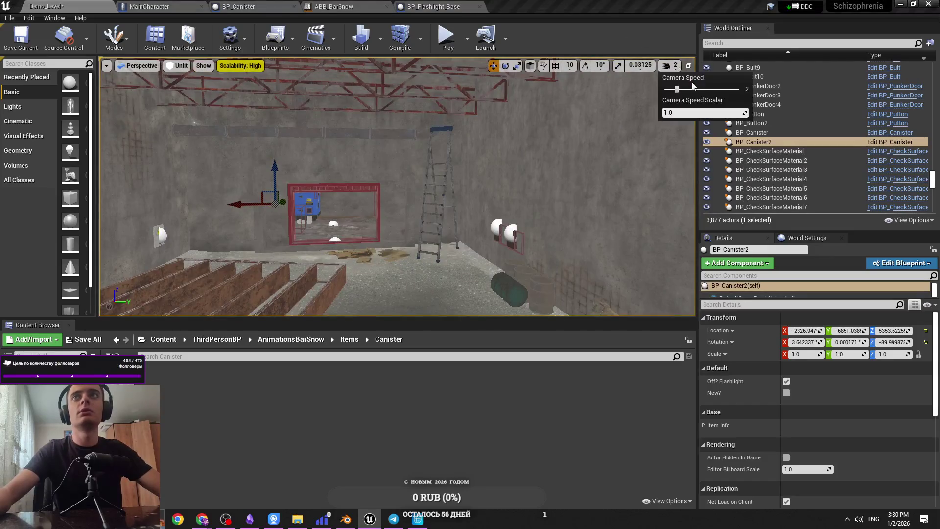
Step: Nudge BP_Canister2 beside the hands to X -2324.168, Y -6862.211, Z 5351.4667 at camera speed 2
drag(604, 142, 587, 143)
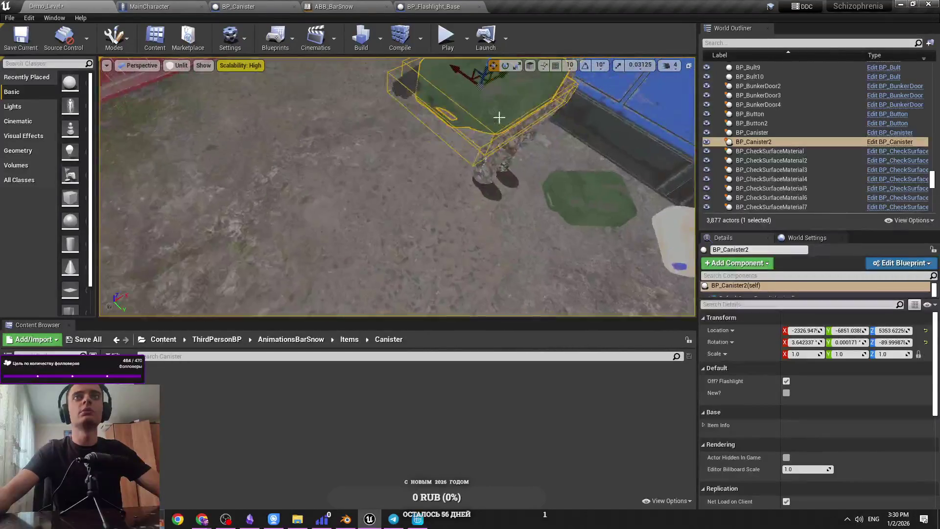
key(f)
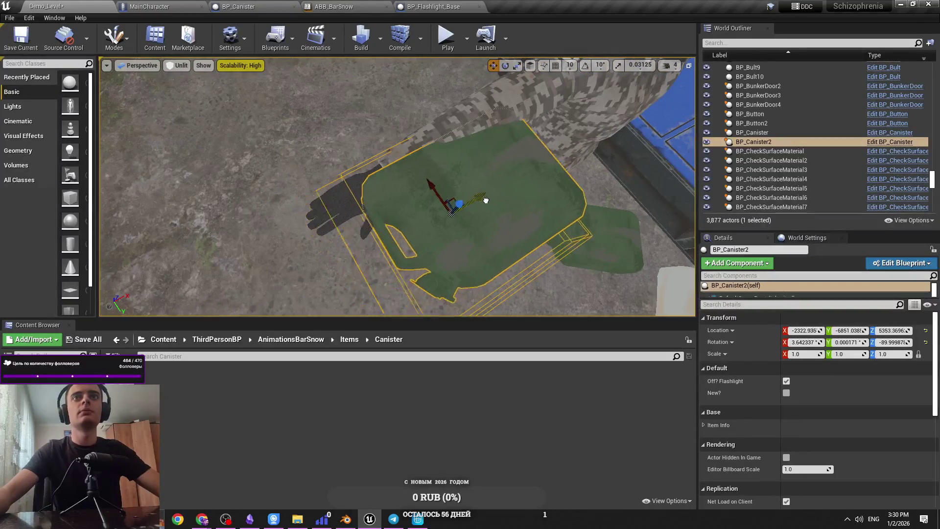
drag(486, 200, 489, 199)
scroll(479, 204, up, 5)
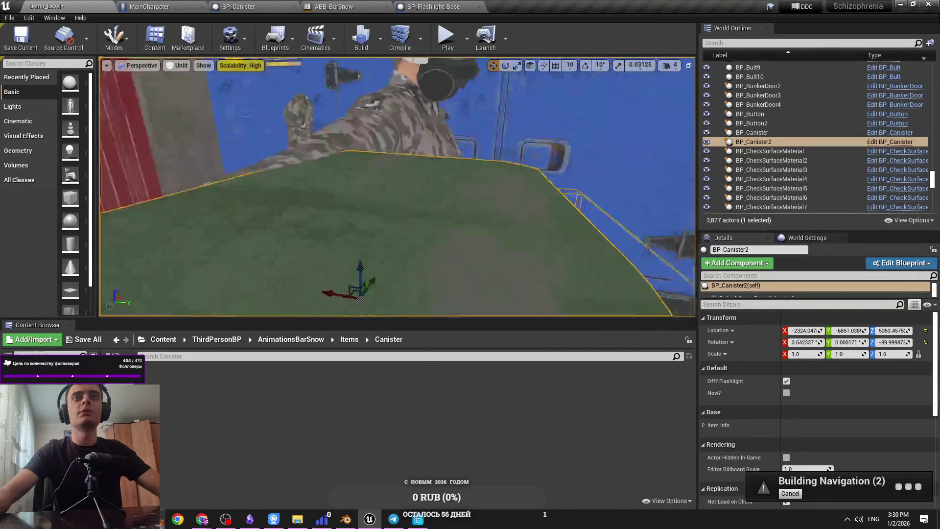
click(667, 67)
drag(687, 91, 676, 90)
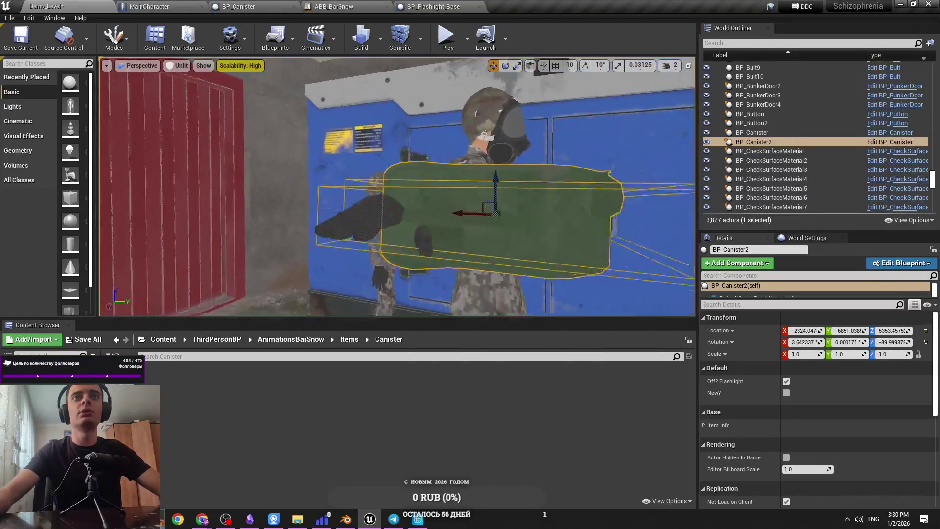
mouse_move(431, 204)
mouse_down()
mouse_move(361, 203)
mouse_move(383, 181)
mouse_up()
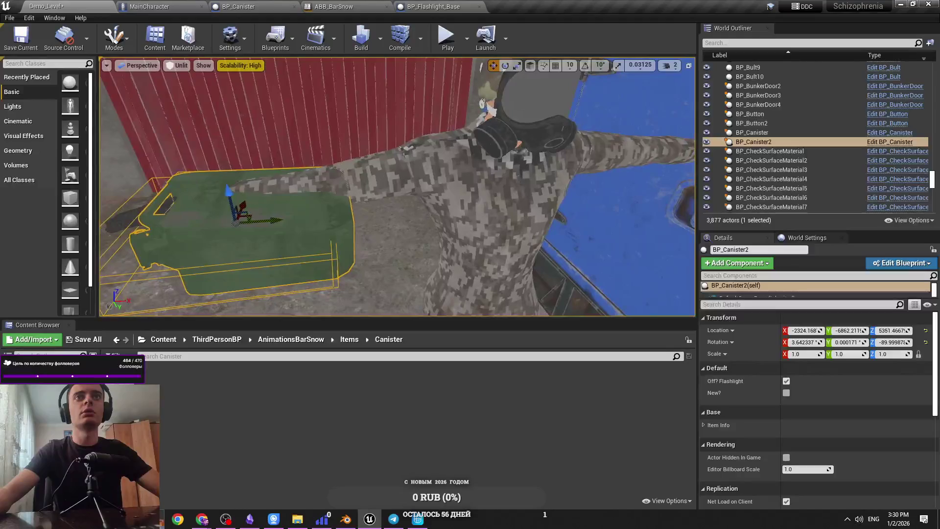
key(alt+Tab)
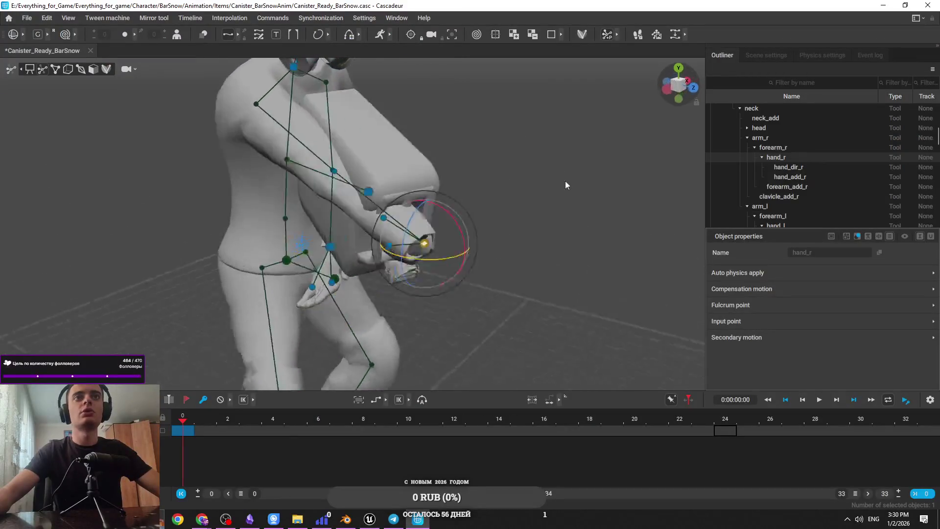
Step: Orbit around the character in Cascadeur to inspect the raised-hand pose, then deselect the right hand
key(alt+Tab)
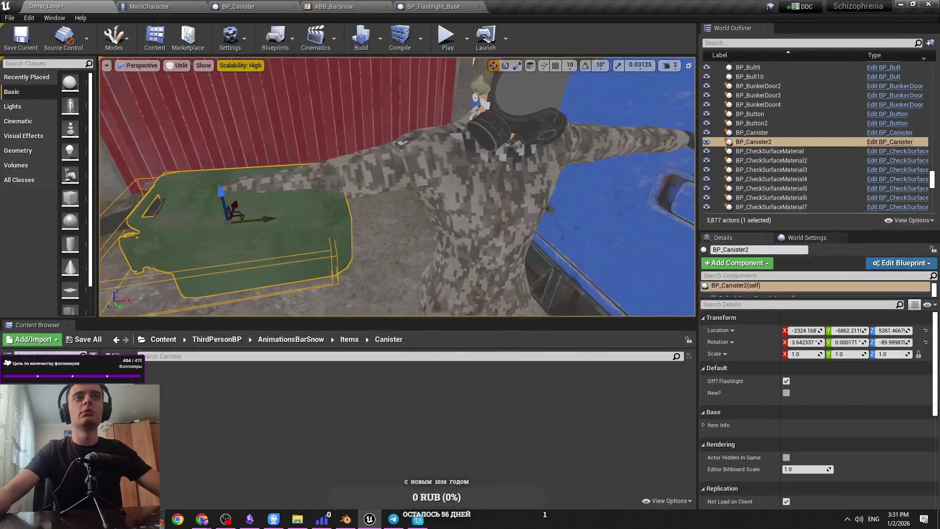
key(alt+Tab)
mouse_move(398, 200)
mouse_down()
mouse_move(439, 212)
mouse_move(414, 266)
mouse_up()
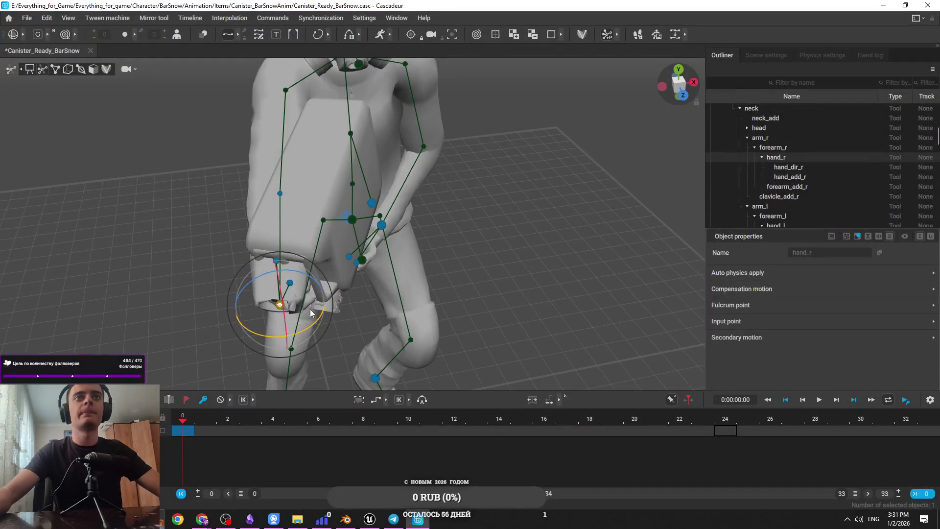
mouse_move(431, 285)
mouse_down()
mouse_move(533, 262)
mouse_move(504, 260)
mouse_up()
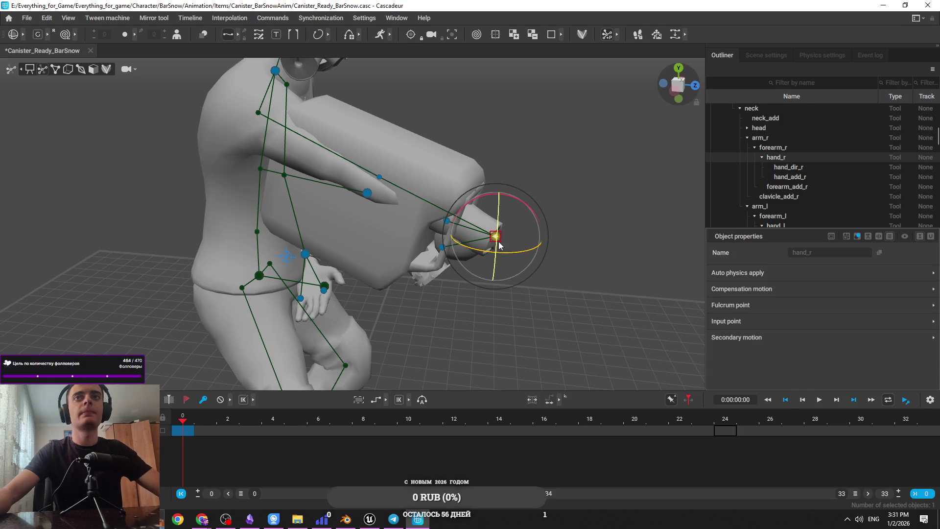
key(w)
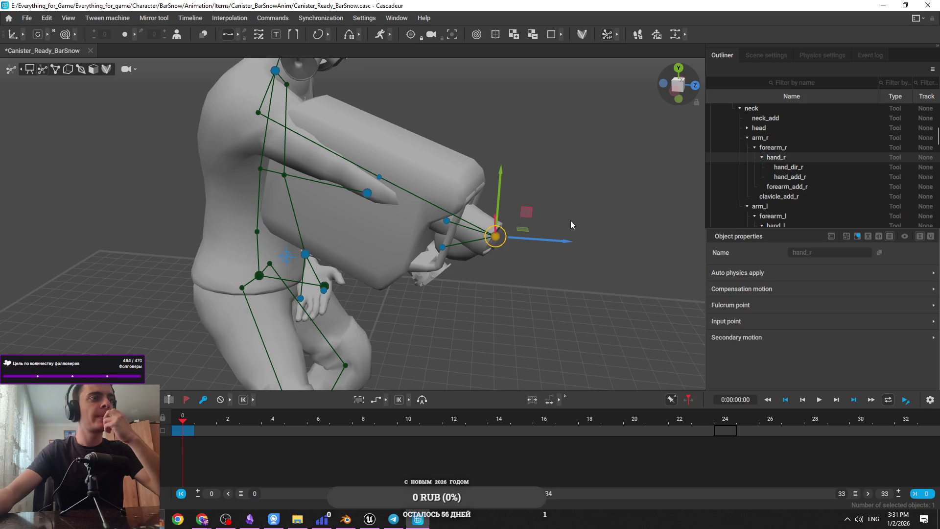
mouse_move(566, 223)
mouse_down()
mouse_move(556, 200)
mouse_move(289, 185)
mouse_move(491, 223)
mouse_move(383, 208)
mouse_up()
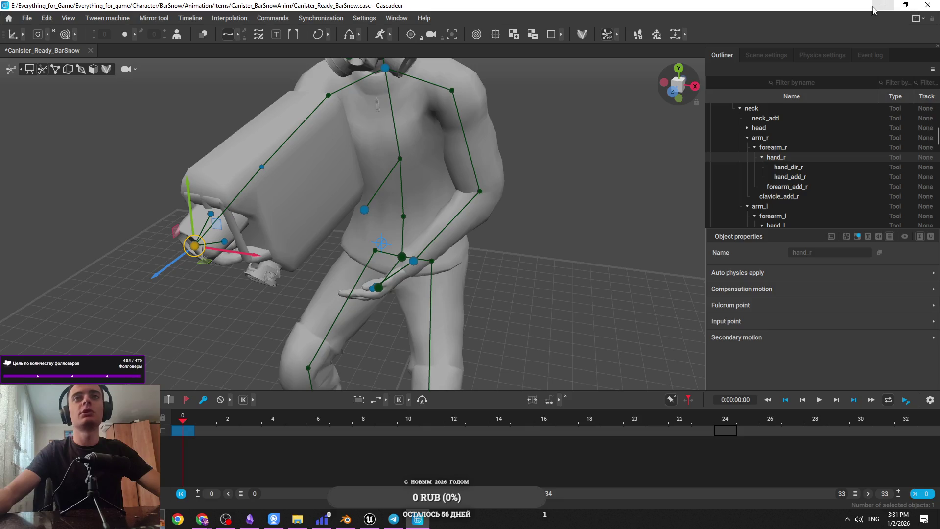
drag(578, 206, 496, 245)
drag(395, 285, 533, 236)
key(e)
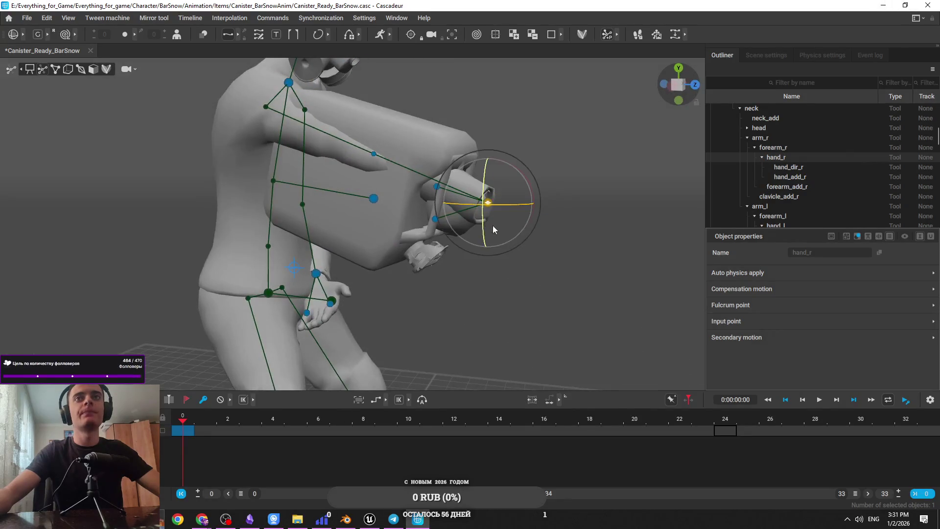
click(589, 239)
Step: Hide the joints, switch the viewport to wireframe, and select only the canister mesh Object037
click(54, 70)
mouse_move(466, 207)
mouse_down()
mouse_move(454, 273)
mouse_move(102, 97)
mouse_move(76, 73)
mouse_move(257, 181)
mouse_move(75, 69)
mouse_up()
click(76, 74)
click(70, 69)
mouse_move(162, 132)
mouse_down()
mouse_move(279, 206)
mouse_move(224, 263)
mouse_move(162, 166)
mouse_up()
click(93, 69)
click(187, 168)
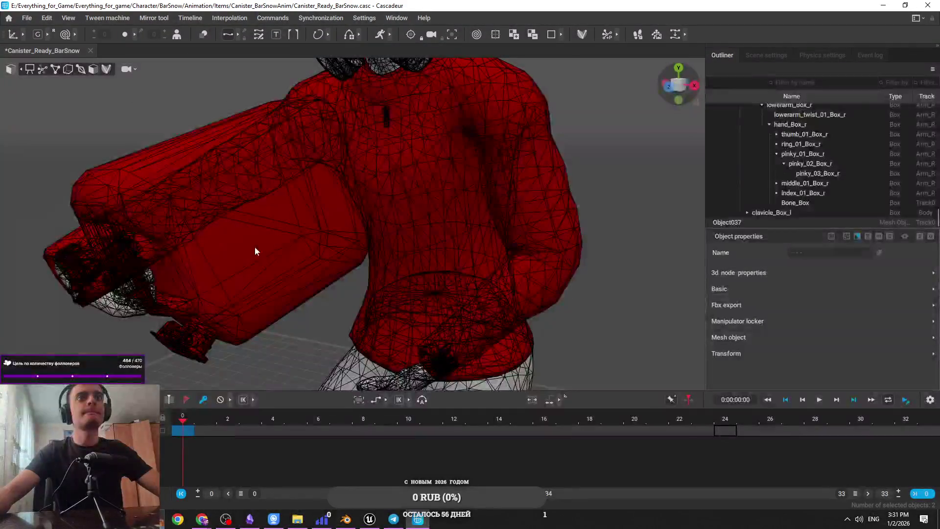
click(139, 115)
click(214, 159)
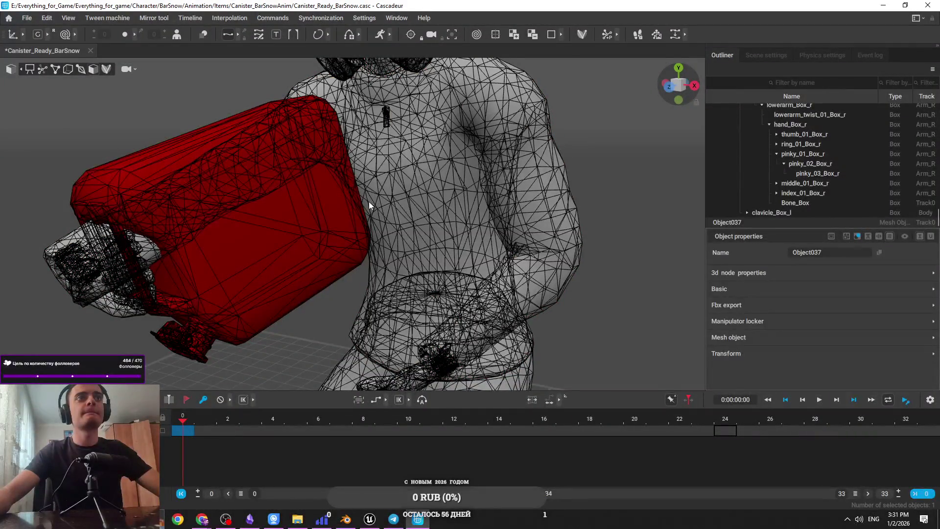
Step: Select the canister mesh Object037 in wireframe and show its Transform properties
key(alt+w)
ctrl+click(233, 168)
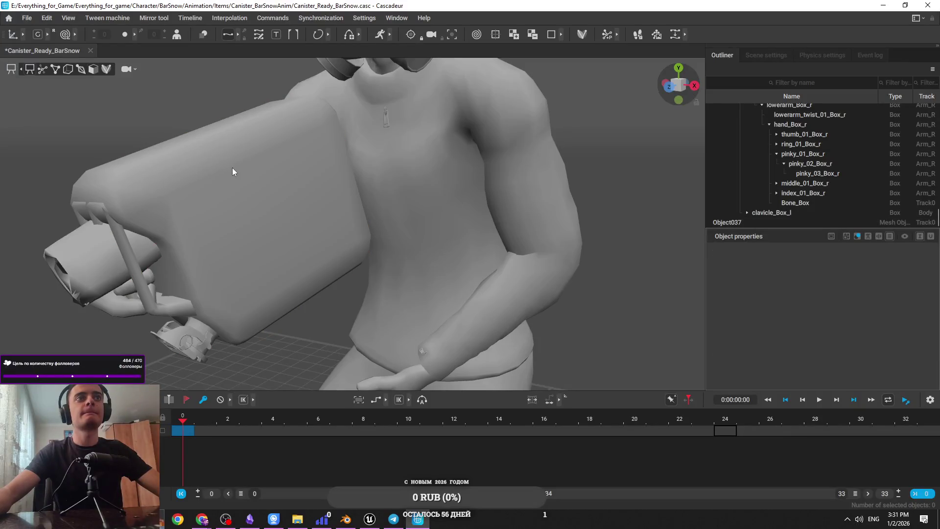
scroll(225, 208, down, 3)
scroll(195, 192, up, 3)
key(alt+w)
click(159, 162)
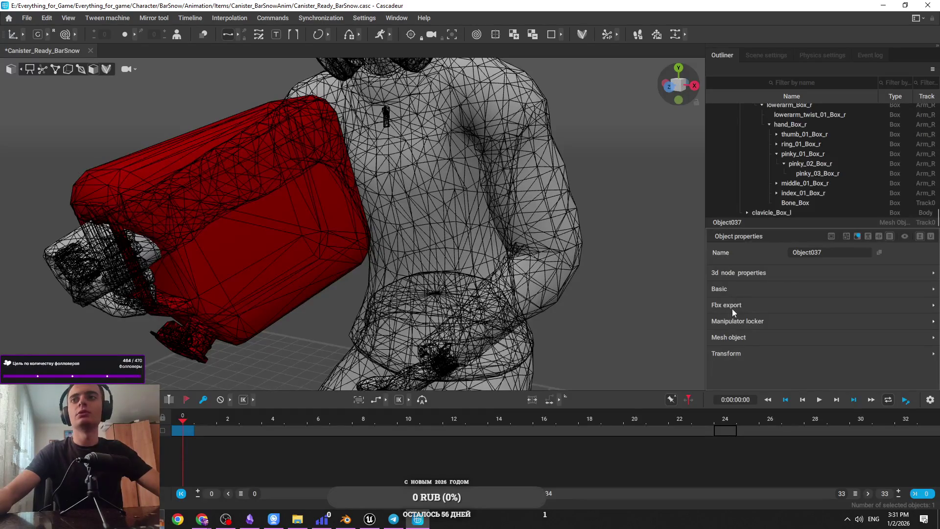
click(725, 288)
click(727, 292)
click(740, 357)
scroll(765, 335, down, 2)
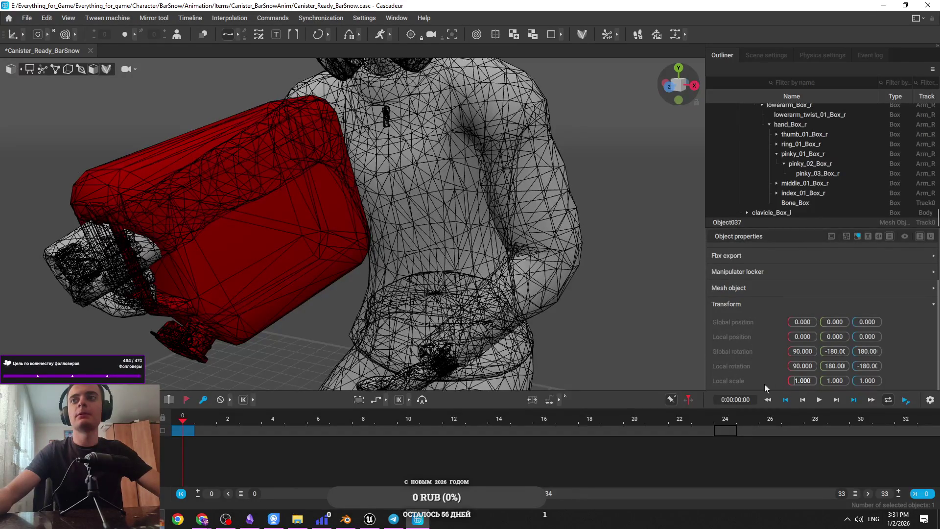
Step: Set the canister's X, Y and Z scale to 0.8
click(797, 380)
text(0.8)
key(Return)
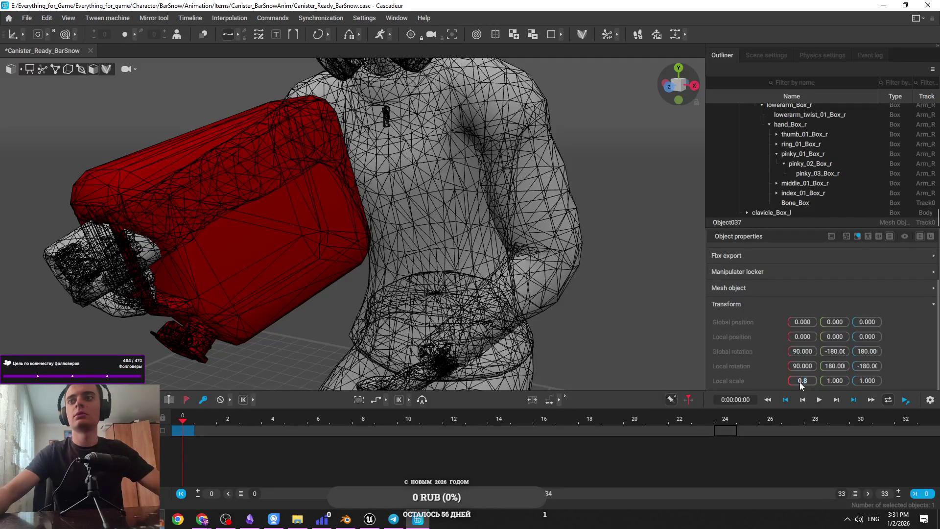
click(837, 381)
text(0.8)
key(Return)
click(868, 381)
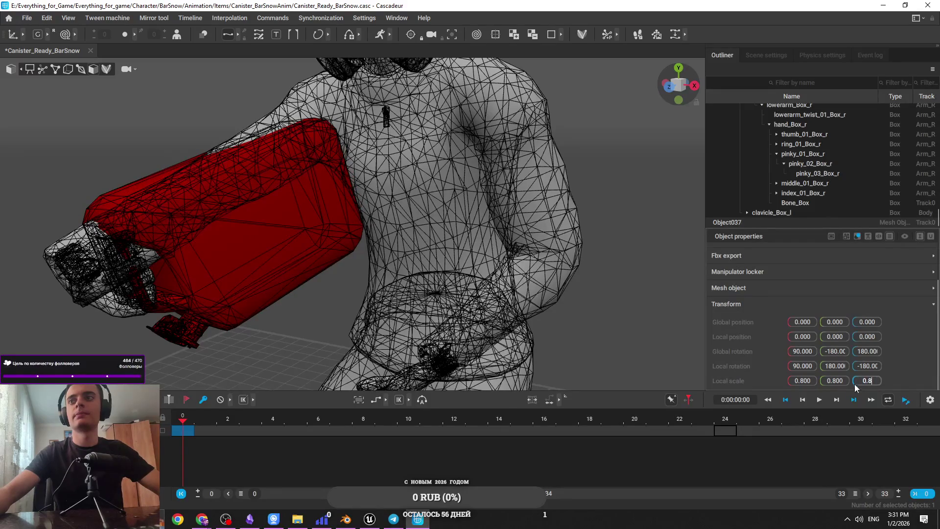
key(Return)
click(324, 307)
click(283, 294)
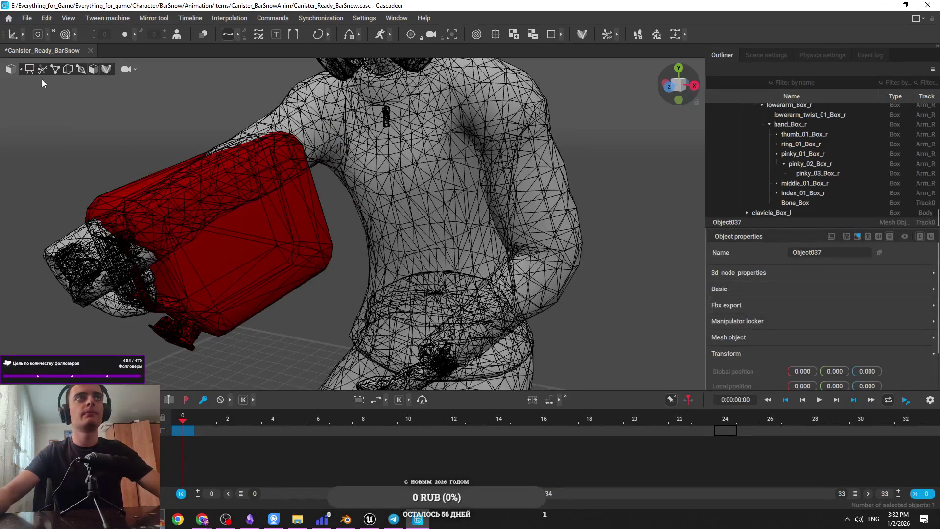
Step: Restore shaded display with skeleton joints and box outlines visible
click(47, 69)
click(57, 69)
click(66, 69)
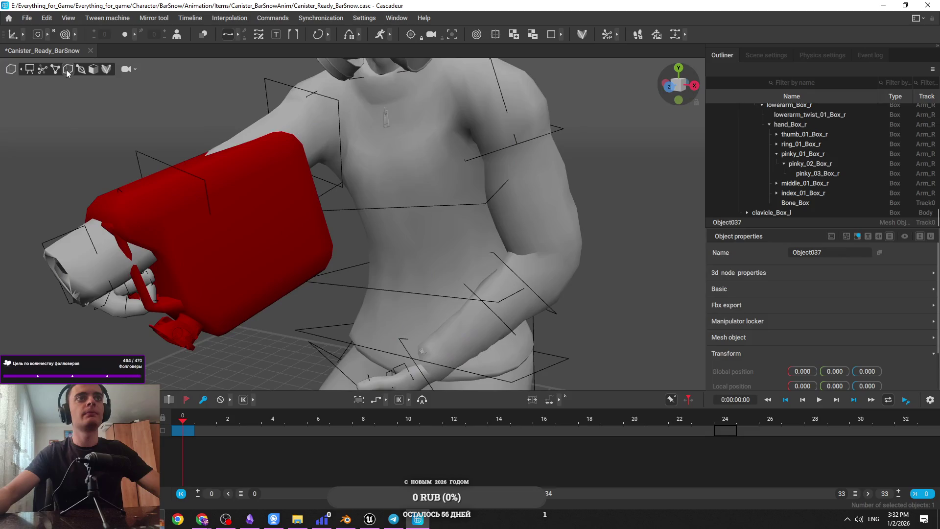
click(266, 311)
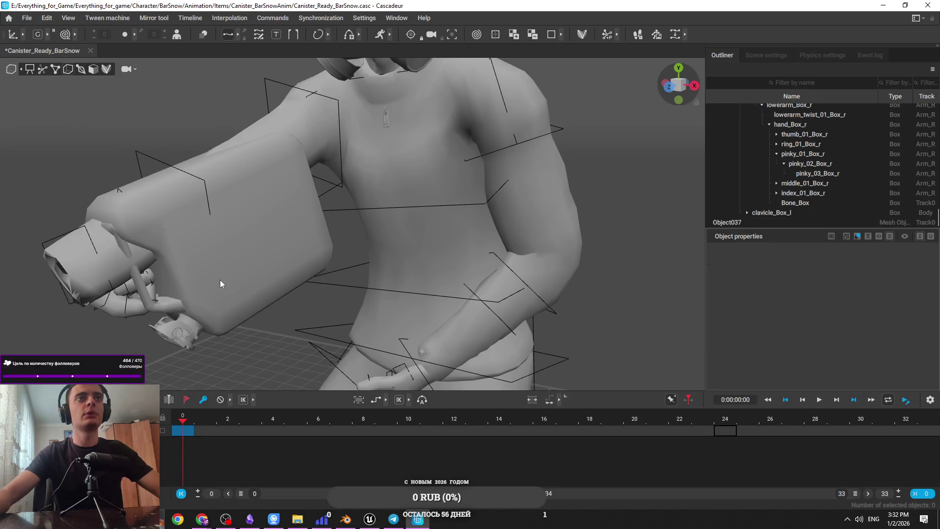
click(51, 70)
click(50, 70)
click(51, 70)
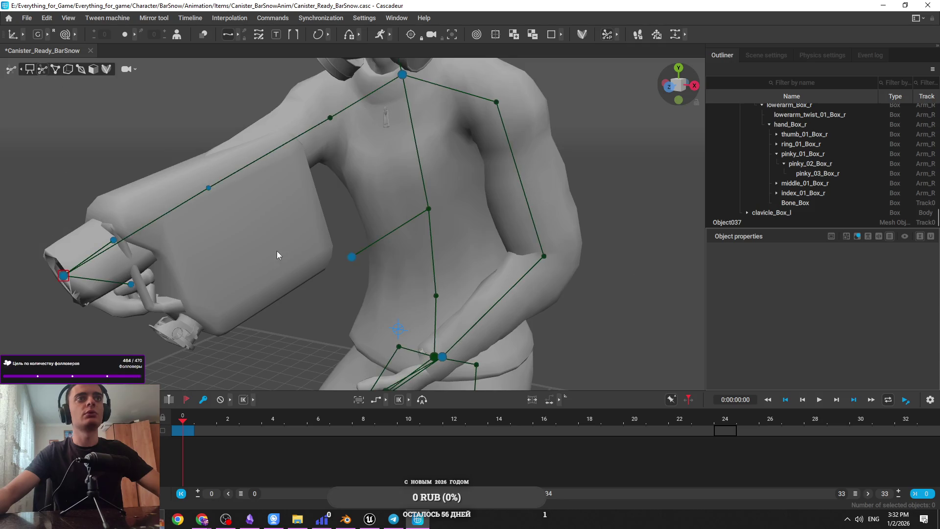
Step: Select the right hand controller and undo all pose changes back to the saved state
click(277, 253)
click(278, 254)
click(277, 254)
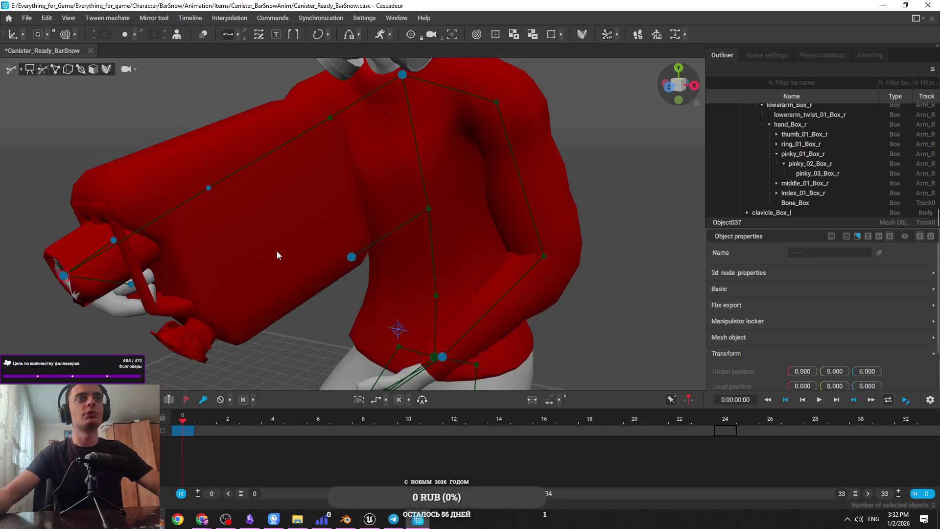
click(277, 253)
click(277, 254)
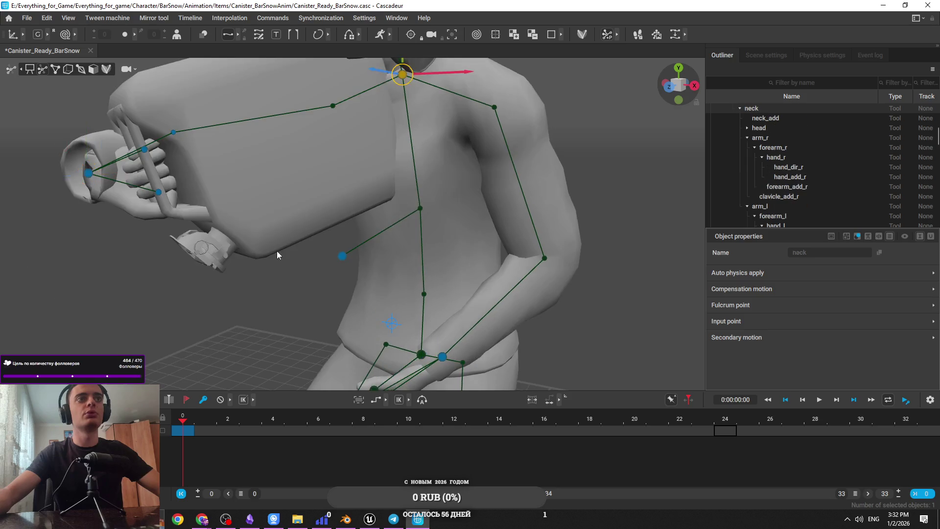
click(277, 254)
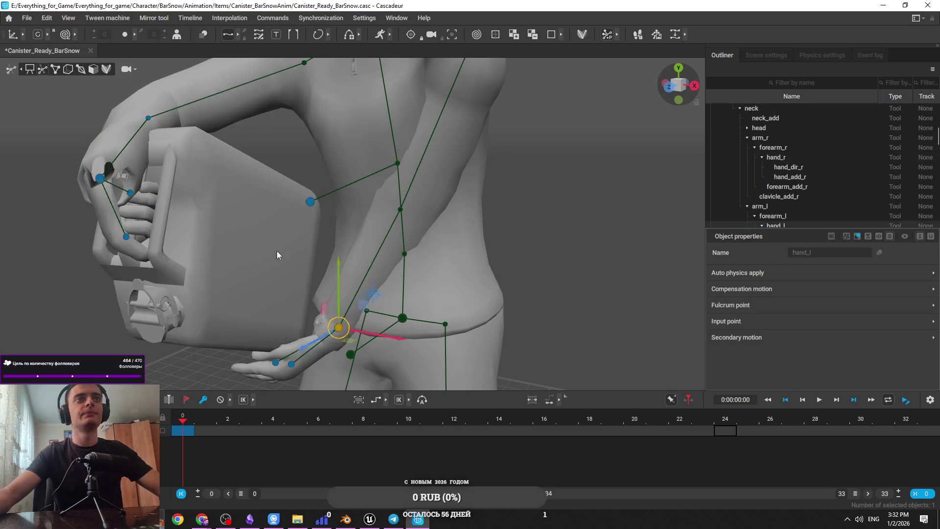
key(ctrl+z)
key(ctrl+z)
key(ctrl+z)
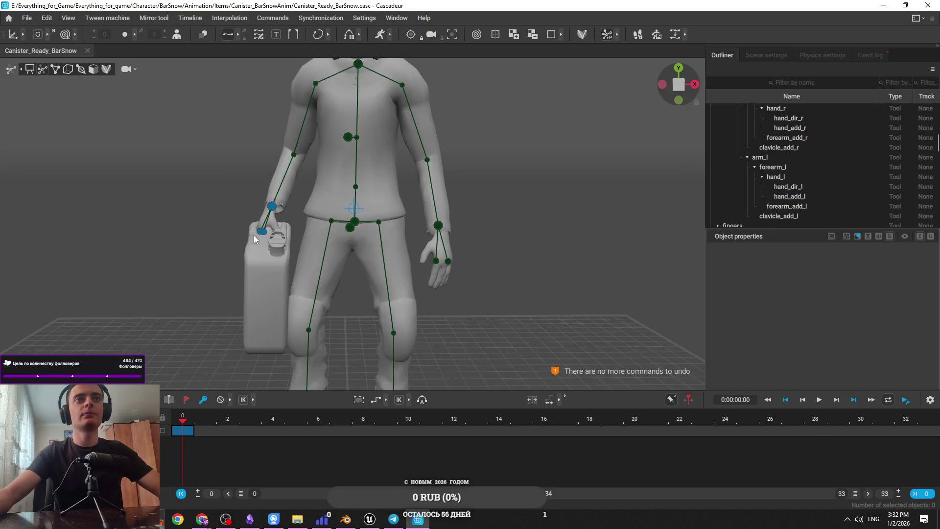
Step: Set the canister's Local scale X, Y and Z to 0.8 in wireframe, then restore shaded view
scroll(253, 235, up, 2)
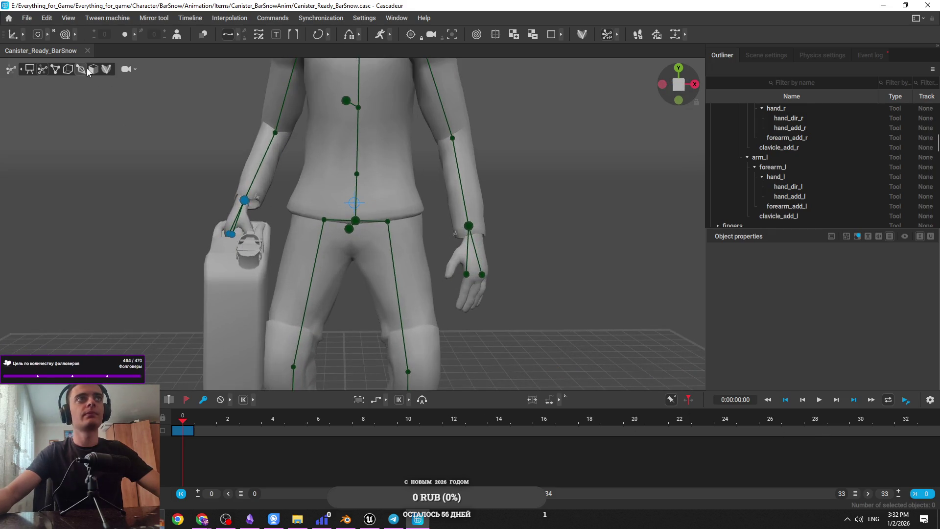
click(86, 69)
click(245, 305)
scroll(803, 372, down, 2)
scroll(807, 384, down, 1)
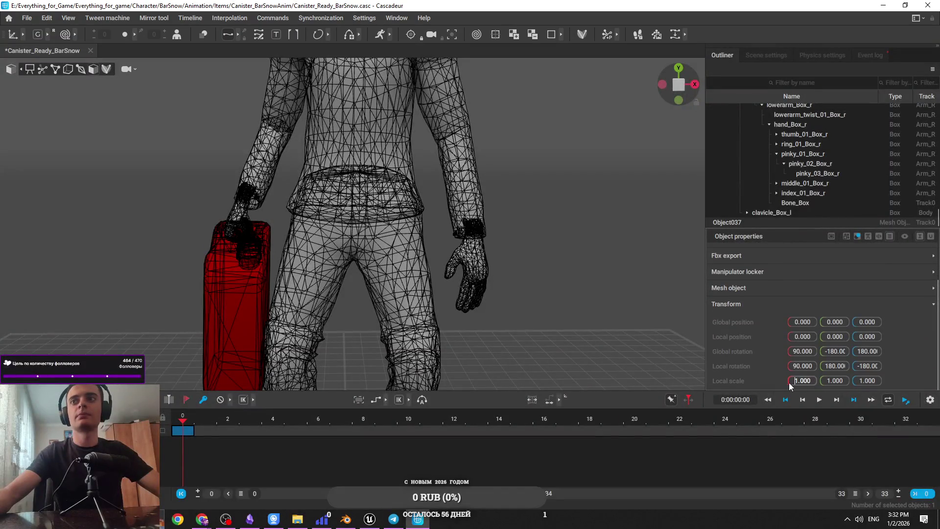
key(ctrl+a)
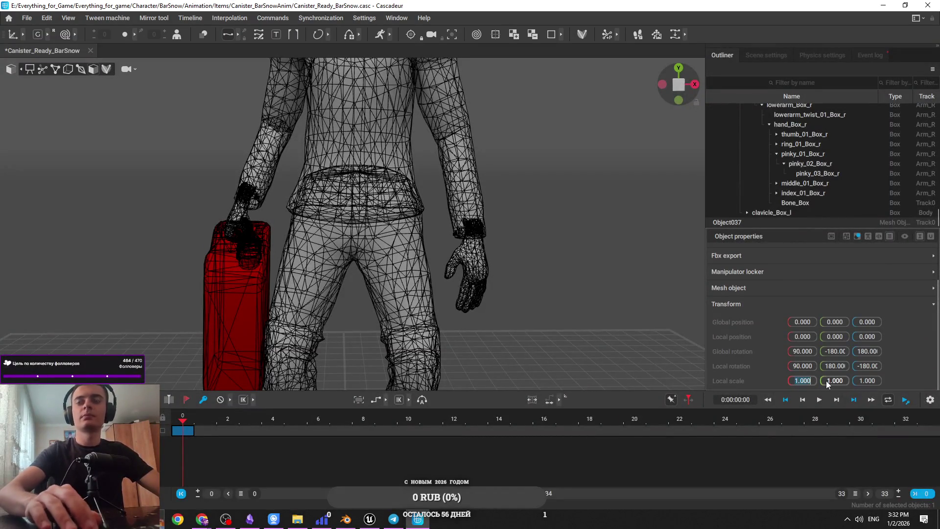
text(0.8)
key(Return)
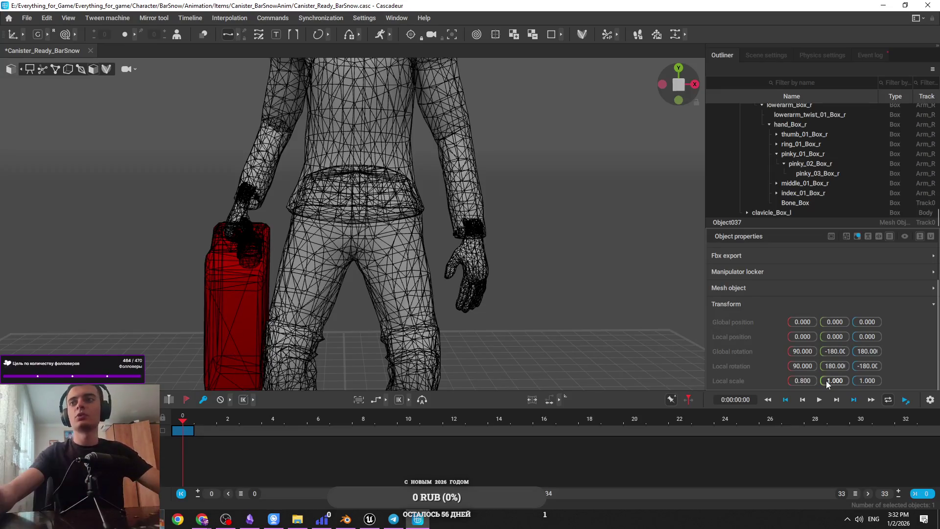
double_click(827, 380)
text(0.)
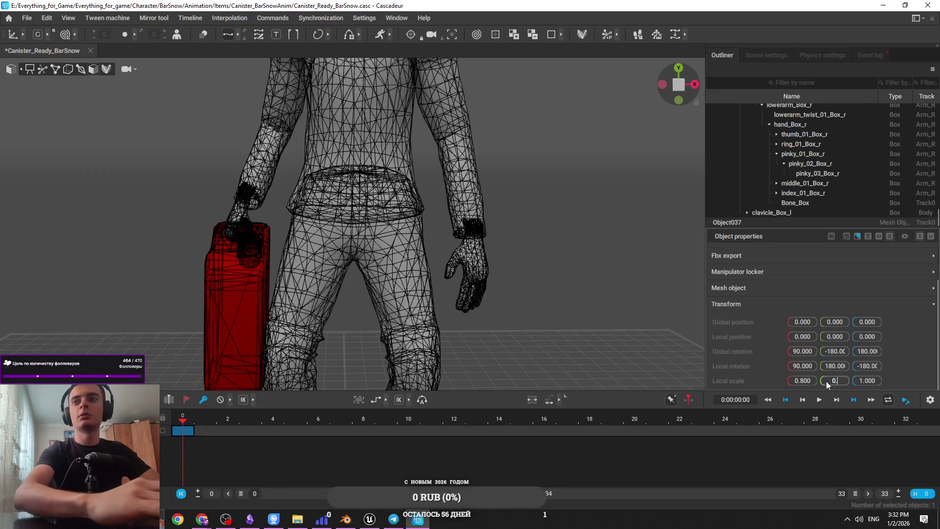
text(8)
key(Return)
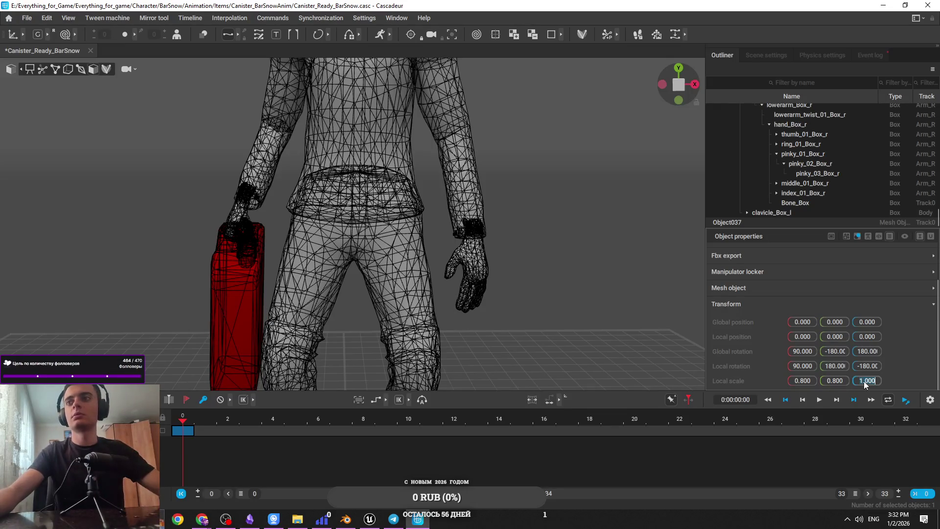
text(0.8)
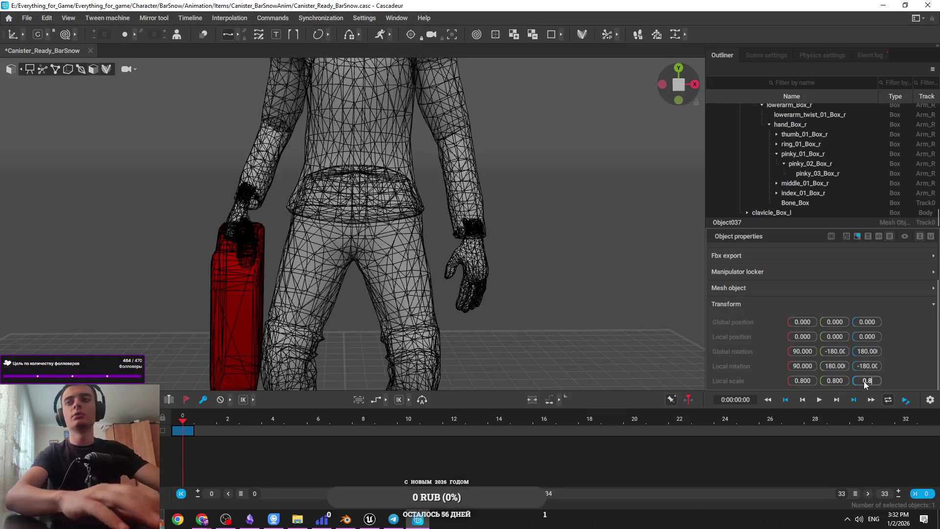
key(Return)
click(43, 69)
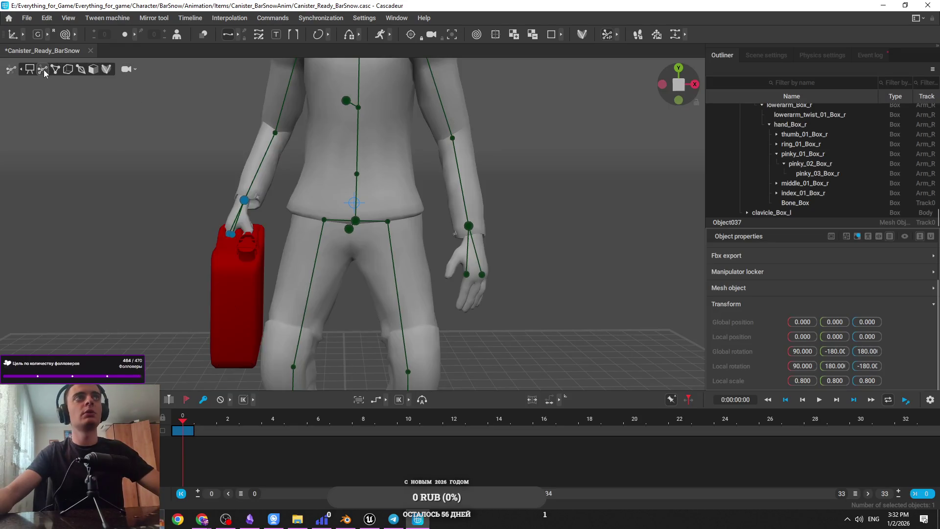
Step: Orbit around the canister and character, picking the right hand then the pelvis controller
scroll(422, 231, down, 5)
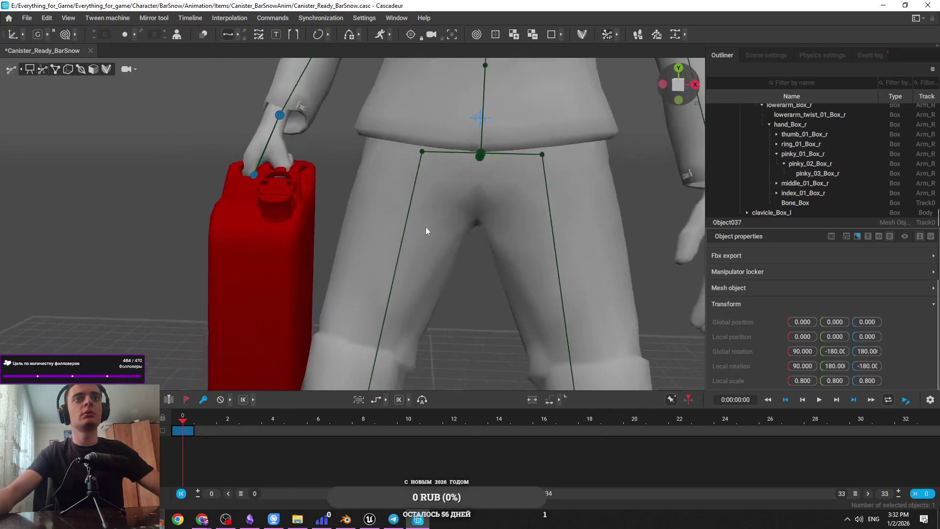
mouse_move(433, 172)
mouse_down()
mouse_move(342, 207)
mouse_move(389, 222)
mouse_move(360, 272)
mouse_move(327, 227)
mouse_up()
scroll(300, 215, up, 5)
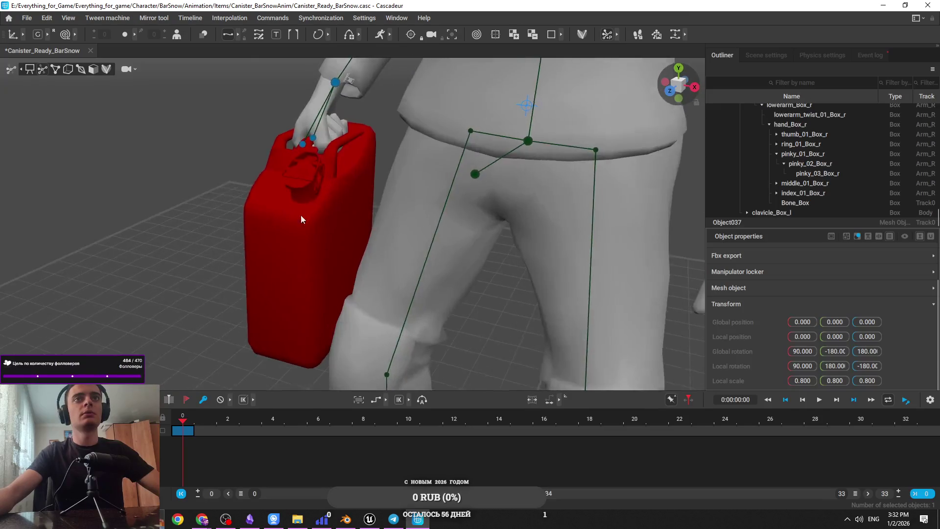
click(328, 227)
scroll(455, 130, up, 3)
click(455, 130)
scroll(456, 129, down, 3)
drag(454, 182, 374, 129)
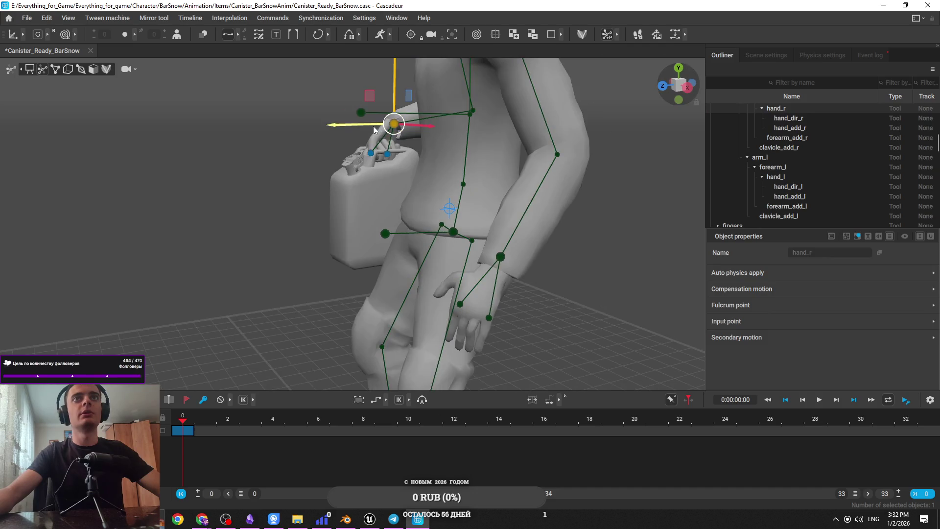
click(384, 233)
mouse_move(385, 233)
mouse_down()
mouse_move(479, 292)
mouse_move(460, 270)
mouse_up()
Step: Frame the chest and right arm, then select the right hand controller
scroll(468, 304, up, 3)
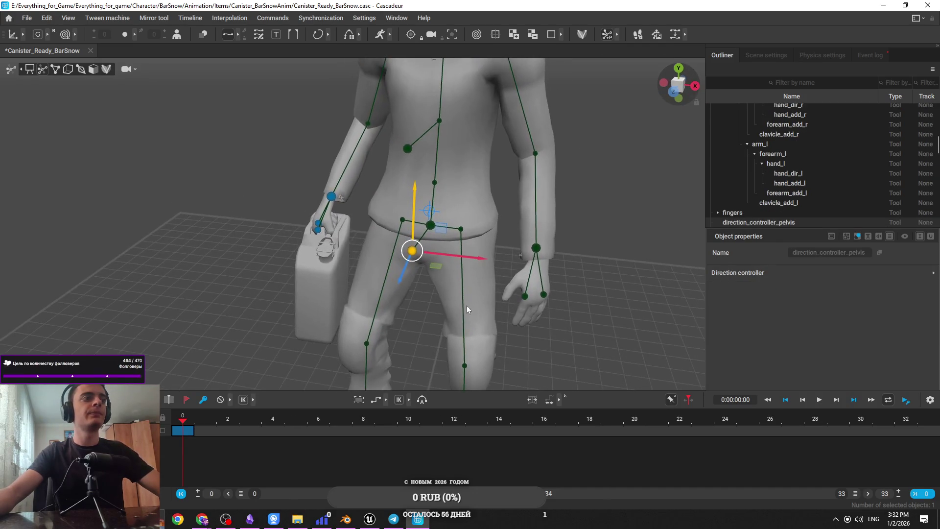
mouse_move(472, 255)
mouse_down()
mouse_move(440, 151)
mouse_move(406, 240)
mouse_up()
click(401, 239)
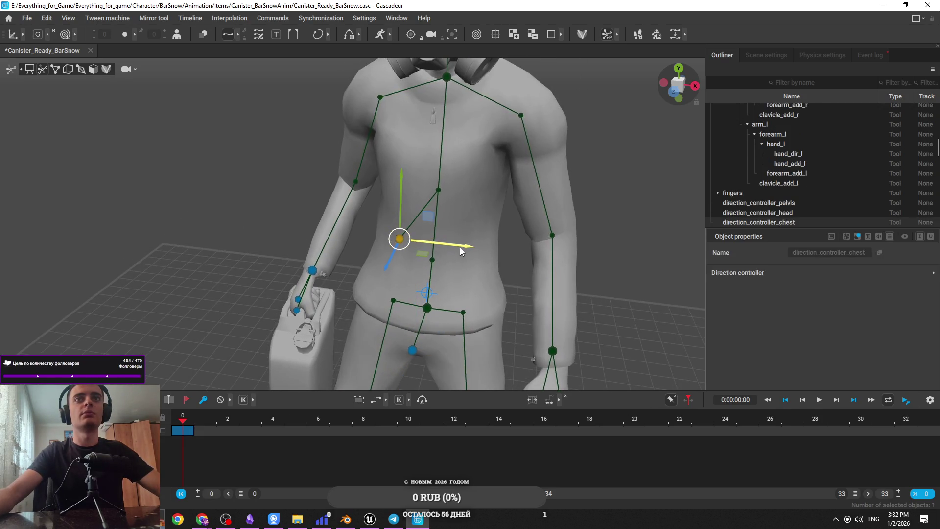
click(311, 273)
mouse_move(309, 280)
mouse_down()
mouse_move(189, 262)
mouse_move(182, 248)
mouse_up()
mouse_move(175, 141)
mouse_down()
mouse_move(186, 186)
mouse_move(164, 195)
mouse_up()
Step: Rotate the right hand to tilt the canister, undoing the earlier rotation attempts
key(e)
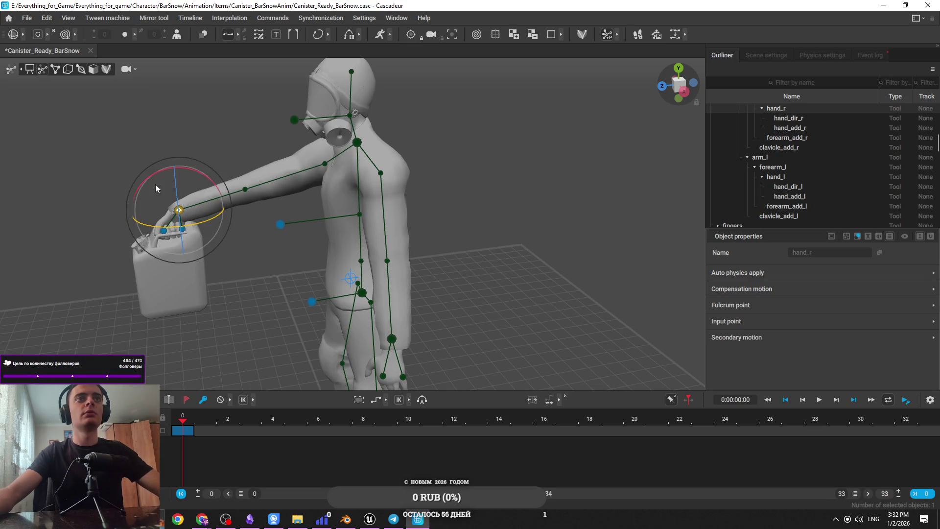
mouse_move(101, 202)
mouse_down()
mouse_move(84, 228)
mouse_move(95, 274)
mouse_move(163, 247)
mouse_move(251, 237)
mouse_move(252, 163)
mouse_move(264, 137)
mouse_move(273, 141)
mouse_move(213, 141)
mouse_move(211, 153)
mouse_up()
key(w)
key(e)
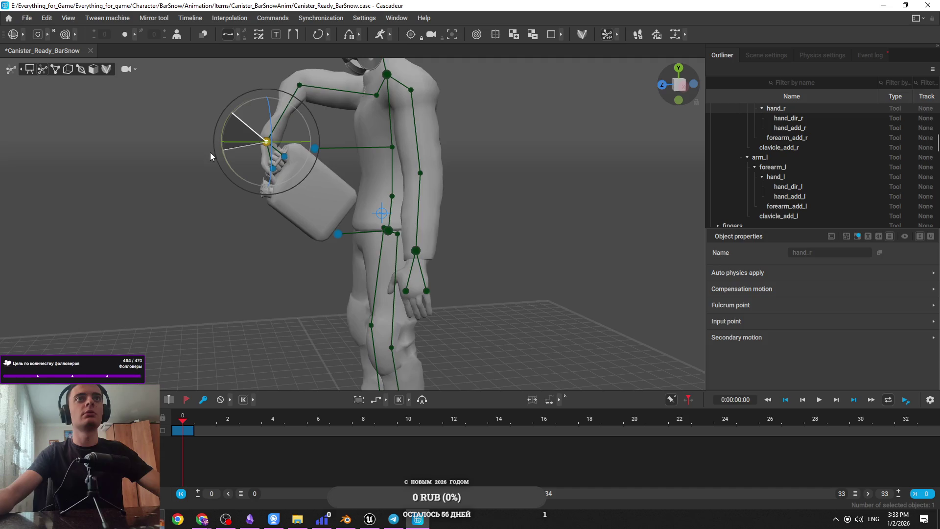
key(ctrl+z)
key(w)
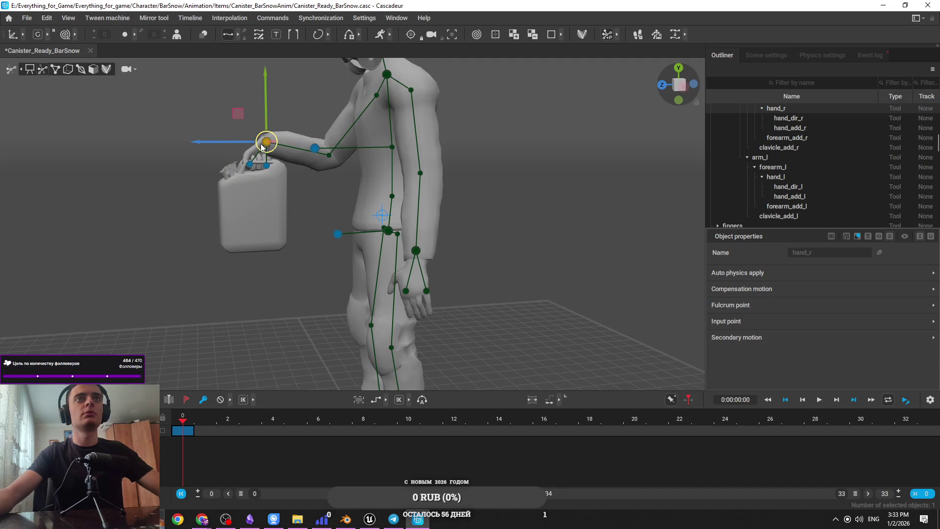
key(ctrl+z)
key(e)
drag(222, 181, 254, 185)
Step: Lower the right elbow by moving the right forearm joint
click(294, 114)
key(w)
mouse_move(283, 111)
mouse_down()
mouse_move(342, 210)
mouse_move(337, 172)
mouse_move(339, 228)
mouse_move(356, 212)
mouse_up()
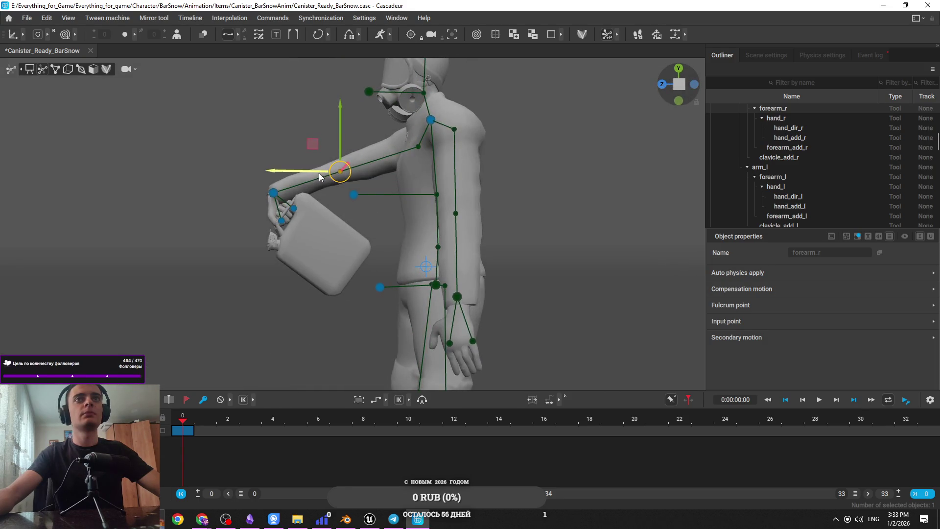
Step: Bend the upper body forward by dragging the neck point
click(431, 119)
mouse_move(431, 119)
mouse_down()
mouse_move(372, 157)
mouse_move(277, 195)
mouse_up()
ctrl+click(274, 193)
mouse_move(431, 119)
mouse_down()
mouse_move(405, 141)
mouse_move(414, 224)
mouse_up()
click(406, 147)
click(414, 224)
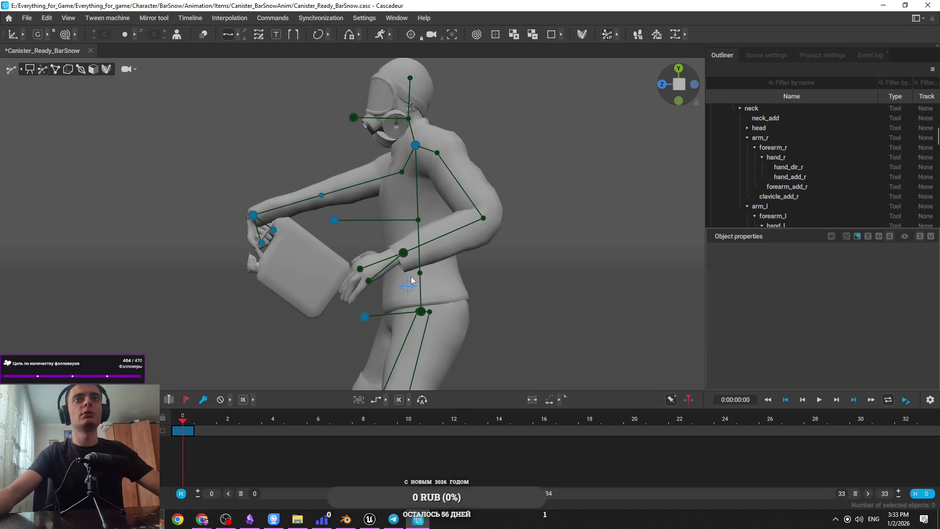
Step: Shift the pelvis forward-right, nudge the right hand sideways and turn the canister more upright
click(420, 312)
drag(420, 311, 441, 307)
click(252, 215)
drag(252, 214, 268, 221)
key(e)
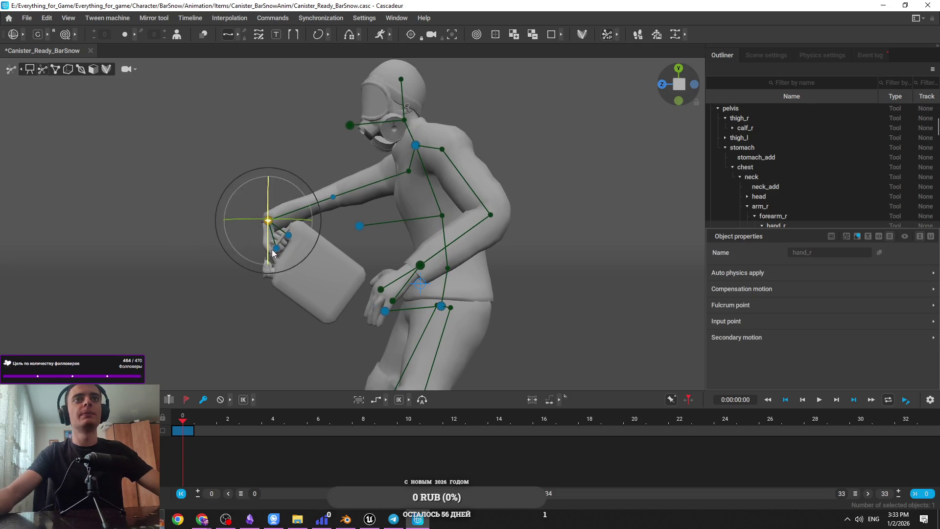
drag(259, 272, 280, 274)
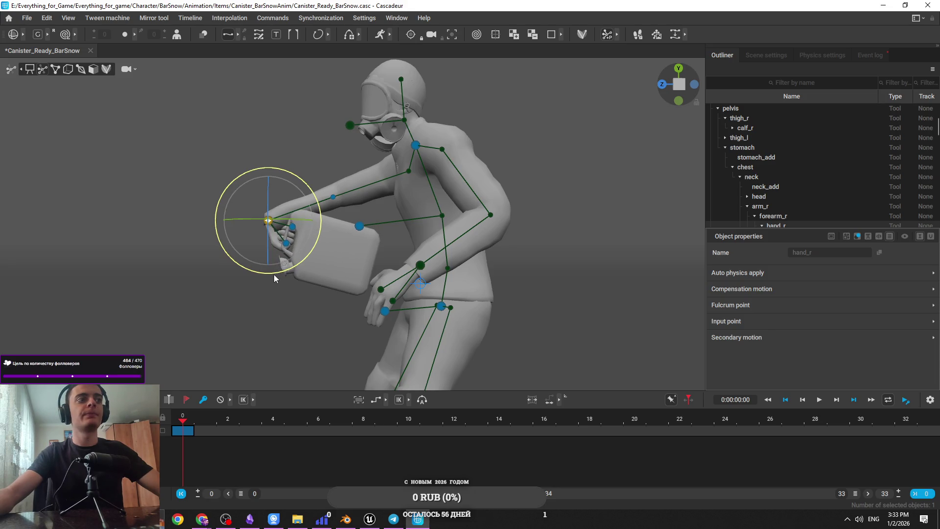
Step: From a front view, try raising the right arm via the forearm joint, then undo it
mouse_move(274, 274)
mouse_down()
mouse_move(406, 314)
mouse_move(401, 300)
mouse_move(357, 295)
mouse_move(311, 312)
mouse_move(365, 319)
mouse_move(330, 241)
mouse_move(421, 210)
mouse_move(433, 255)
mouse_move(334, 312)
mouse_move(410, 265)
mouse_move(411, 204)
mouse_move(425, 212)
mouse_move(327, 204)
mouse_up()
key(w)
key(e)
key(w)
mouse_move(288, 240)
mouse_down()
mouse_move(359, 271)
mouse_move(440, 288)
mouse_up()
click(338, 212)
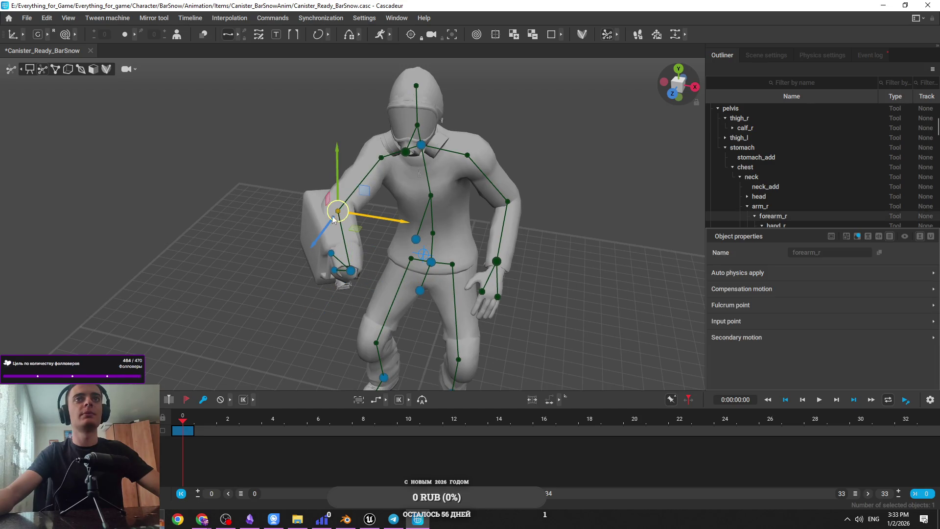
drag(328, 175, 372, 259)
key(ctrl+z)
Step: Orbit and zoom in close on the right arm and canister
mouse_move(300, 122)
mouse_down()
mouse_move(456, 219)
mouse_move(272, 218)
mouse_move(419, 266)
mouse_move(343, 269)
mouse_move(290, 246)
mouse_up()
scroll(344, 269, up, 3)
scroll(344, 268, up, 2)
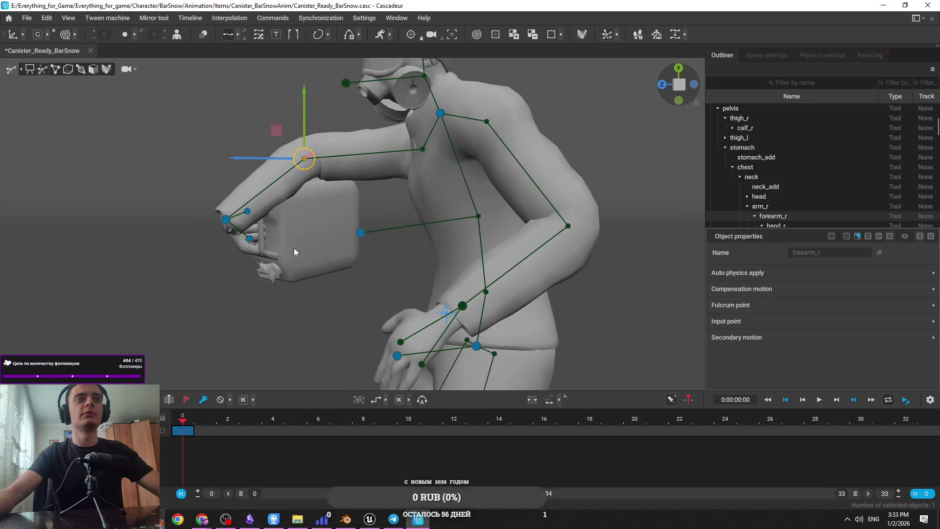
drag(289, 247, 239, 223)
scroll(239, 223, up, 3)
mouse_move(274, 268)
mouse_down()
mouse_move(374, 280)
mouse_move(316, 292)
mouse_up()
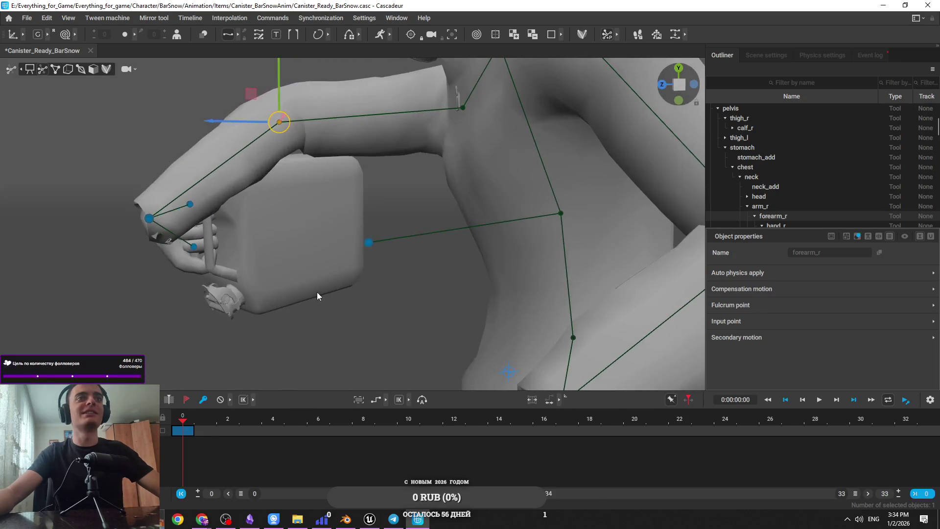
mouse_move(317, 260)
mouse_down()
mouse_move(422, 291)
mouse_move(370, 228)
mouse_up()
Step: Turn the right hand at the wrist so it wraps around the canister
click(214, 238)
mouse_move(235, 246)
mouse_down()
mouse_move(187, 255)
mouse_move(258, 266)
mouse_move(483, 238)
mouse_move(453, 242)
mouse_move(467, 259)
mouse_move(440, 307)
mouse_move(458, 283)
mouse_move(387, 280)
mouse_move(385, 289)
mouse_move(346, 268)
mouse_move(274, 266)
mouse_move(319, 292)
mouse_move(307, 295)
mouse_up()
click(483, 238)
click(466, 258)
click(271, 256)
key(e)
mouse_move(392, 317)
mouse_down()
mouse_move(416, 345)
mouse_move(403, 333)
mouse_up()
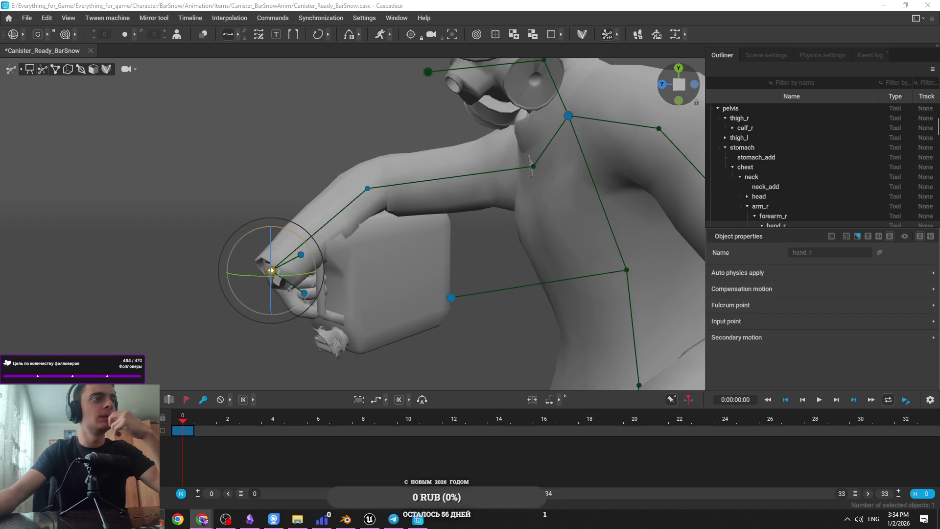
Step: Raise the right elbow to re-pose the arm holding the canister
click(352, 192)
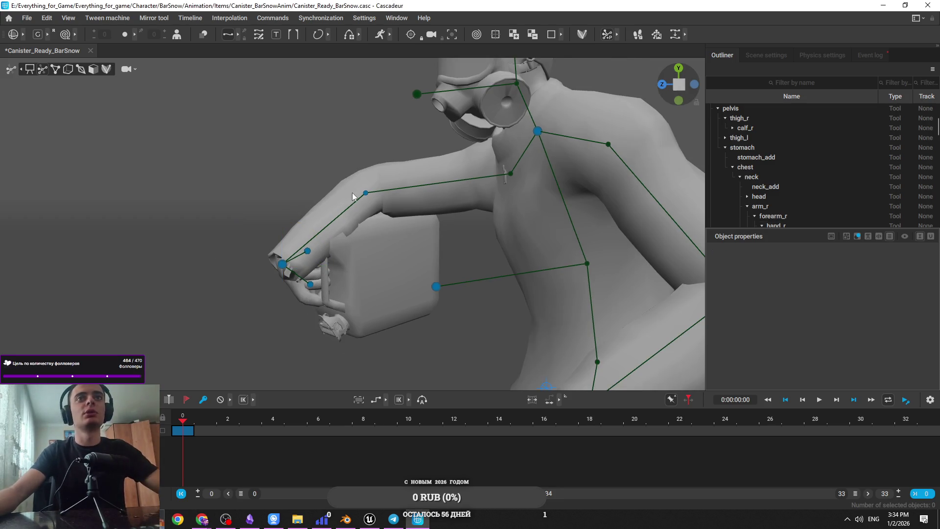
click(365, 194)
key(w)
mouse_move(365, 192)
mouse_down()
mouse_move(351, 168)
mouse_move(515, 204)
mouse_move(297, 241)
mouse_move(395, 298)
mouse_move(368, 203)
mouse_move(386, 252)
mouse_move(355, 272)
mouse_move(490, 304)
mouse_move(372, 251)
mouse_move(409, 231)
mouse_move(388, 244)
mouse_move(334, 227)
mouse_up()
Step: Select the left hand controller in front of the waist and return to a front view
click(489, 304)
click(453, 228)
mouse_move(404, 276)
mouse_down()
mouse_move(424, 289)
mouse_move(371, 251)
mouse_up()
click(374, 243)
click(339, 266)
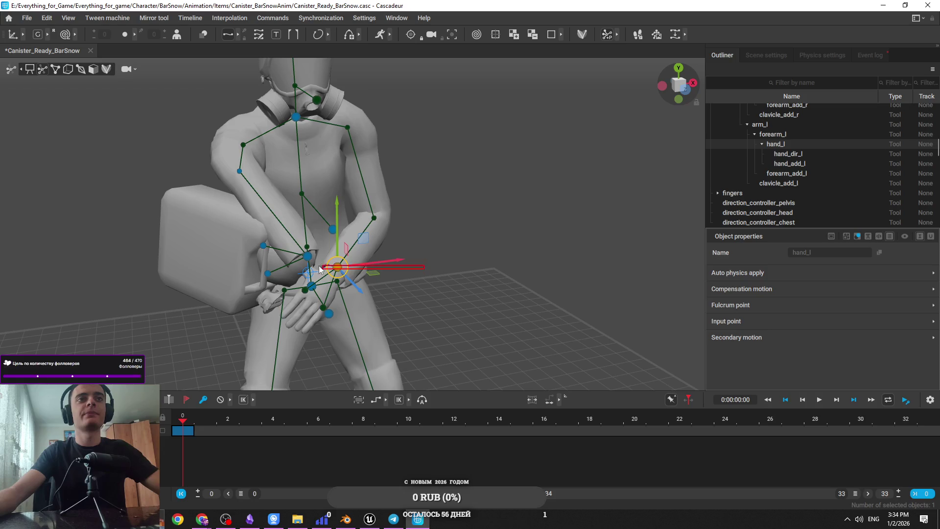
click(489, 310)
drag(489, 310, 477, 282)
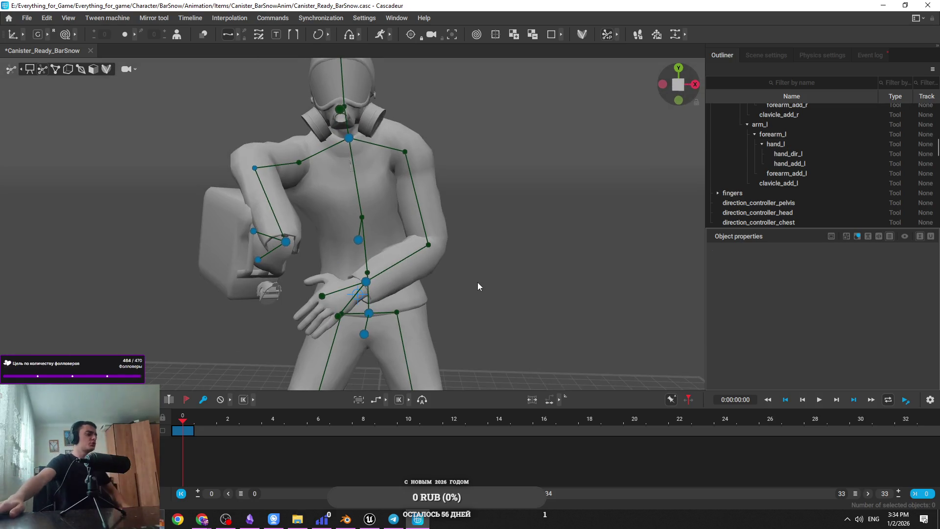
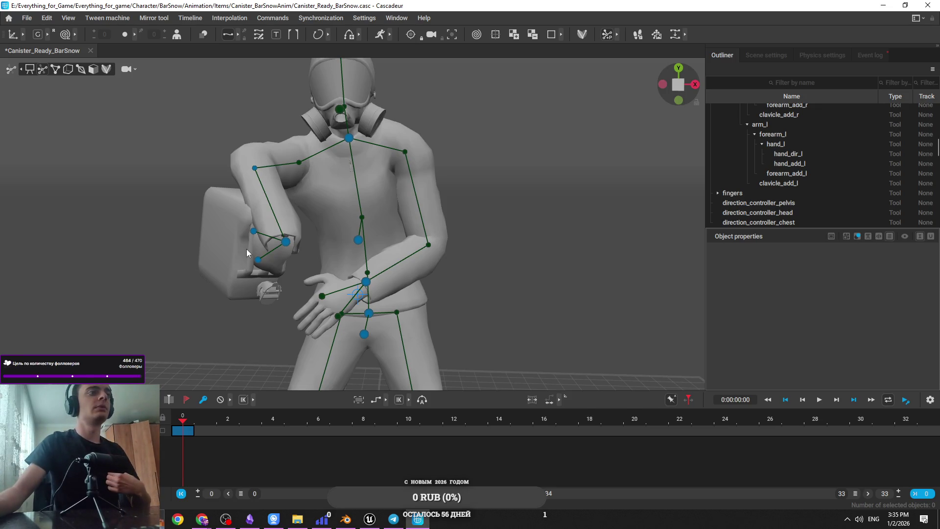
Step: Select the right hand controller and inspect the right arm and canister from the side
click(284, 242)
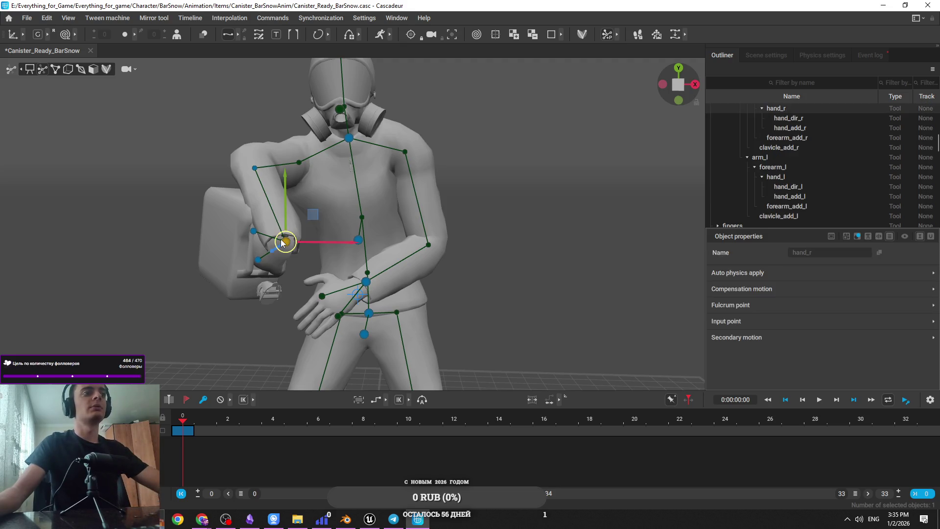
scroll(352, 122, up, 5)
mouse_move(447, 146)
mouse_down()
mouse_move(245, 163)
mouse_move(226, 154)
mouse_move(268, 238)
mouse_move(354, 247)
mouse_move(485, 296)
mouse_move(477, 219)
mouse_move(404, 219)
mouse_move(473, 184)
mouse_move(539, 206)
mouse_move(425, 233)
mouse_up()
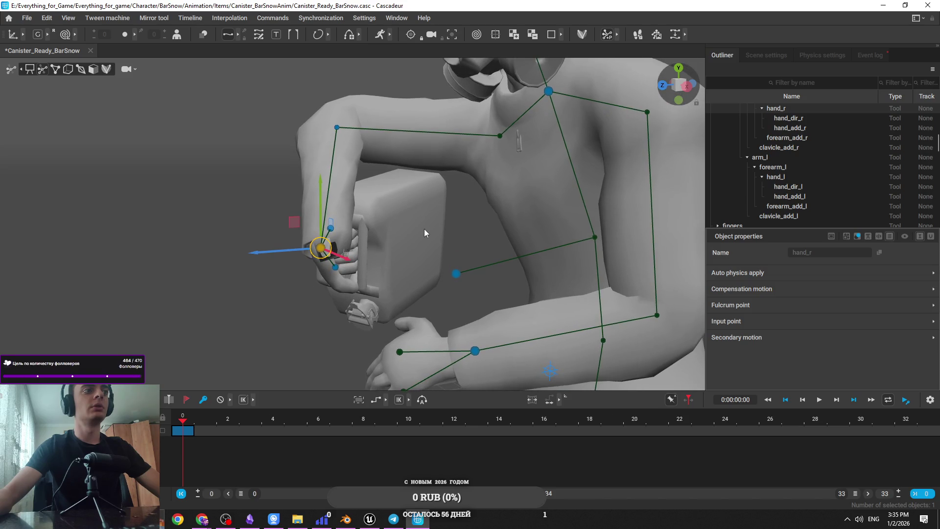
mouse_move(416, 228)
mouse_down()
mouse_move(422, 216)
mouse_move(445, 218)
mouse_move(418, 266)
mouse_move(492, 233)
mouse_move(371, 246)
mouse_move(375, 257)
mouse_move(189, 287)
mouse_move(213, 292)
mouse_up()
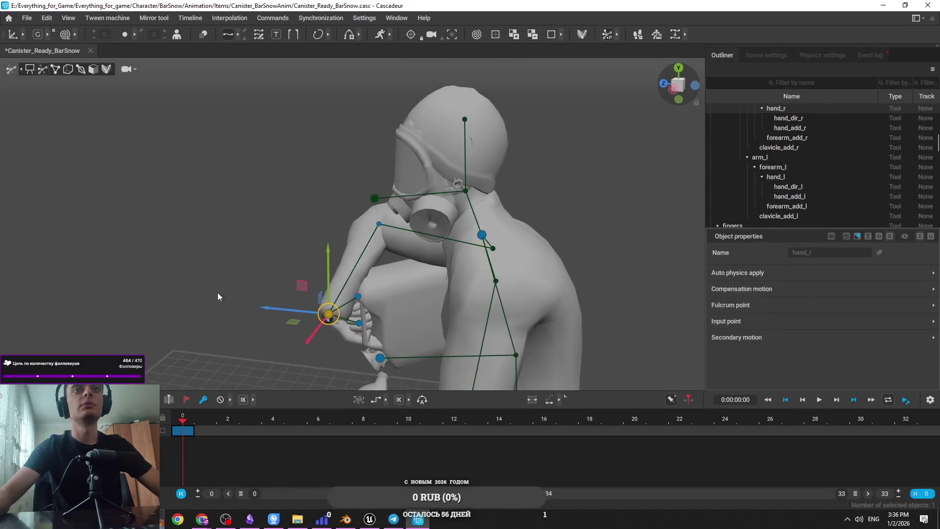
mouse_move(427, 328)
mouse_down()
mouse_move(550, 232)
mouse_move(218, 266)
mouse_move(462, 244)
mouse_move(447, 241)
mouse_move(454, 265)
mouse_move(430, 277)
mouse_move(408, 255)
mouse_move(529, 227)
mouse_move(563, 230)
mouse_up()
Step: Rotate the left hand controller so it turns toward the canister
click(356, 244)
key(e)
key(w)
click(402, 79)
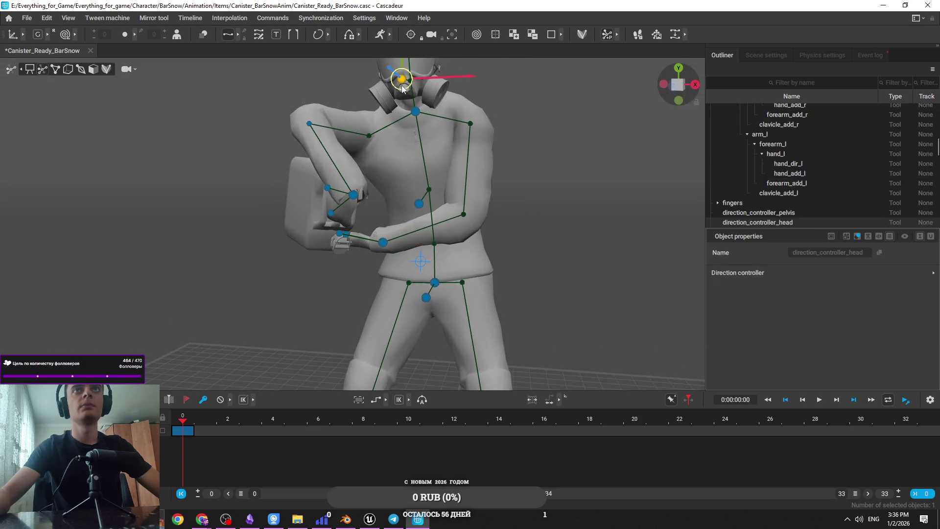
click(383, 242)
mouse_move(383, 242)
mouse_down()
mouse_move(425, 208)
mouse_move(298, 313)
mouse_move(274, 284)
mouse_move(401, 298)
mouse_move(440, 220)
mouse_move(523, 128)
mouse_up()
key(e)
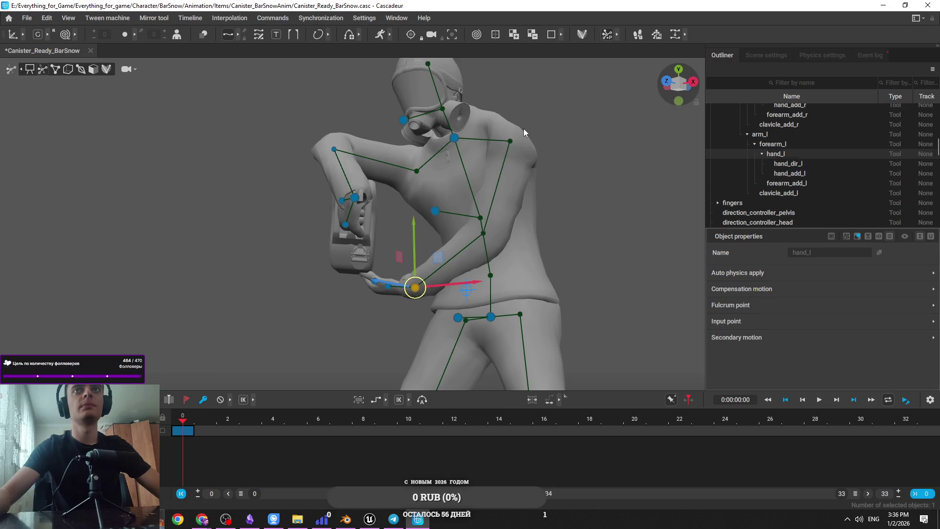
click(514, 167)
Step: Adjust the right and left hands around the canister, then frame both selected hands
mouse_move(504, 207)
mouse_down()
mouse_move(411, 170)
mouse_move(446, 184)
mouse_move(433, 187)
mouse_up()
click(413, 174)
click(345, 187)
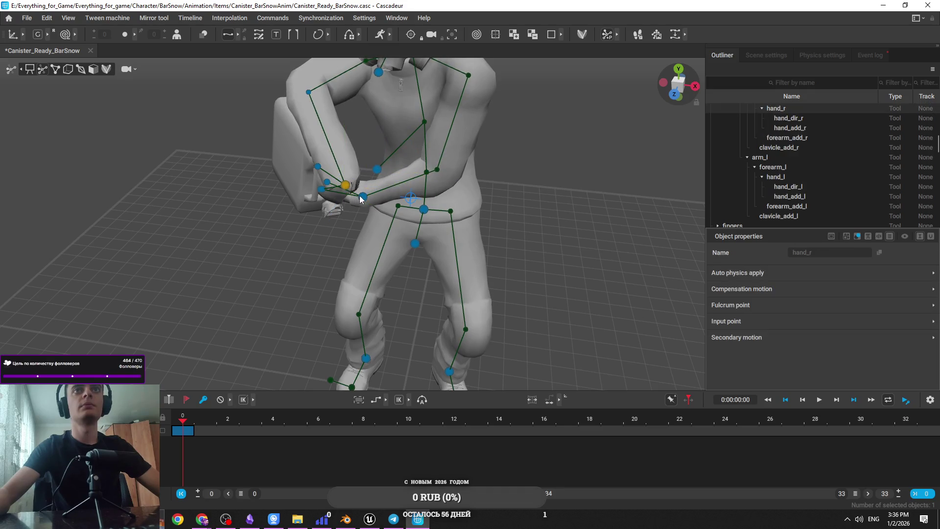
mouse_move(425, 204)
mouse_down()
mouse_move(474, 157)
mouse_move(424, 171)
mouse_move(506, 173)
mouse_move(247, 203)
mouse_move(373, 139)
mouse_move(527, 228)
mouse_move(780, 264)
mouse_move(584, 253)
mouse_move(615, 183)
mouse_move(451, 157)
mouse_move(460, 325)
mouse_up()
click(467, 386)
click(481, 382)
mouse_move(481, 383)
mouse_down()
mouse_move(489, 325)
mouse_move(458, 332)
mouse_move(414, 309)
mouse_move(454, 356)
mouse_move(534, 345)
mouse_move(433, 348)
mouse_move(400, 320)
mouse_move(427, 319)
mouse_move(310, 295)
mouse_move(211, 323)
mouse_move(462, 283)
mouse_move(538, 251)
mouse_move(519, 157)
mouse_move(381, 214)
mouse_move(454, 247)
mouse_move(386, 249)
mouse_move(472, 151)
mouse_move(639, 209)
mouse_move(369, 246)
mouse_move(439, 242)
mouse_up()
shift+click(377, 218)
key(f)
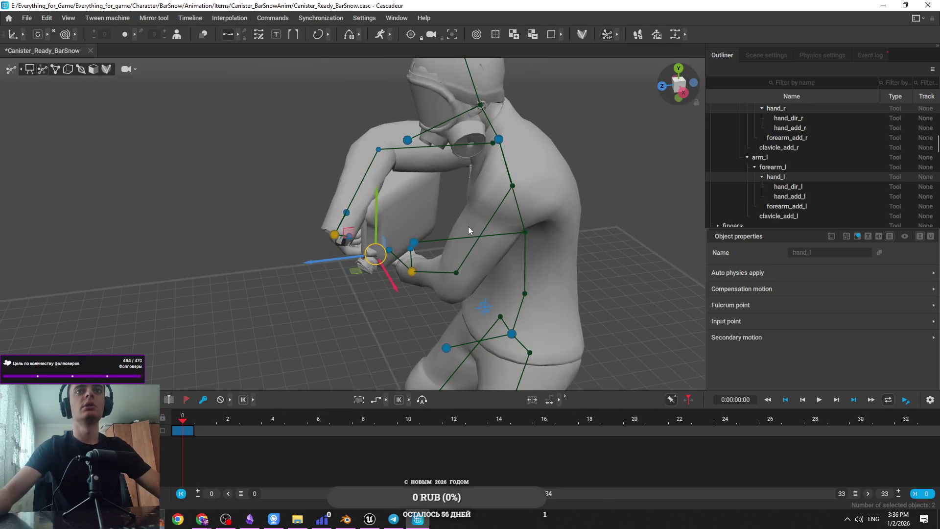
Step: Reposition the right hand on the canister using the move gizmo
scroll(451, 216, up, 5)
click(448, 234)
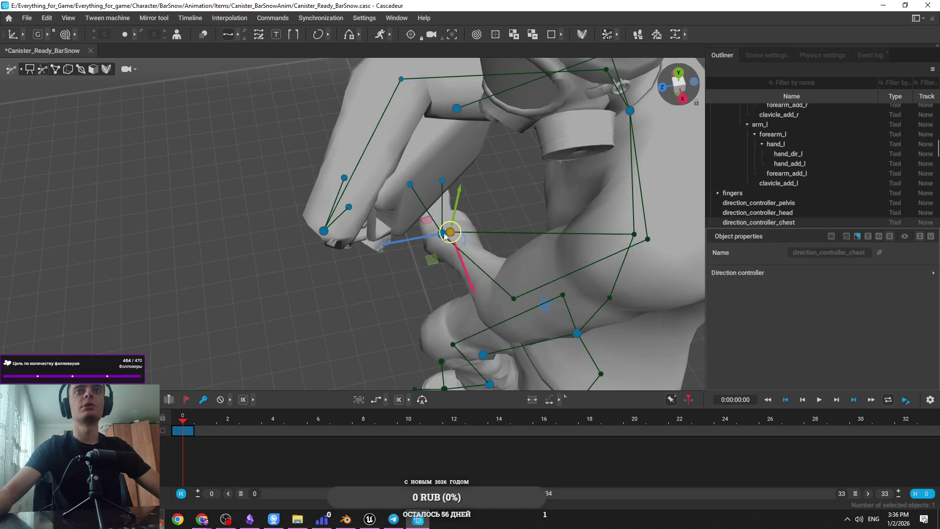
click(439, 249)
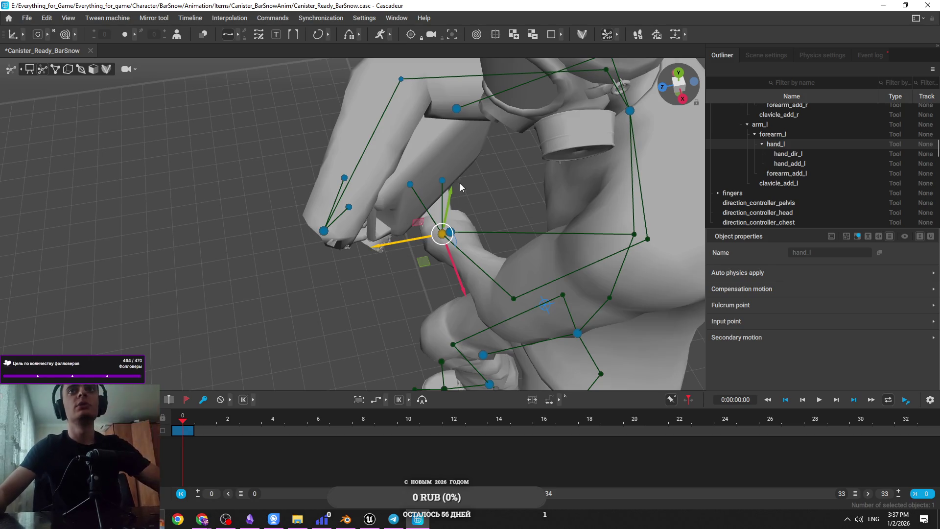
drag(457, 171, 491, 185)
click(336, 285)
mouse_move(336, 285)
mouse_down()
mouse_move(427, 262)
mouse_move(366, 224)
mouse_move(426, 195)
mouse_move(491, 254)
mouse_move(516, 303)
mouse_move(395, 291)
mouse_up()
key(w)
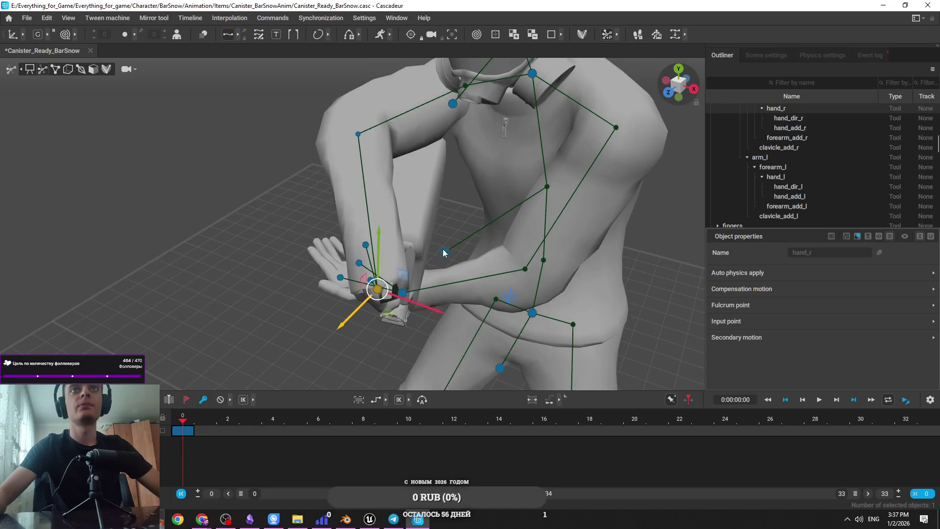
drag(440, 248, 390, 263)
drag(457, 133, 452, 124)
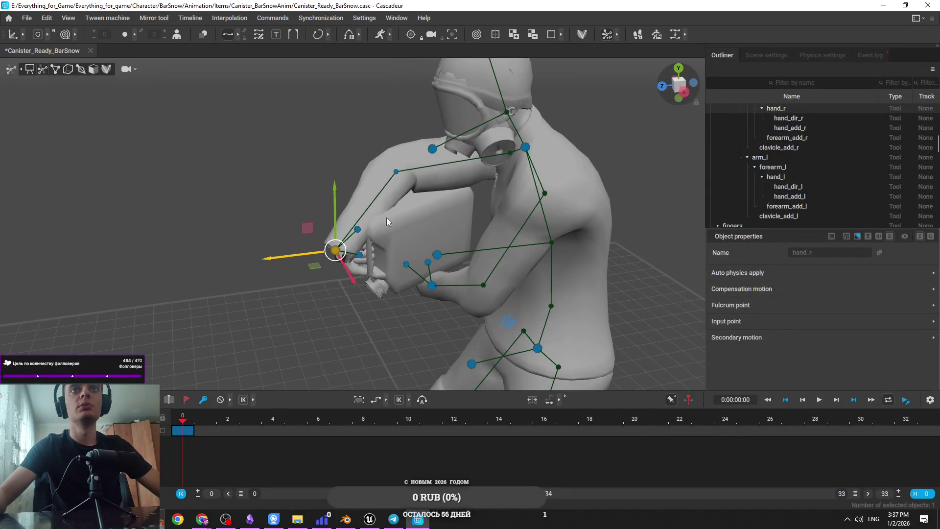
drag(402, 250, 461, 225)
Step: Rotate the chest direction controller so the arms and spine swing to the left
click(528, 164)
drag(505, 196, 456, 258)
click(411, 213)
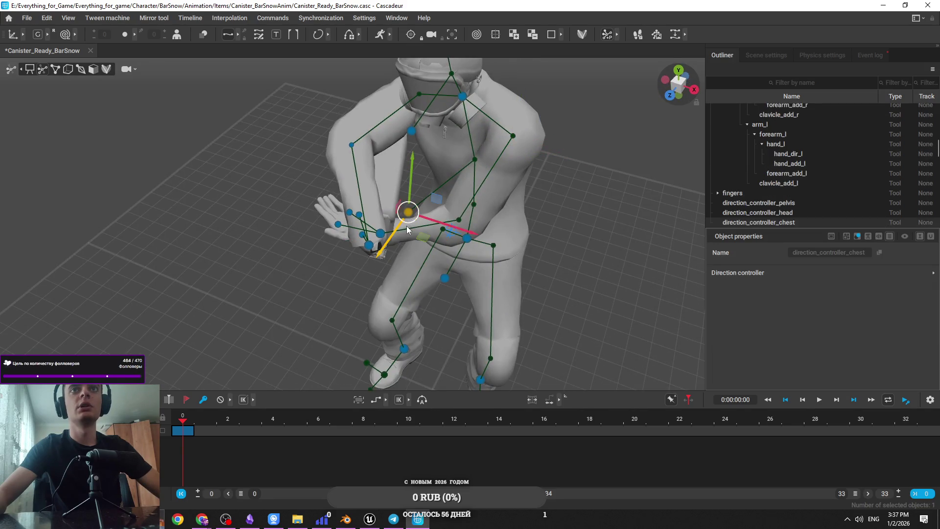
mouse_move(444, 224)
mouse_down()
mouse_move(343, 193)
mouse_move(416, 205)
mouse_move(486, 202)
mouse_move(227, 221)
mouse_move(243, 209)
mouse_move(355, 194)
mouse_up()
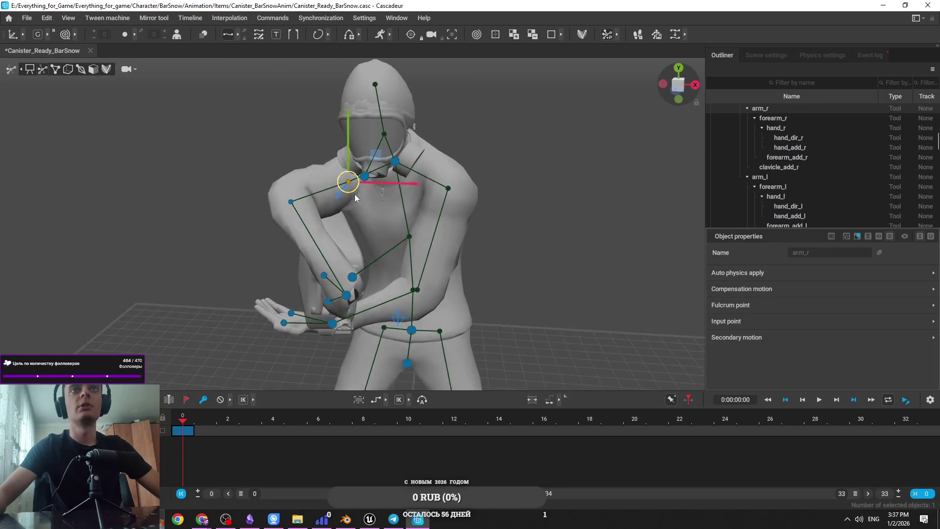
drag(442, 224, 434, 207)
click(466, 210)
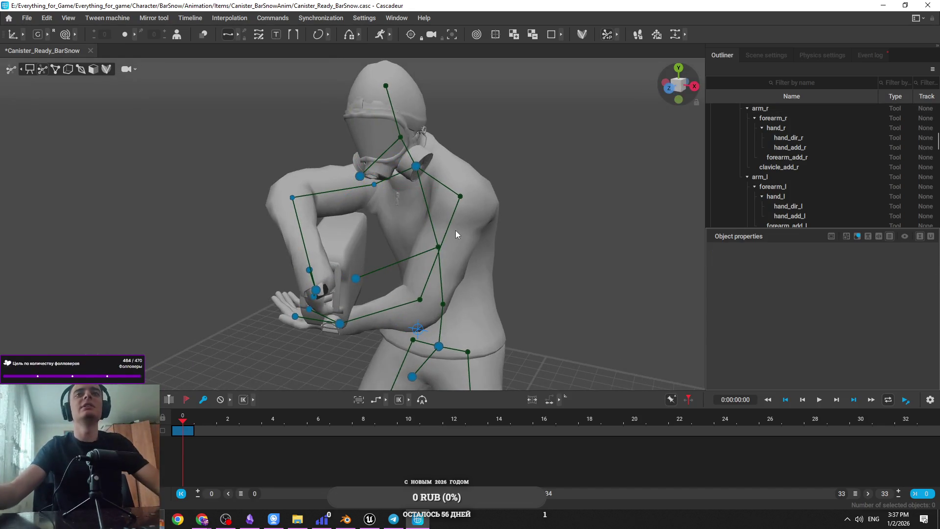
Step: Move the left elbow and left hand so the palm lies flat beneath the canister
click(461, 196)
drag(487, 201, 478, 214)
mouse_move(479, 248)
mouse_down()
mouse_move(425, 168)
mouse_move(407, 271)
mouse_move(358, 280)
mouse_up()
click(300, 309)
mouse_move(328, 316)
mouse_down()
mouse_move(489, 303)
mouse_move(473, 328)
mouse_move(460, 294)
mouse_up()
click(419, 180)
mouse_move(403, 228)
mouse_down()
mouse_move(381, 191)
mouse_move(323, 284)
mouse_move(259, 254)
mouse_move(318, 294)
mouse_up()
click(377, 319)
scroll(442, 286, up, 5)
mouse_move(534, 254)
mouse_down()
mouse_move(560, 274)
mouse_move(314, 294)
mouse_move(270, 293)
mouse_move(263, 280)
mouse_move(398, 283)
mouse_move(336, 256)
mouse_move(430, 283)
mouse_move(523, 269)
mouse_move(344, 275)
mouse_move(551, 291)
mouse_move(473, 291)
mouse_move(441, 272)
mouse_move(357, 290)
mouse_move(340, 191)
mouse_move(305, 298)
mouse_move(315, 283)
mouse_move(313, 176)
mouse_move(294, 324)
mouse_move(299, 296)
mouse_move(312, 304)
mouse_move(365, 212)
mouse_move(393, 236)
mouse_move(385, 244)
mouse_up()
click(386, 245)
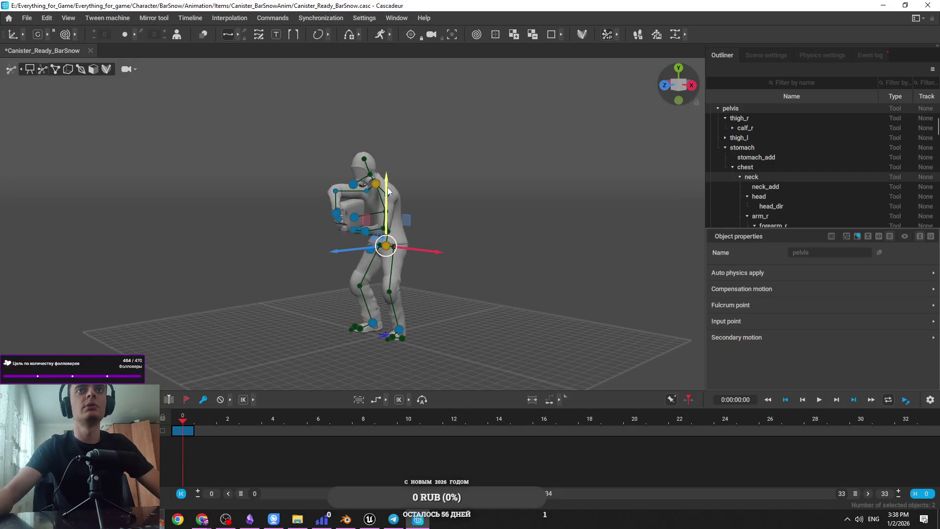
Step: Clear the selection and save the Cascadeur project
click(363, 201)
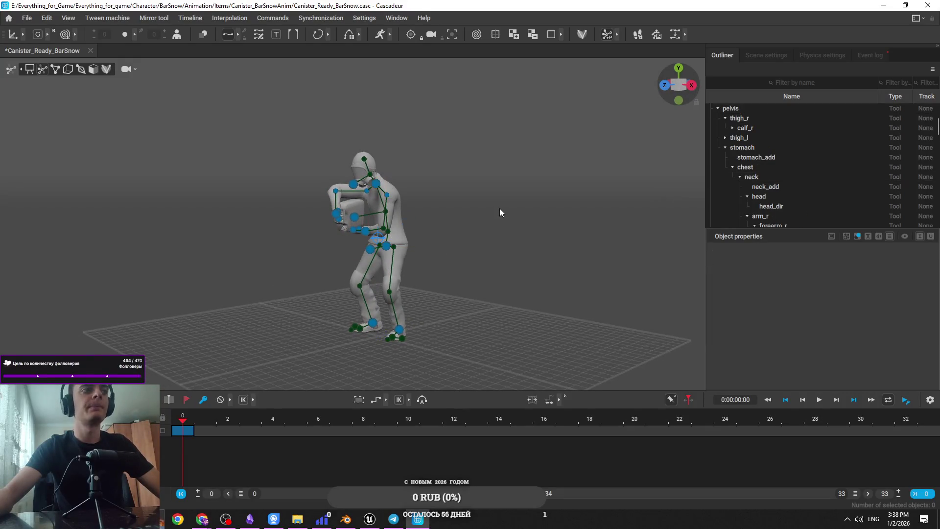
drag(486, 213, 483, 214)
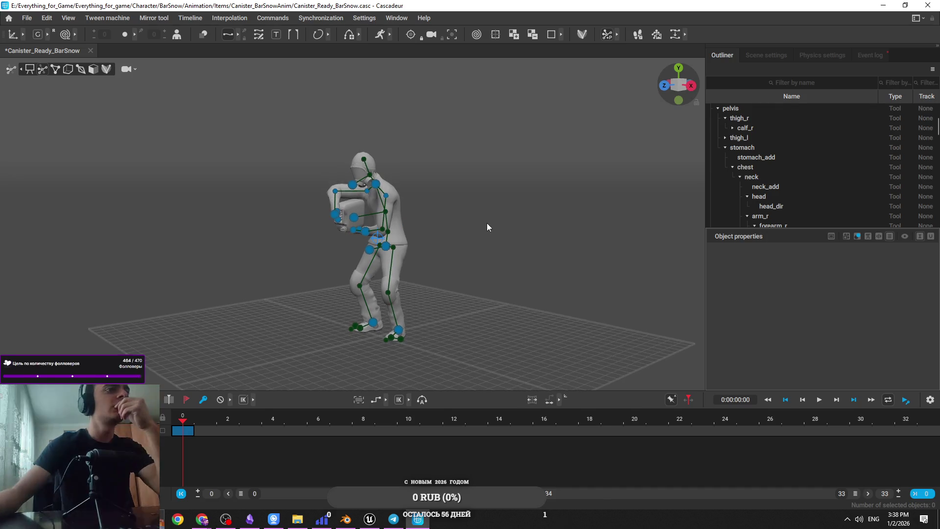
key(ctrl+s)
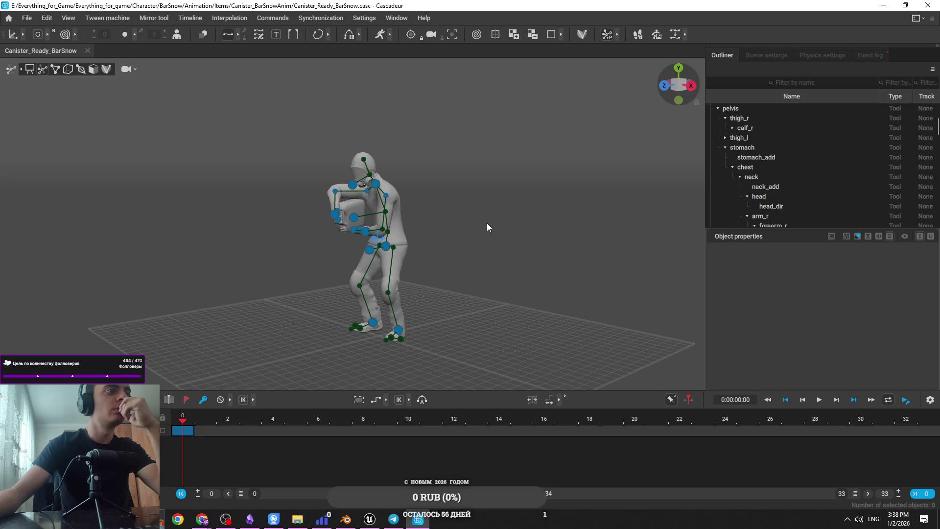
Step: Review the finished canister pose from several angles and open the File menu
scroll(487, 227, up, 5)
scroll(456, 245, up, 2)
scroll(448, 153, down, 4)
scroll(498, 299, up, 6)
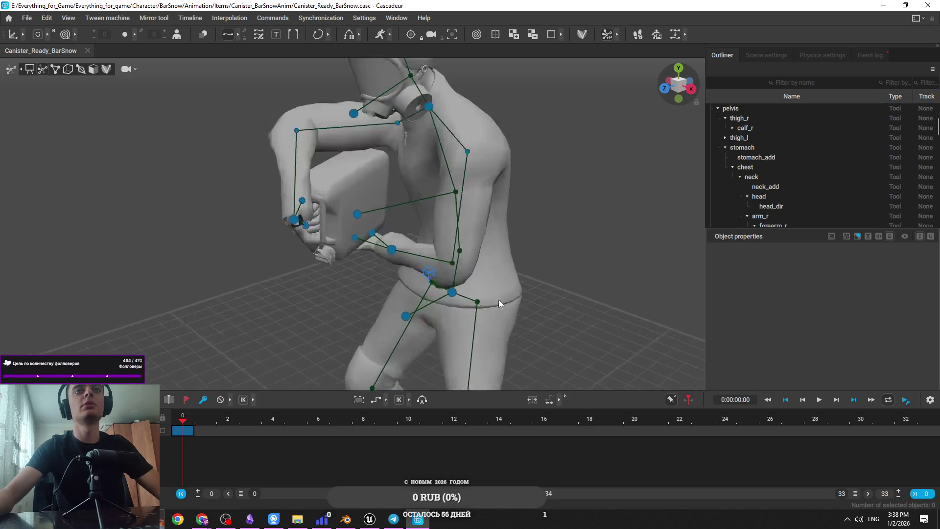
drag(498, 300, 499, 287)
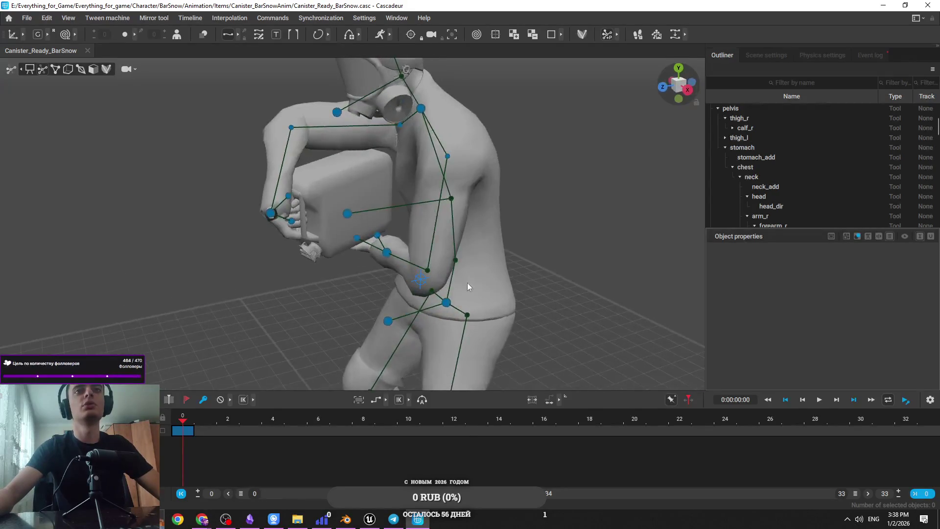
drag(416, 251, 445, 257)
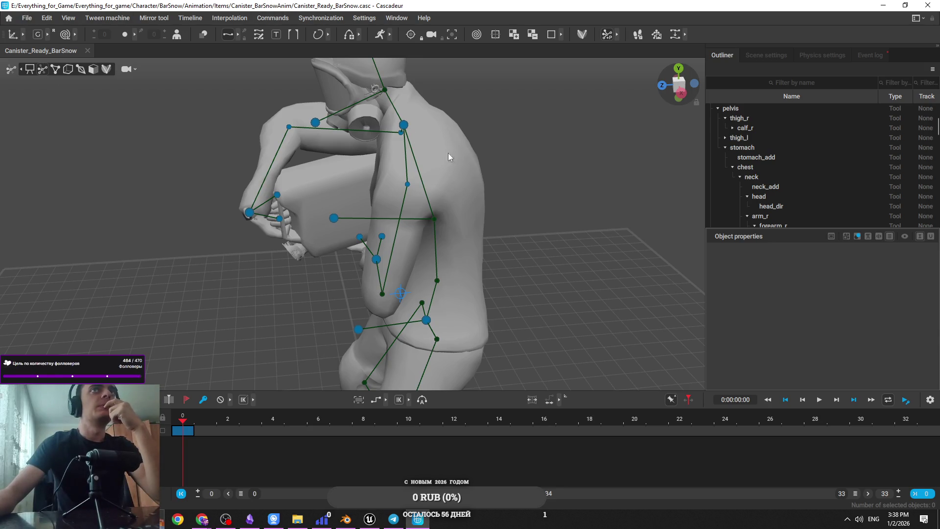
click(27, 19)
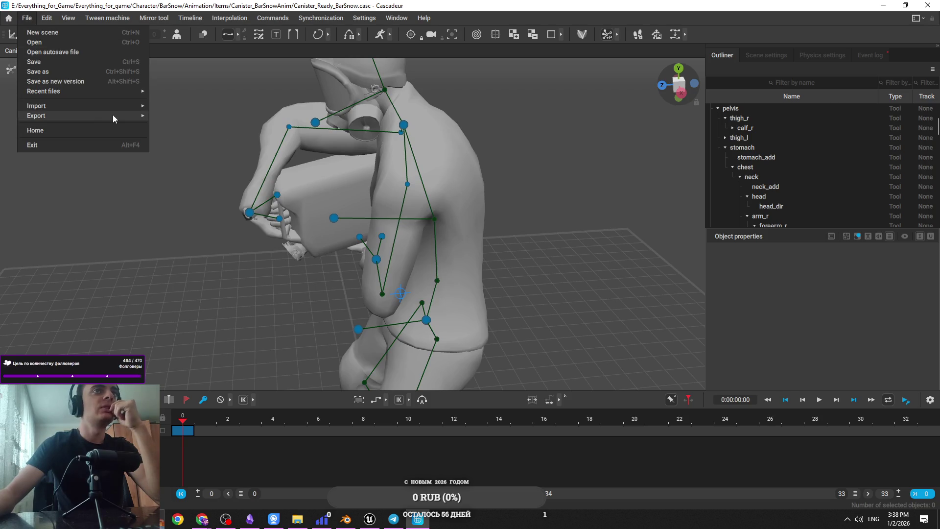
Step: Start an Fbx/Dae export and browse to the Items > Canister_BarSnowAnim folder
mouse_move(124, 116)
click(171, 116)
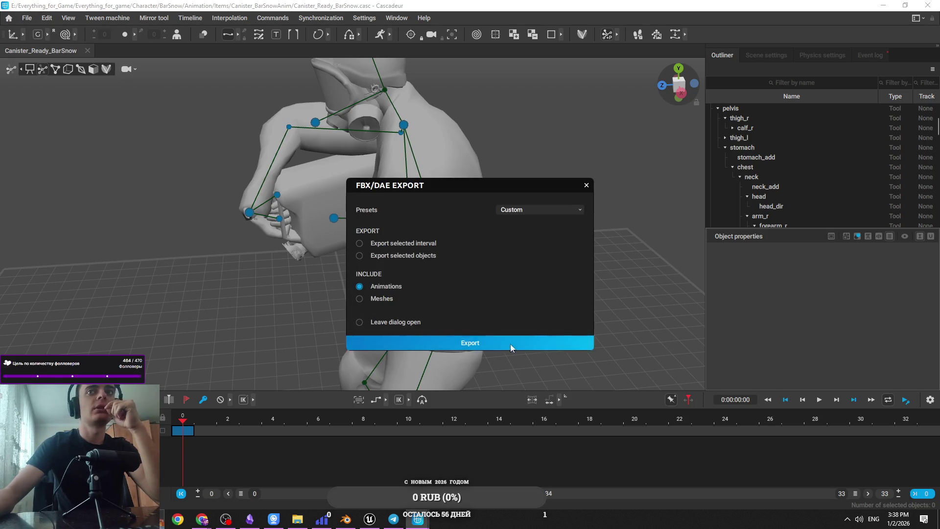
click(492, 345)
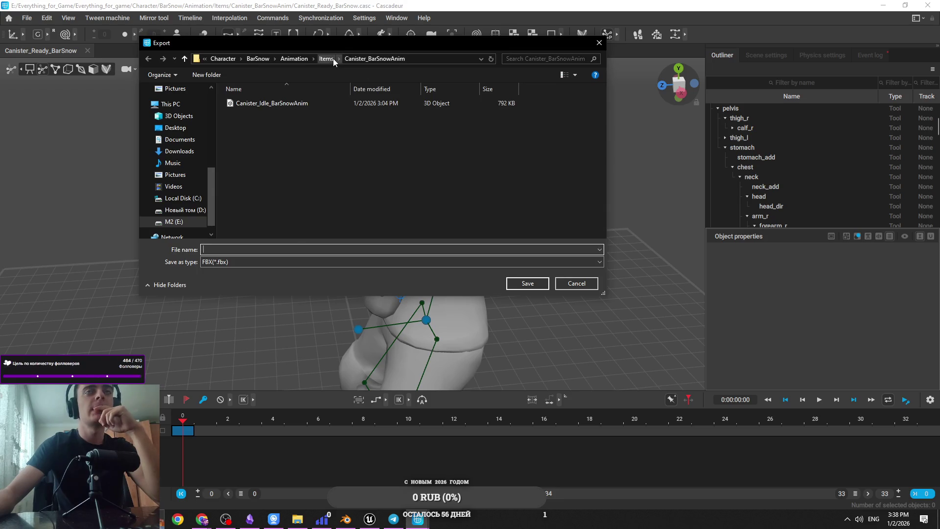
click(331, 58)
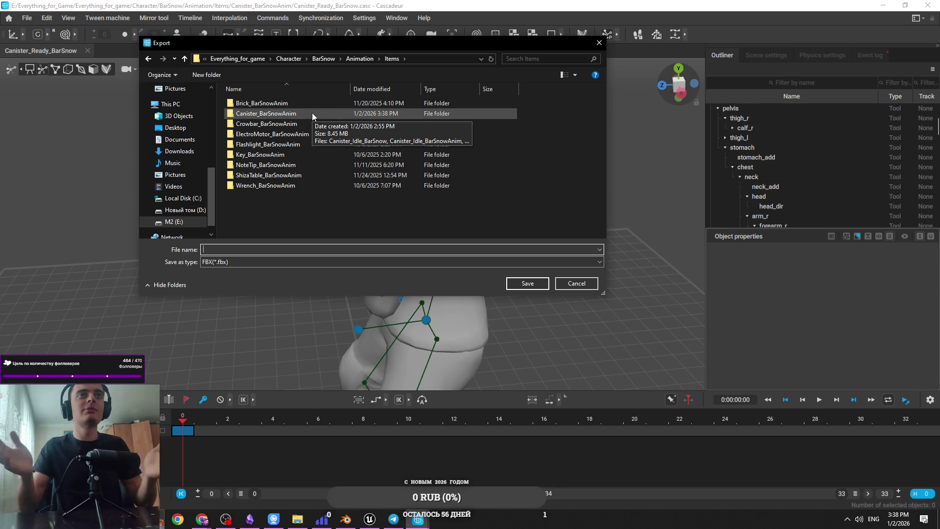
click(313, 113)
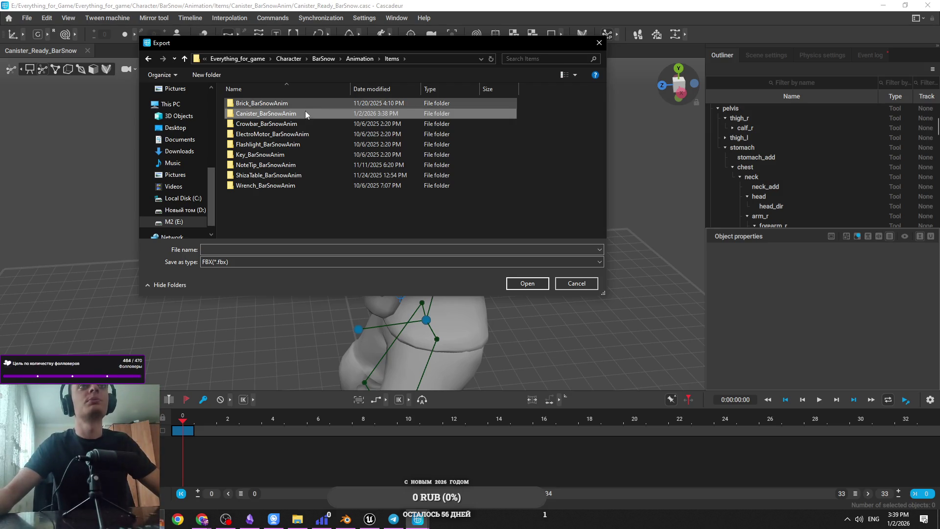
double_click(327, 113)
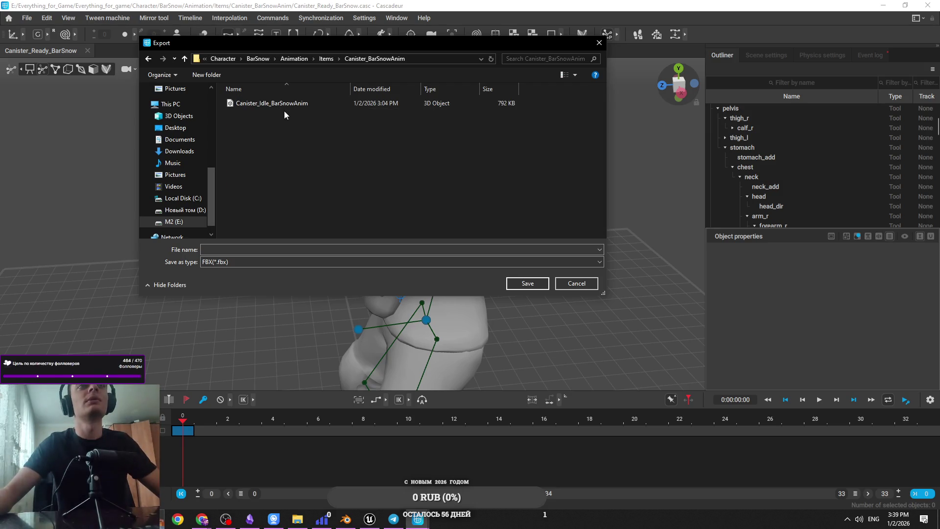
Step: Save the export as Canister_Ready_BarSnowAnim and minimize Cascadeur to return to Unreal
click(248, 253)
text(cA)
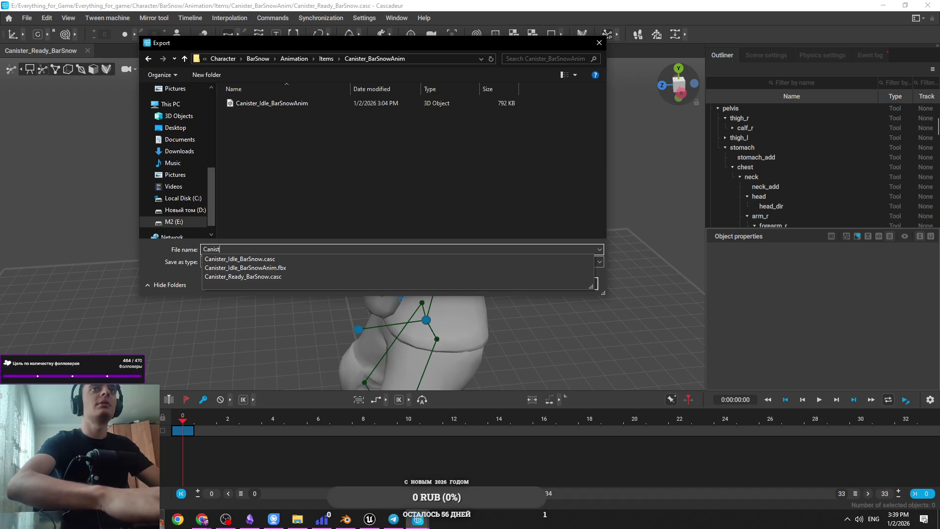
text(ID)
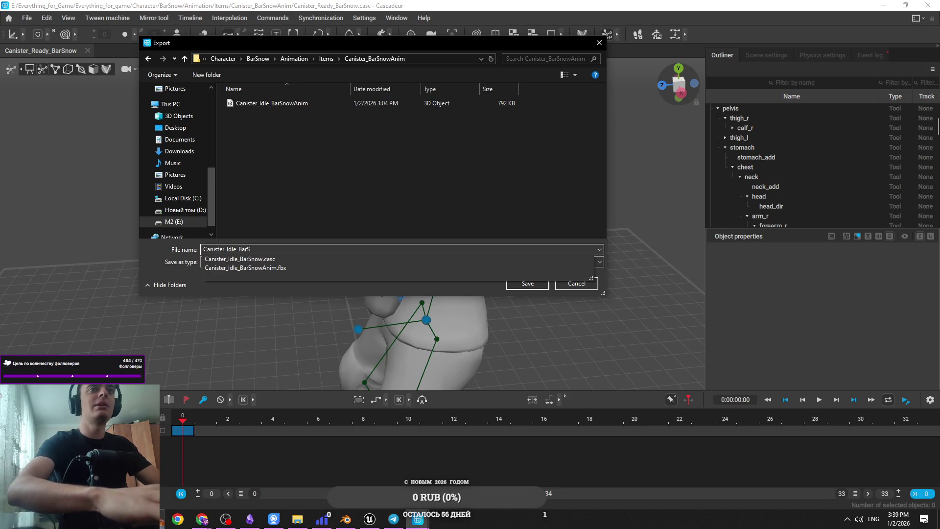
key(BackSpace)
key(BackSpace)
key(BackSpace)
text(R)
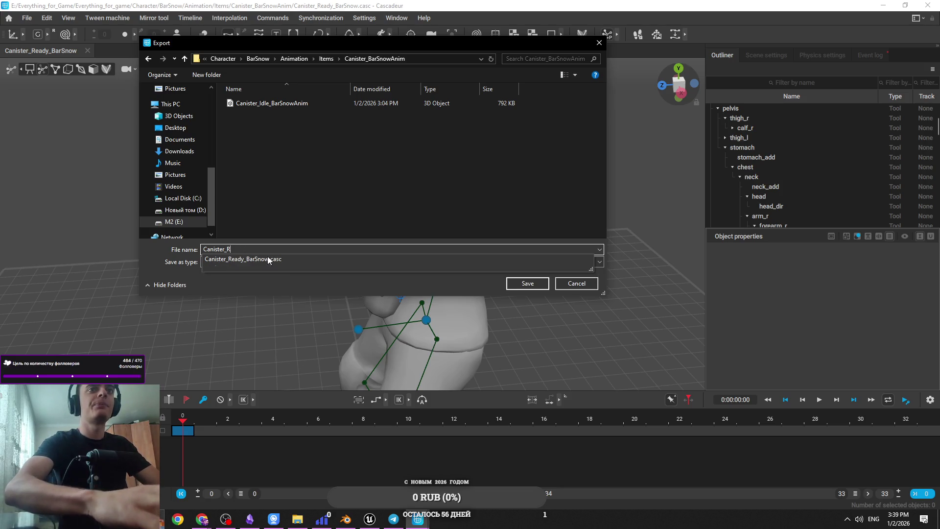
text(eady_)
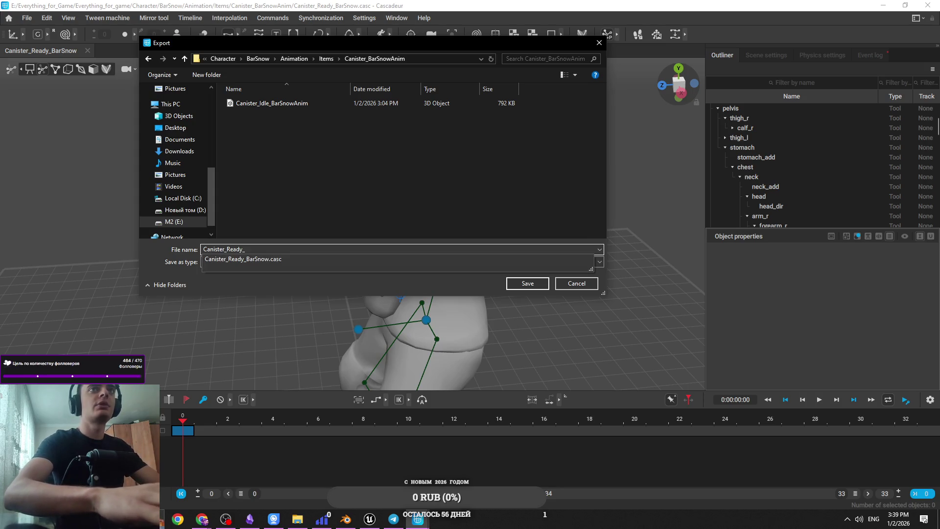
text(BarSnowAnim)
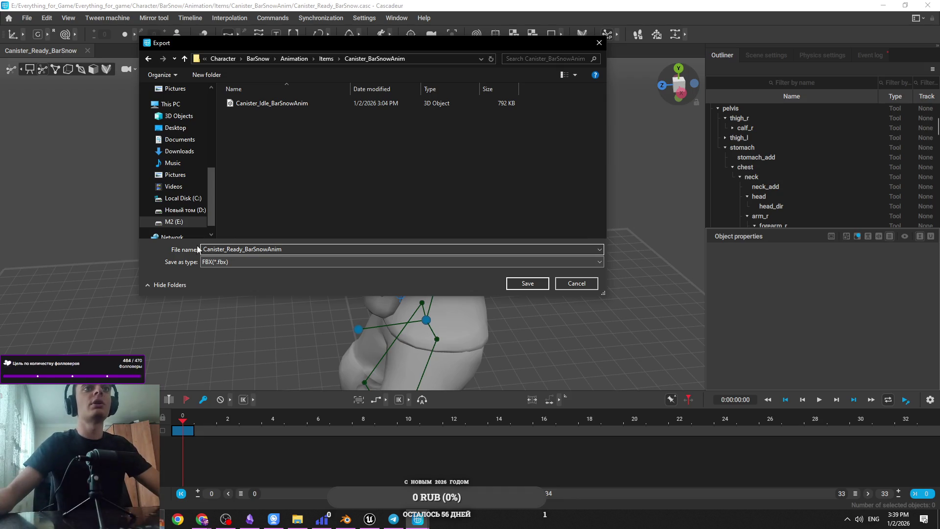
click(528, 282)
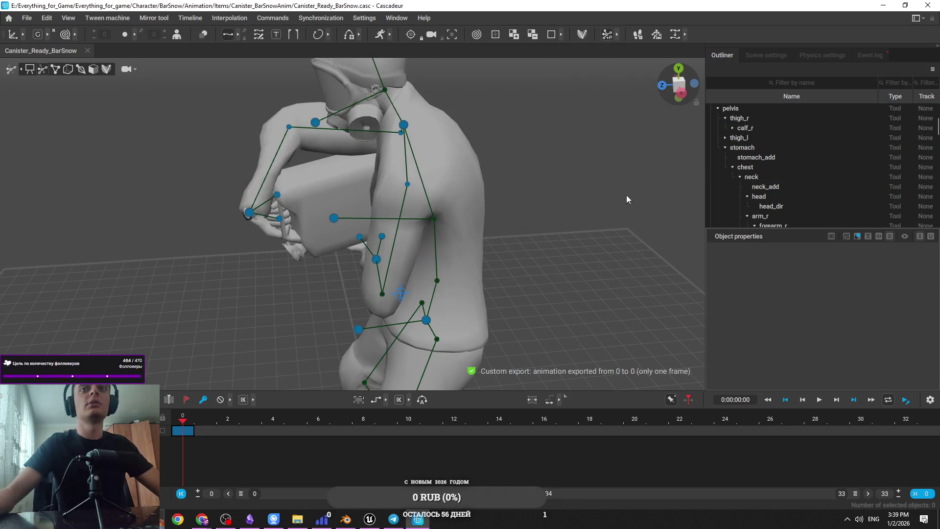
click(880, 5)
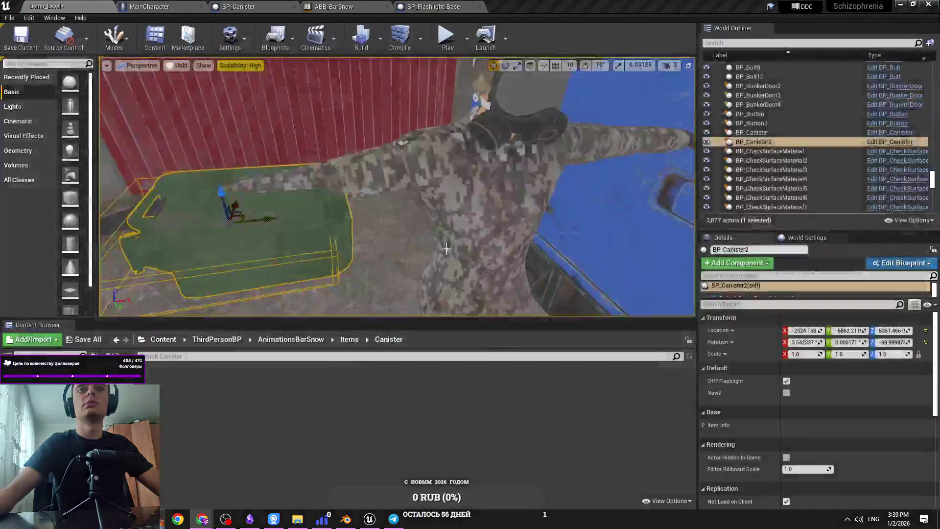
Step: Drag Canister_Ready_BarSnowAnim.fbx from Explorer into the Canister content folder
click(298, 518)
click(143, 138)
mouse_move(289, 190)
mouse_down()
mouse_move(351, 189)
mouse_move(252, 417)
mouse_up()
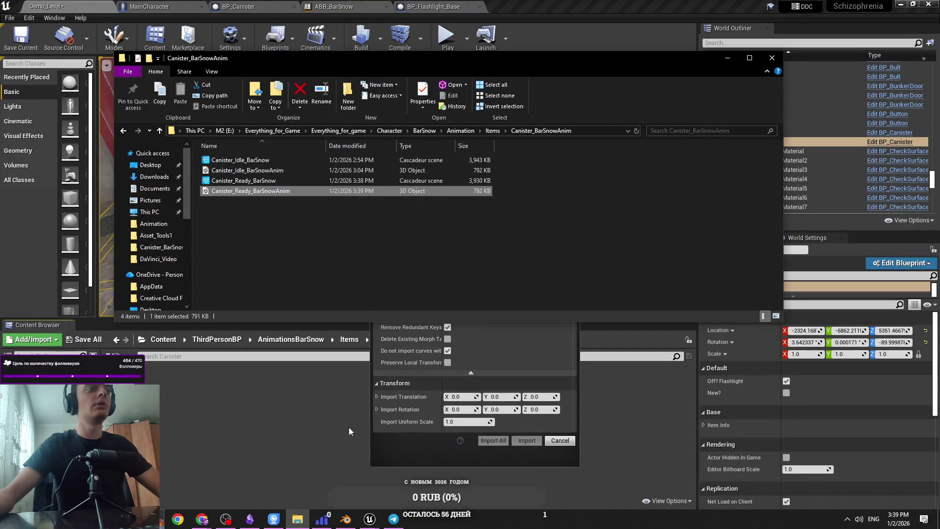
Step: Set the import skeleton to BarSnowBlender_Skeleton and import the animation
click(419, 442)
scroll(516, 131, down, 5)
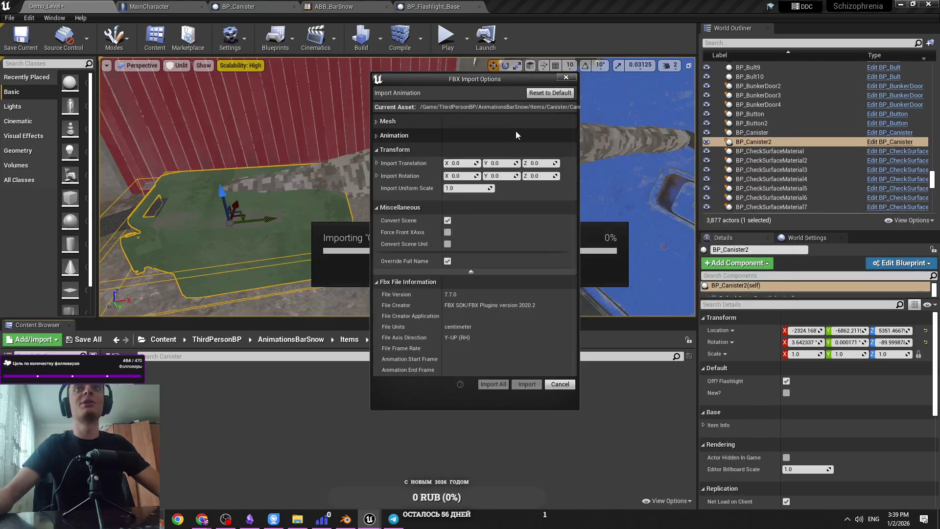
scroll(519, 124, up, 5)
click(539, 142)
text(bar)
click(553, 233)
click(527, 441)
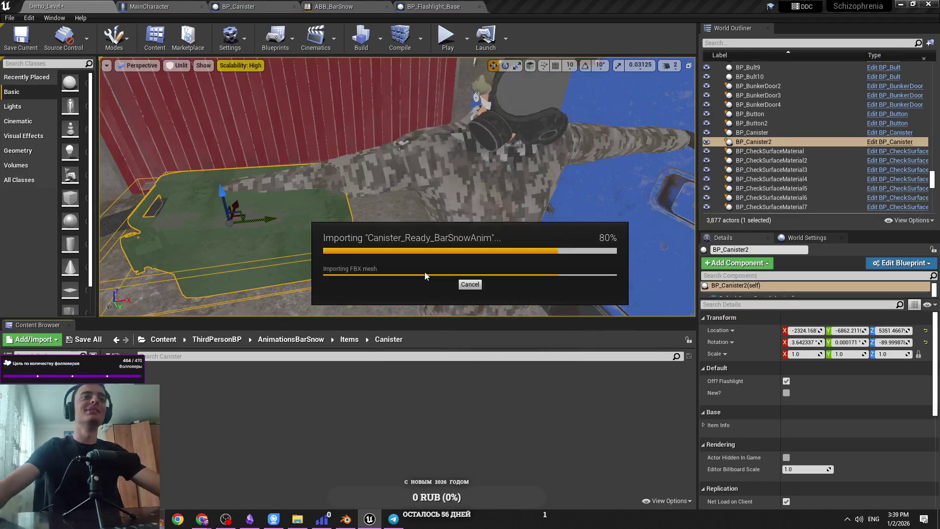